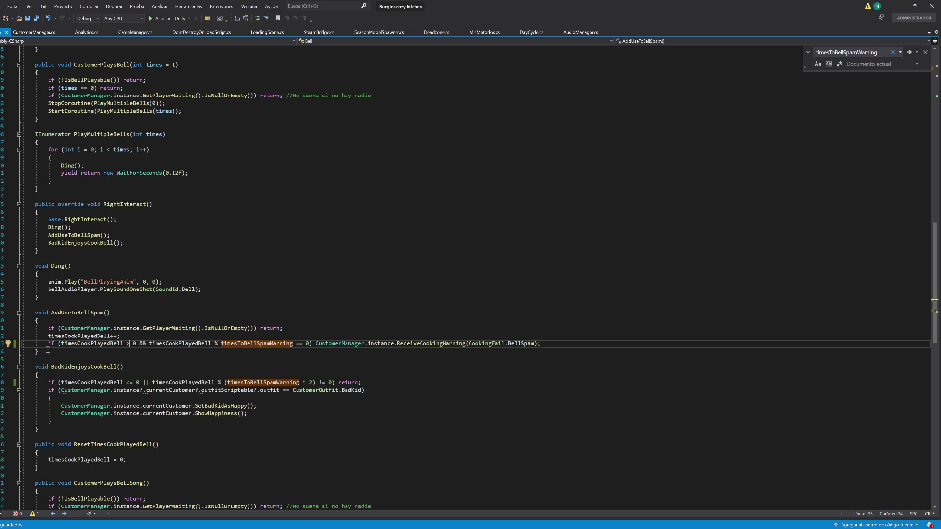
- Inspect where timesCookPlayedBell is used and look over the BadKidEnjoysCookBell method in Bell.cs
click(71, 337)
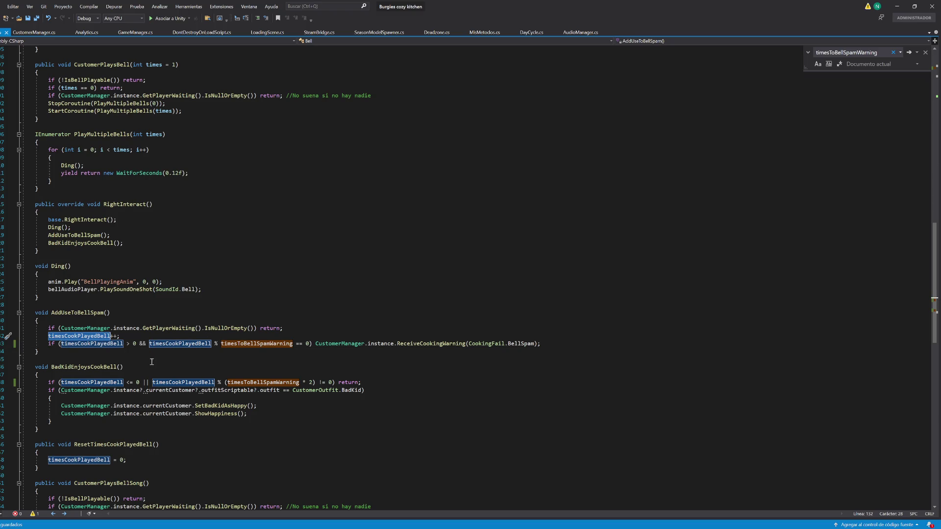
click(96, 367)
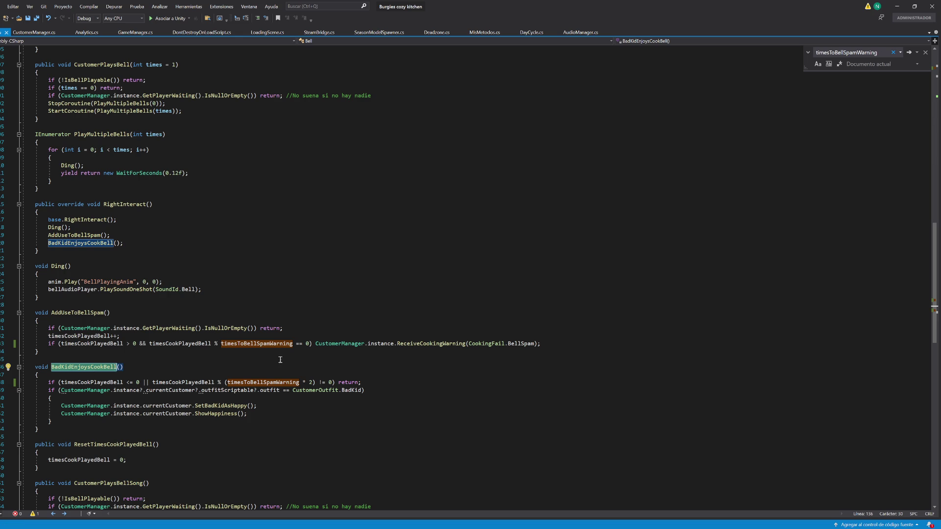
click(492, 281)
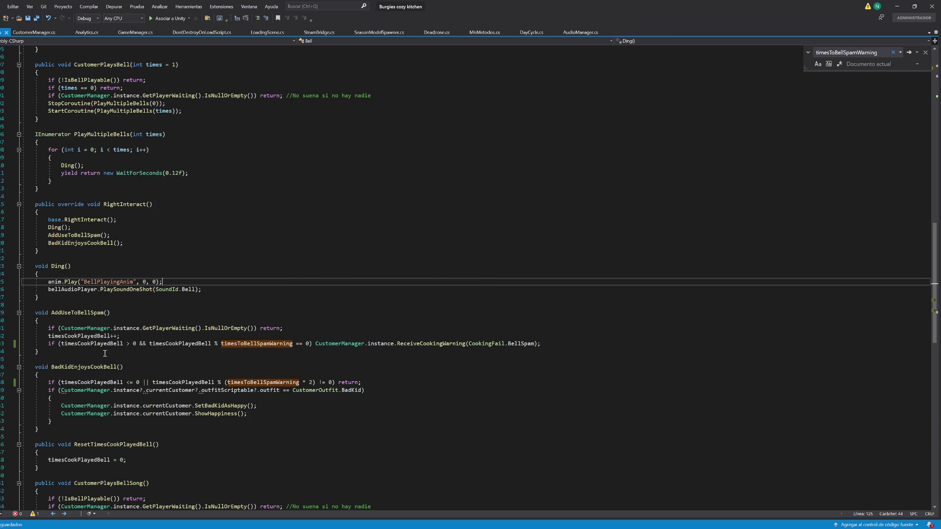
- Copy the IsNullOrEmpty() no-customer return line into the start of BadKidEnjoysCookBell
drag(305, 329, 41, 321)
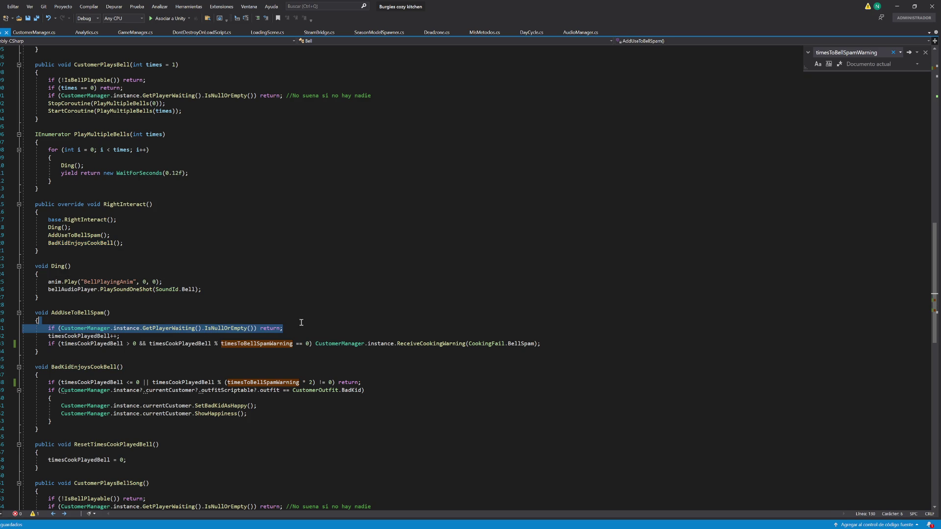
key(ctrl+c)
click(99, 375)
key(ctrl+v)
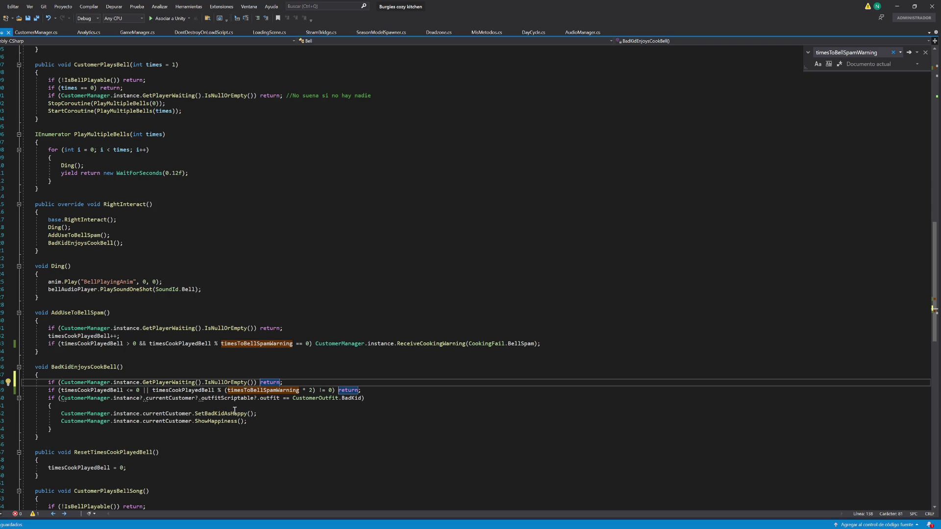
- Review the edited BadKidEnjoysCookBell method and minimize Visual Studio to return to Unity
click(235, 407)
click(631, 294)
click(897, 6)
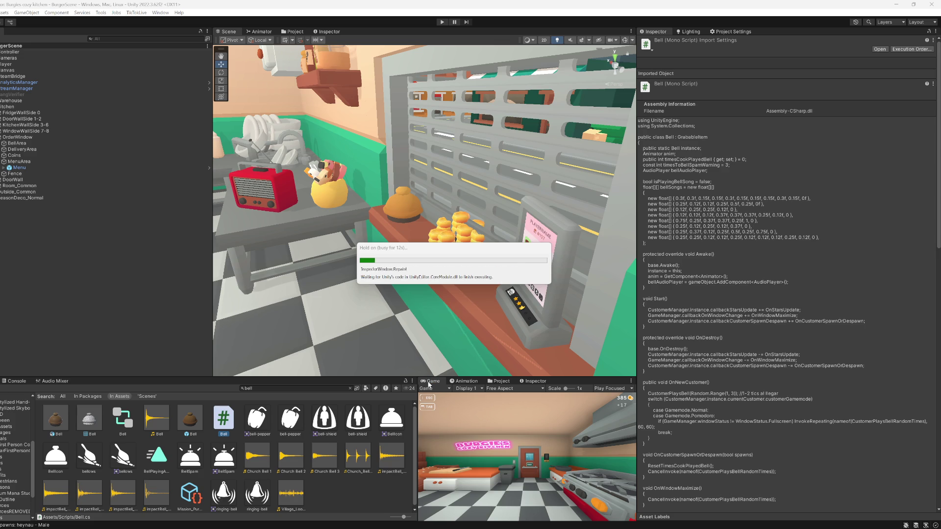
- Maximize the Game view, enter Play mode, and dismiss the in-game settings menu
right_click(428, 384)
click(444, 392)
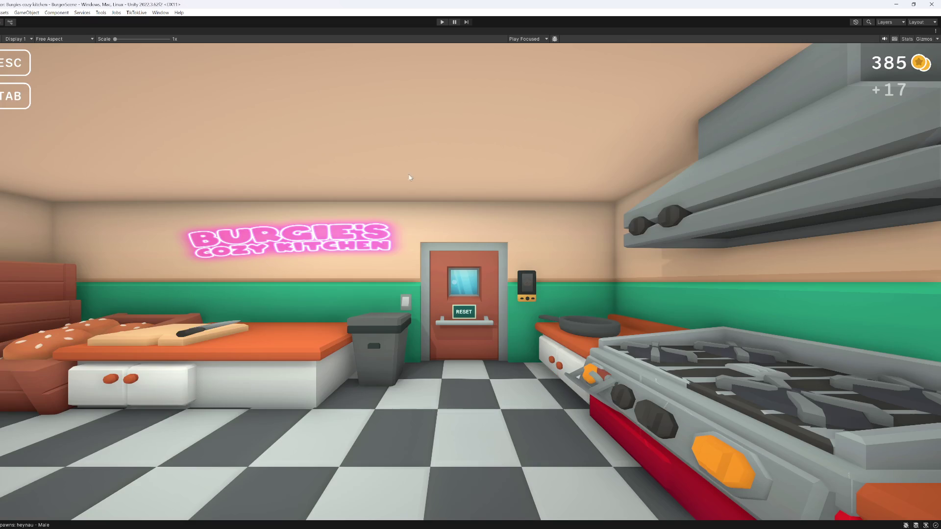
click(442, 22)
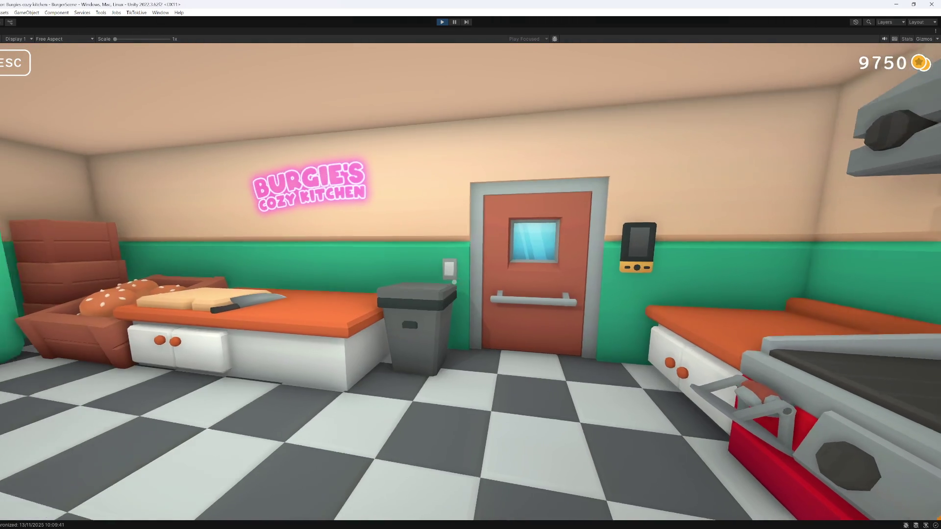
key(Escape)
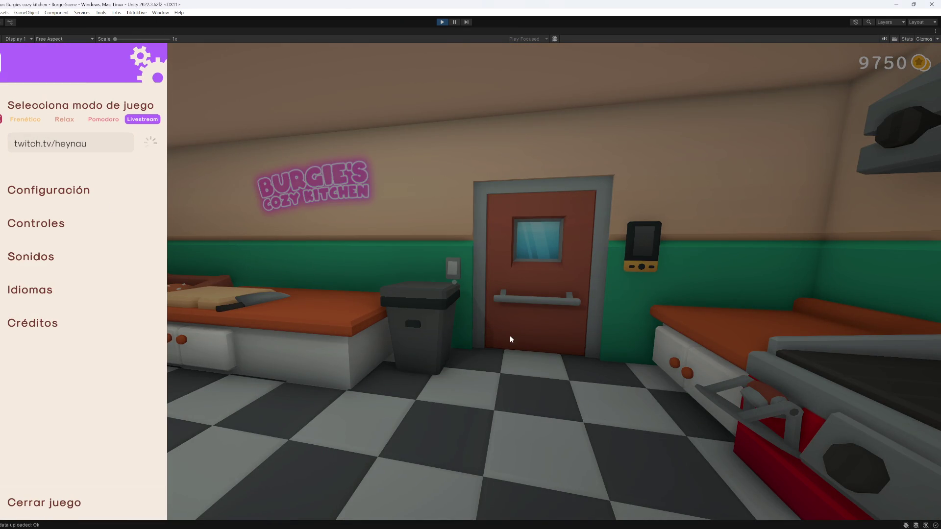
key(Escape)
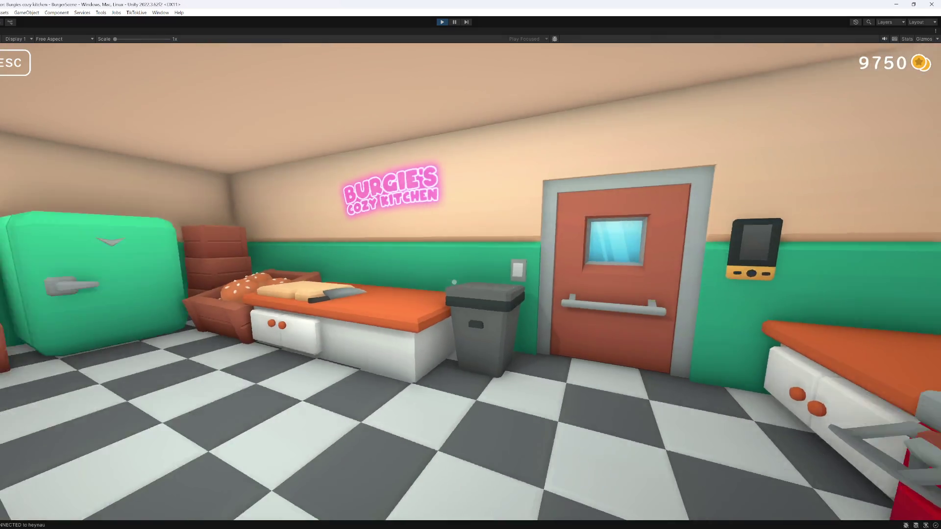
- Walk to the serving window and ring the counter bell five times, then return to Bell.cs
key(w)
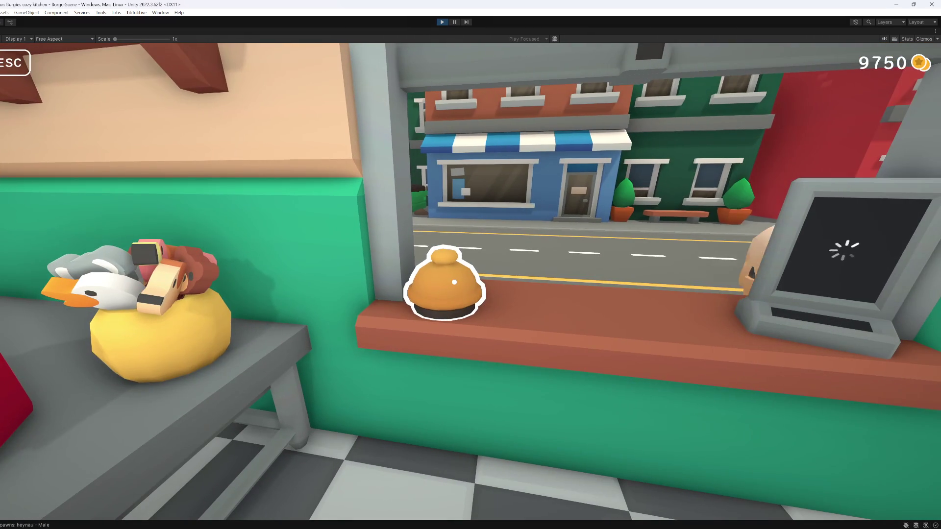
key(w)
click(454, 282)
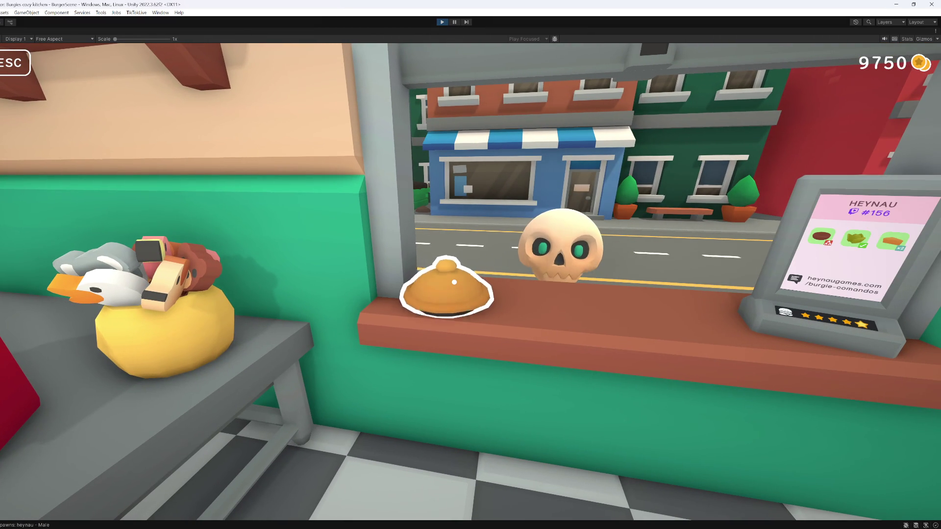
click(454, 282)
click(454, 282)
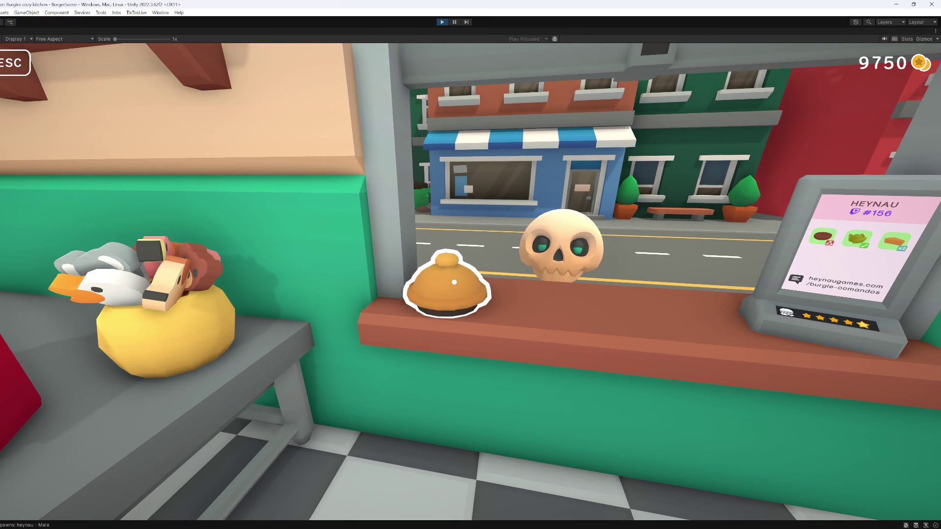
click(454, 282)
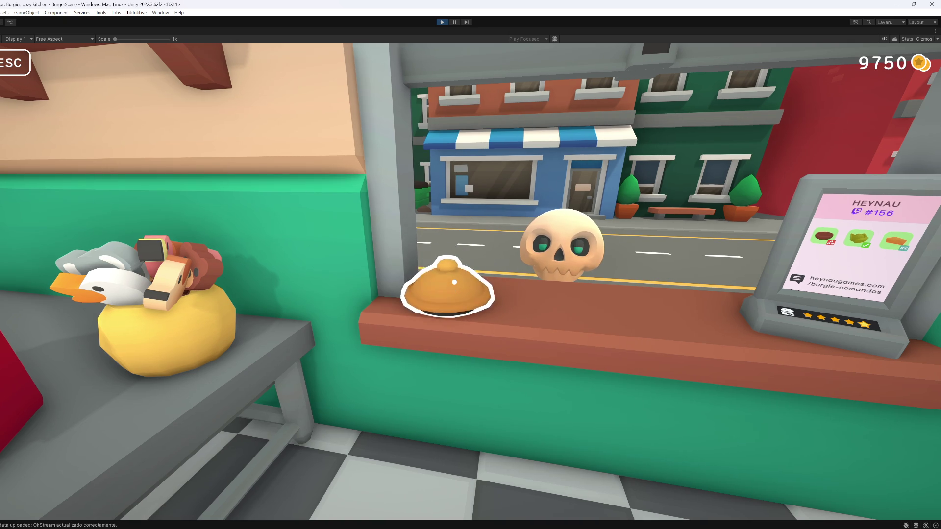
click(454, 282)
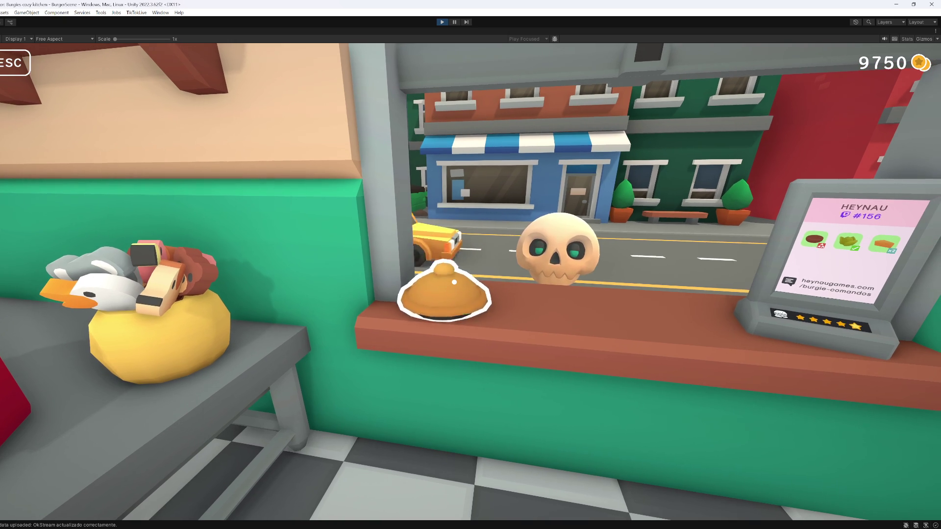
key(alt+Tab)
scroll(177, 174, up, 10)
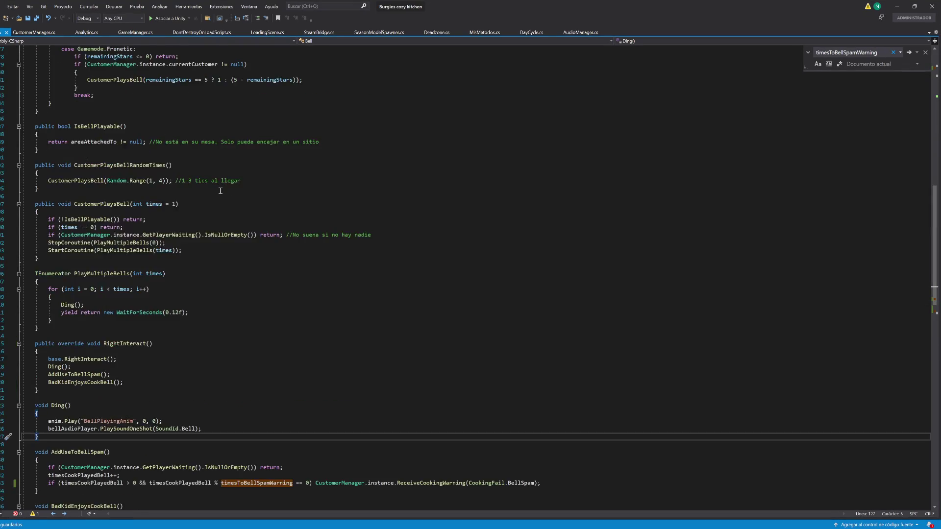
- Change timesToBellSpamWarning from 3 to 4 at the top of Bell.cs and switch to Unity
scroll(177, 174, up, 5)
double_click(152, 111)
text(4)
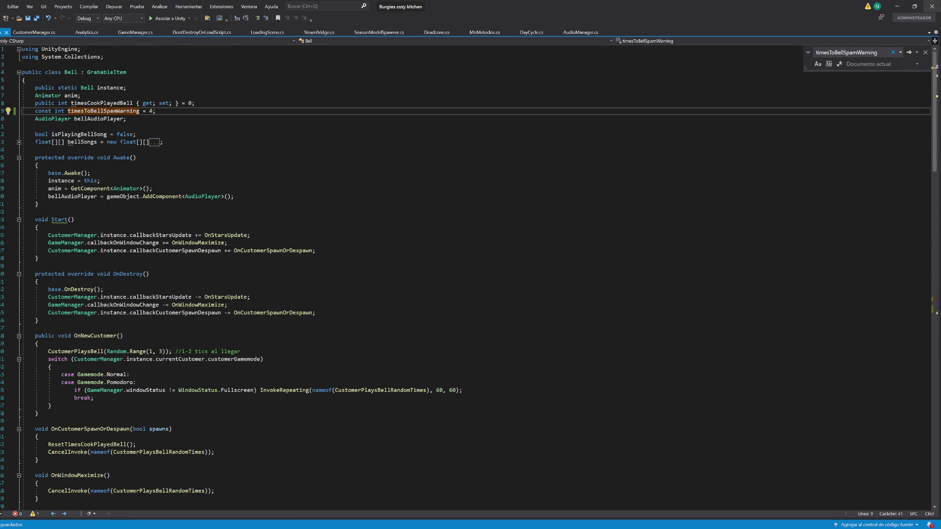
key(alt+Tab)
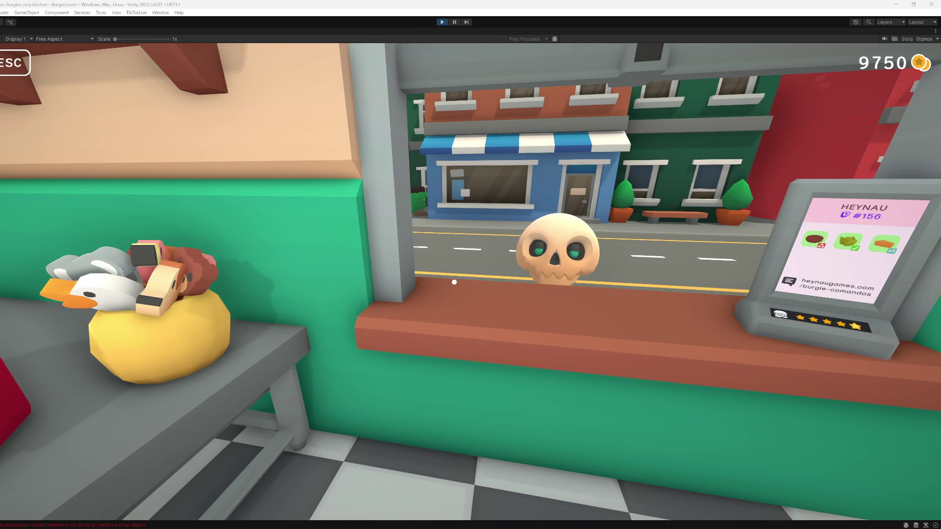
- Restart Play mode, connect Livestream mode to Twitch from the settings menu, and walk to the bell
click(442, 23)
click(442, 23)
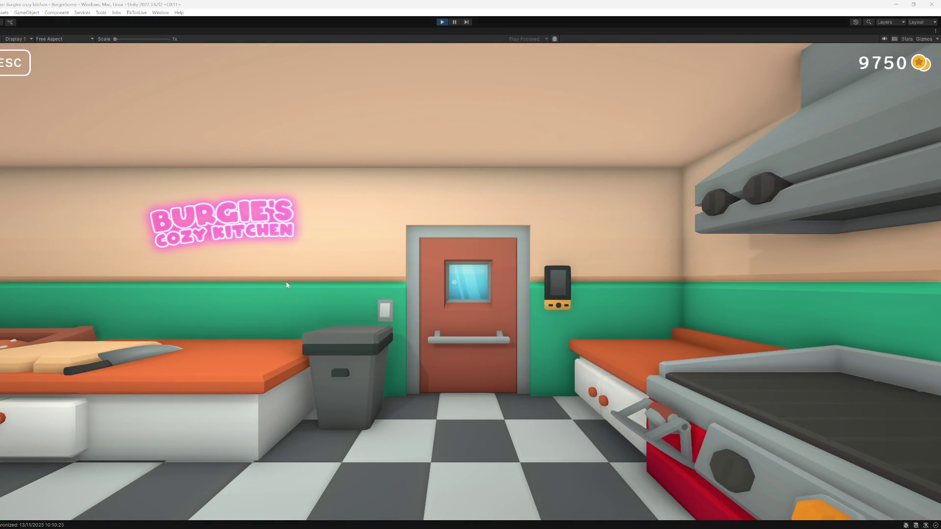
key(Escape)
click(155, 142)
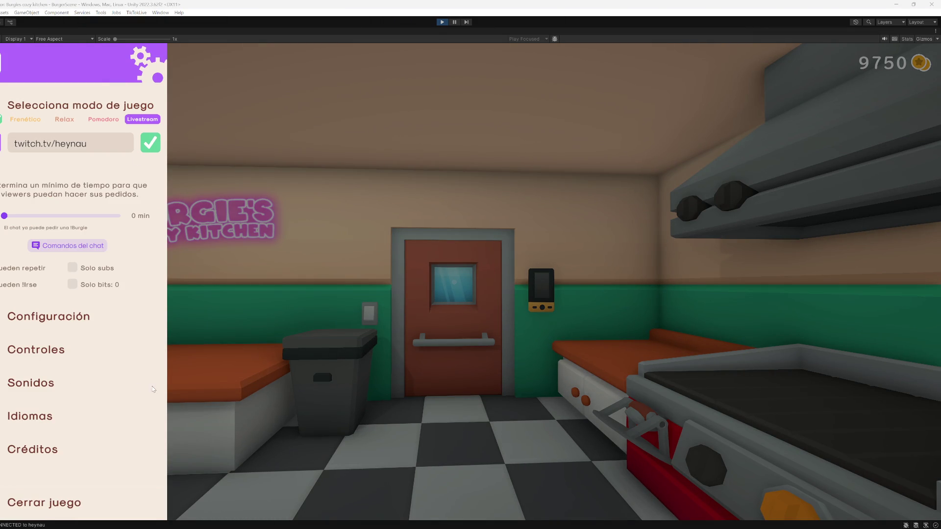
key(Escape)
key(Escape)
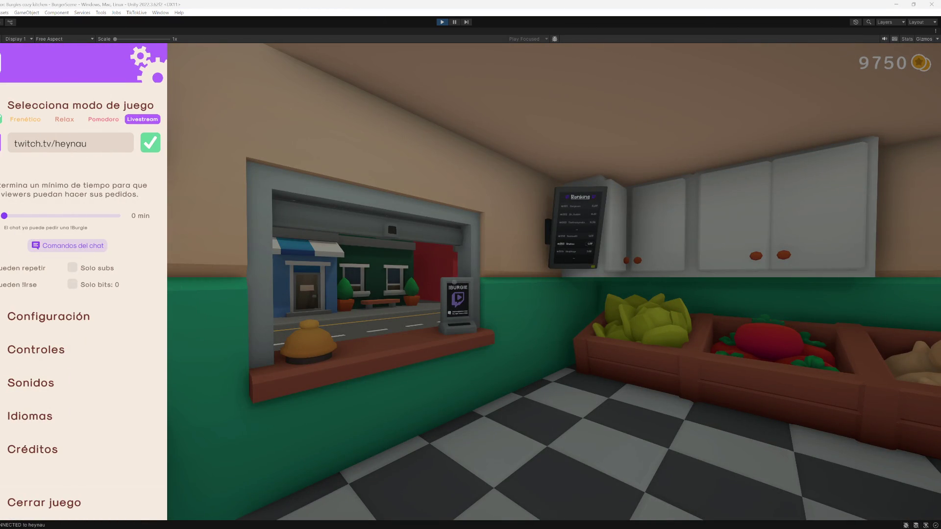
key(Escape)
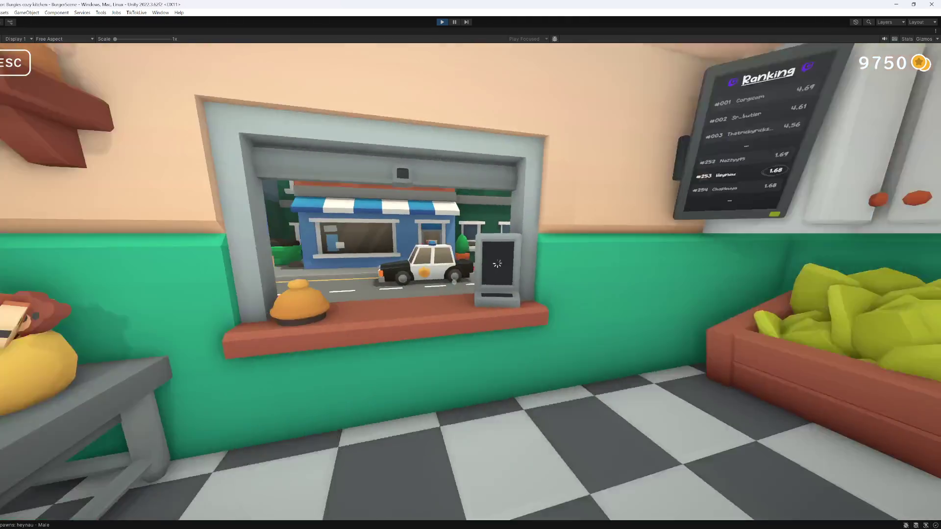
key(w)
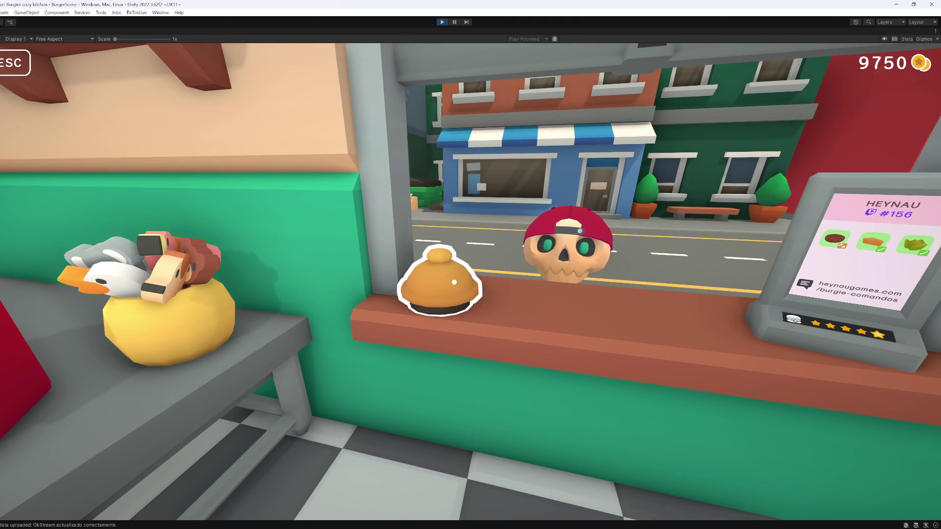
- Ring the service bell five times for the waiting customer
click(454, 282)
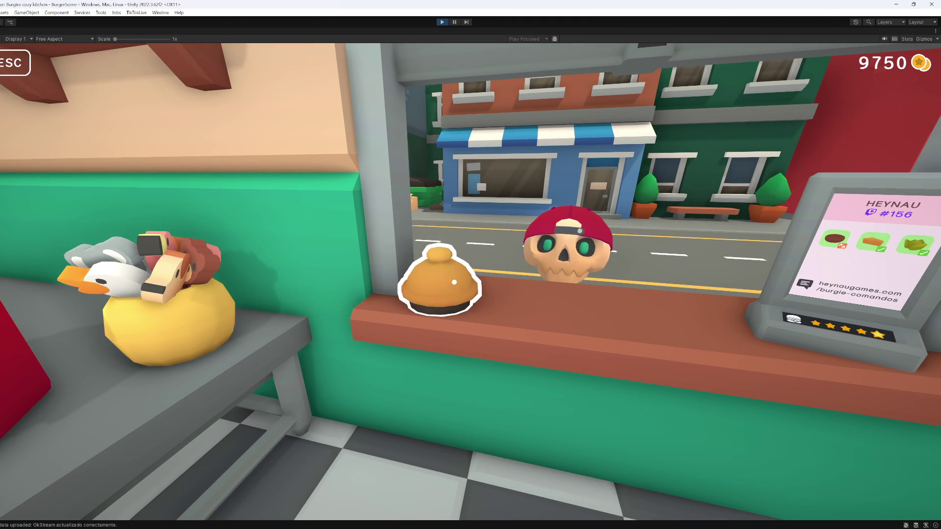
click(455, 282)
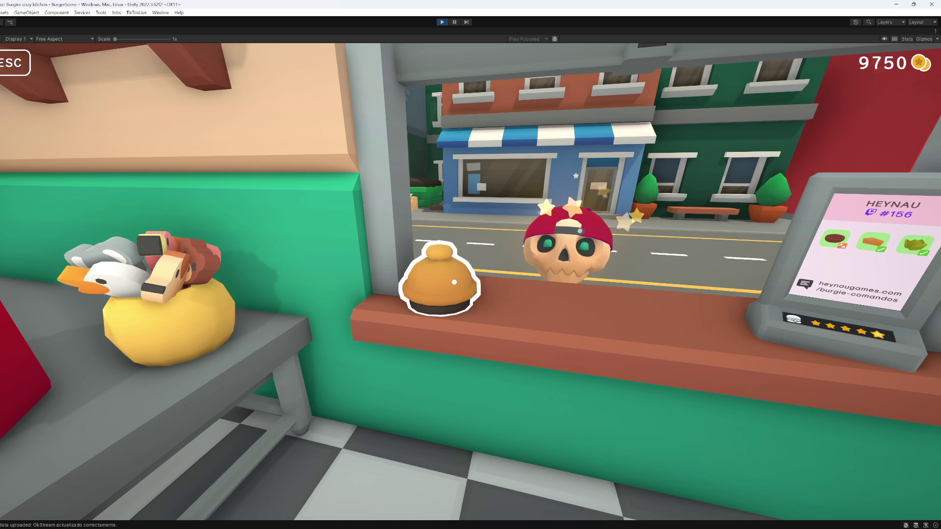
click(454, 282)
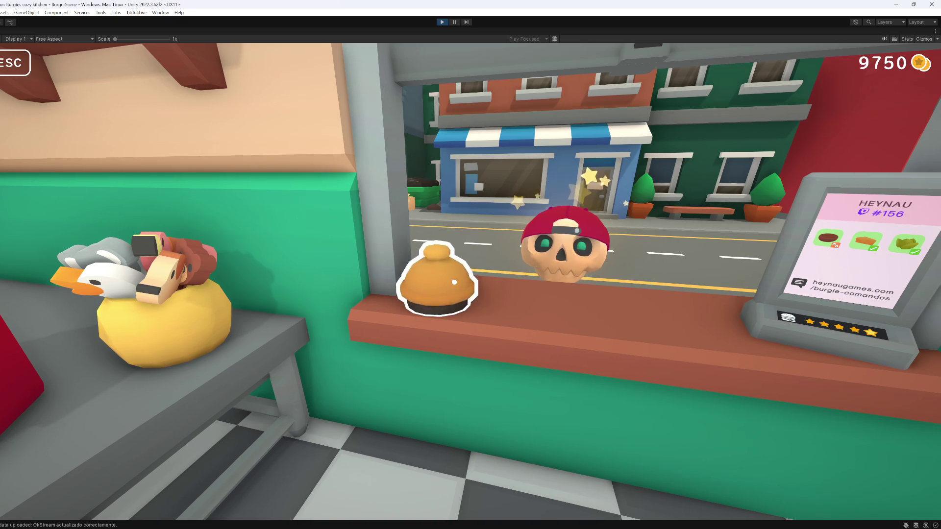
click(454, 282)
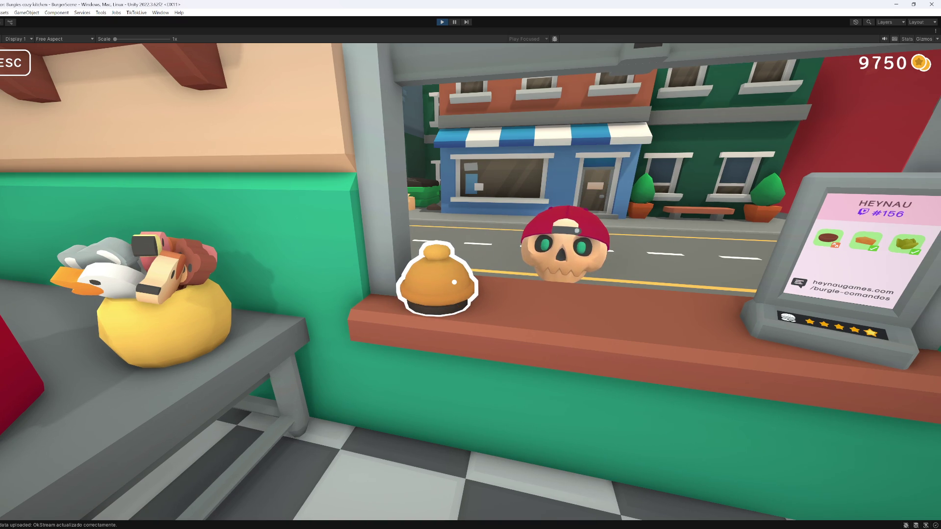
click(454, 283)
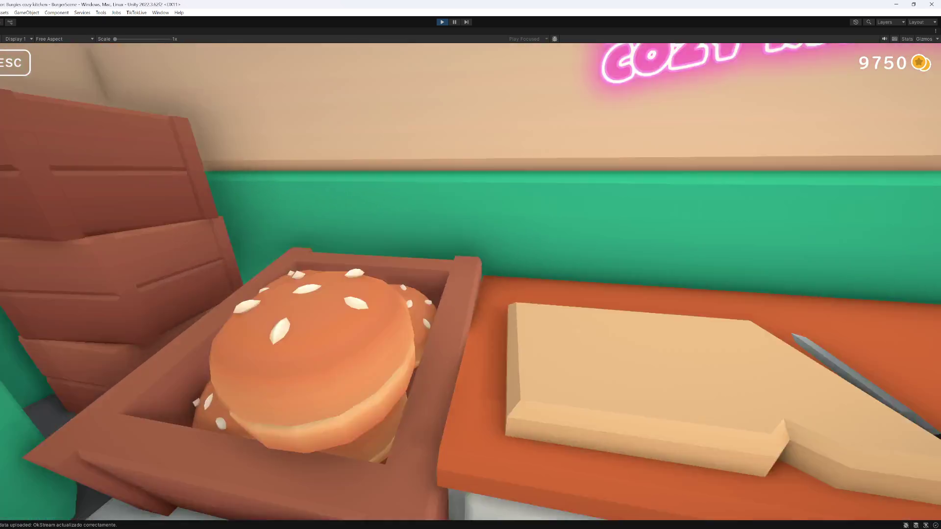
- Build a bun burger with white sauce, serve it on the counter, ring the bell, and stop play
click(455, 283)
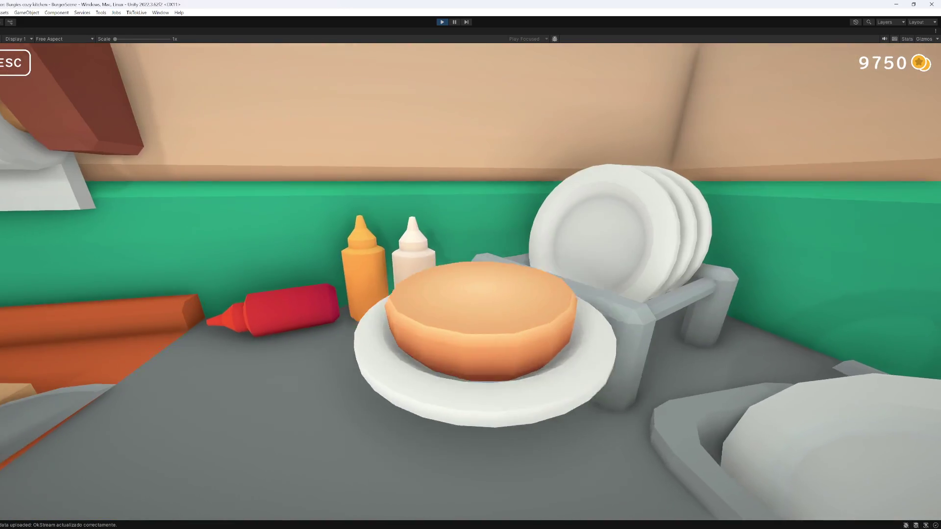
click(454, 282)
click(454, 282)
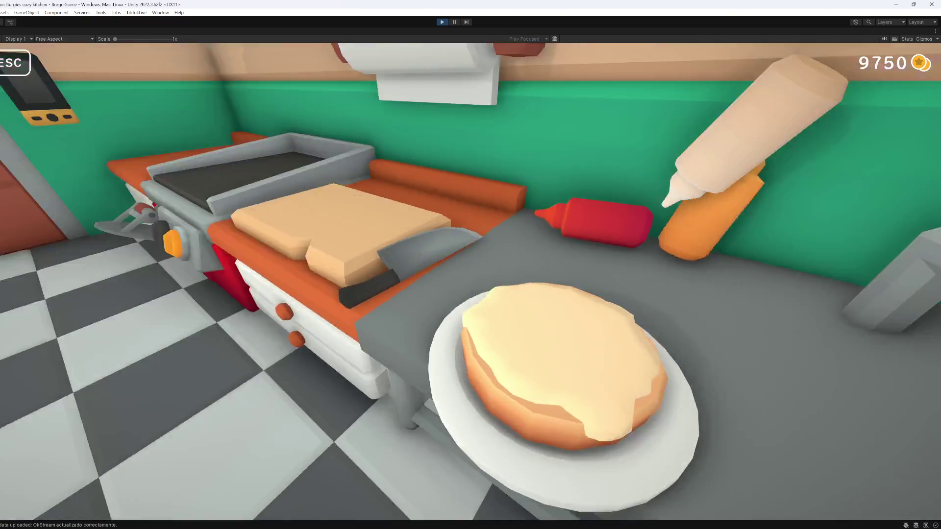
click(454, 283)
click(454, 282)
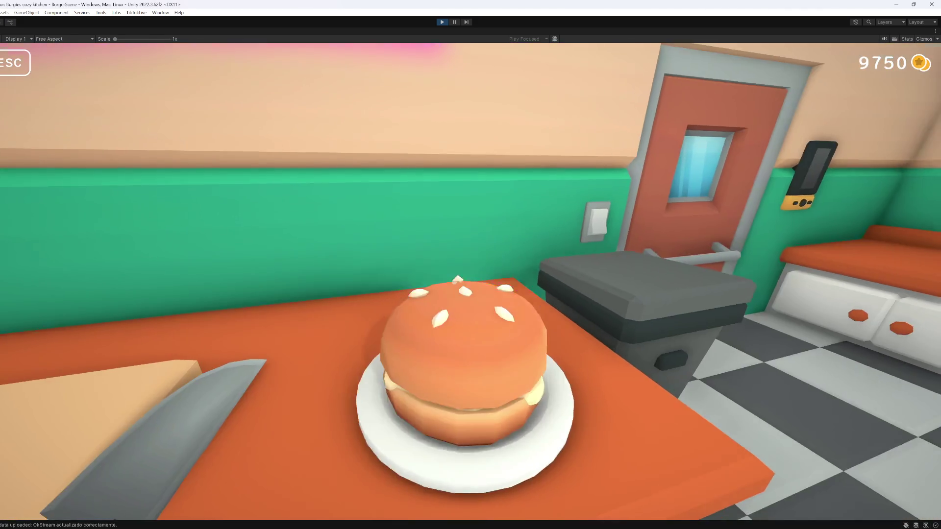
click(455, 282)
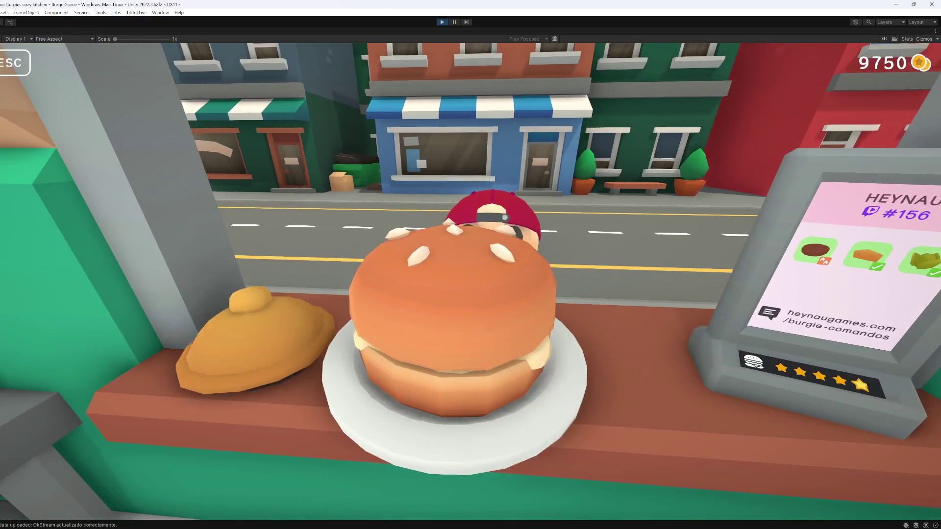
click(454, 283)
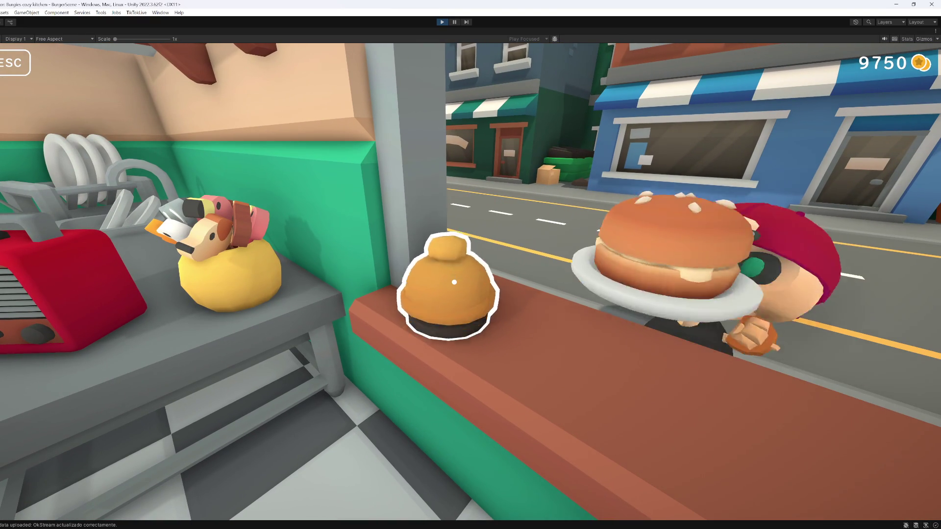
click(454, 282)
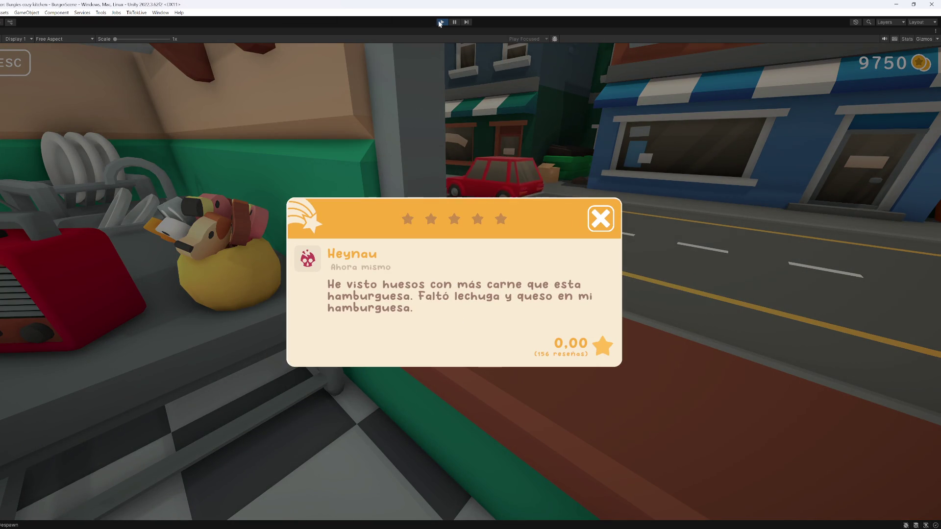
key(ctrl+p)
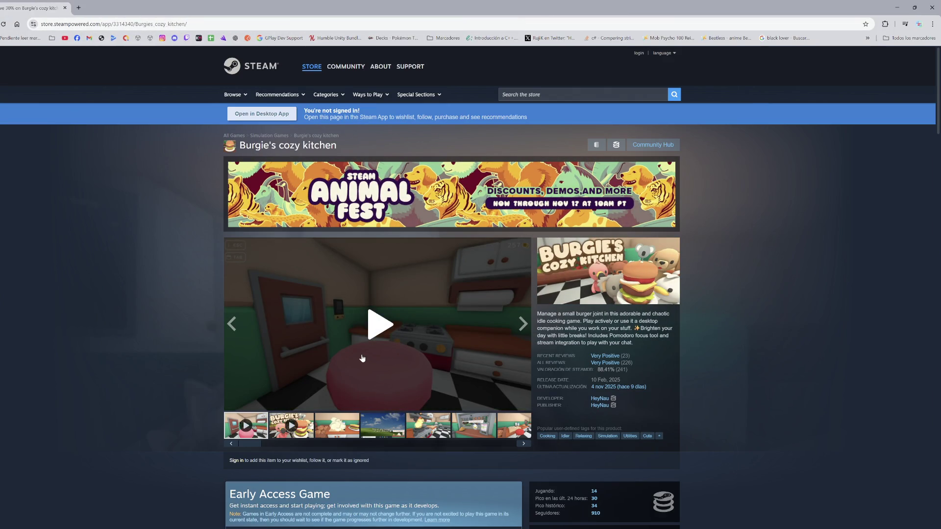
- Jump to the customer reviews section of the Burgie's cozy kitchen Steam store page
mouse_move(524, 528)
click(604, 363)
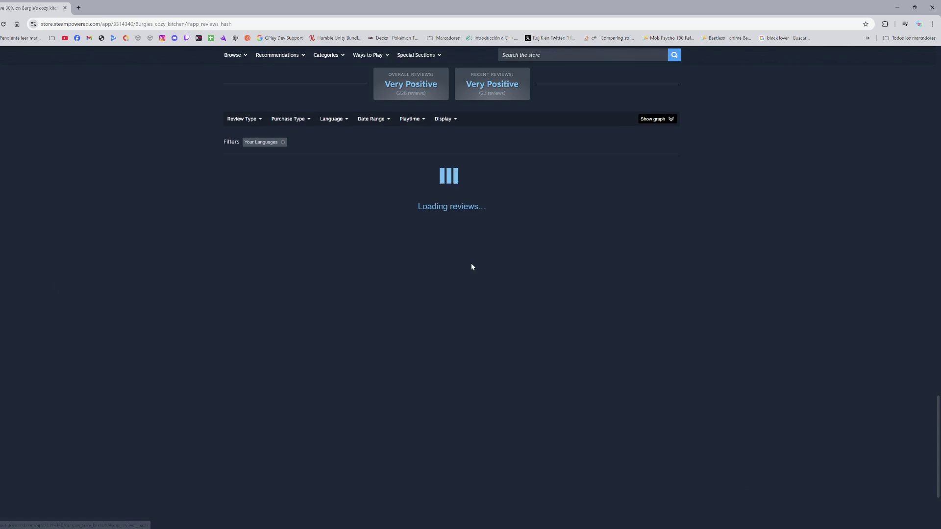
- Show reviews in all languages sorted by most recent
click(283, 142)
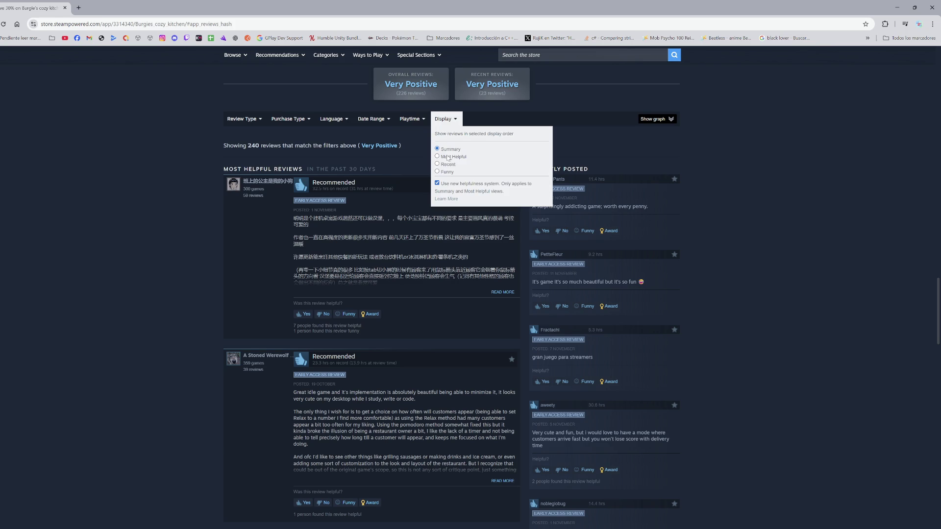
click(447, 165)
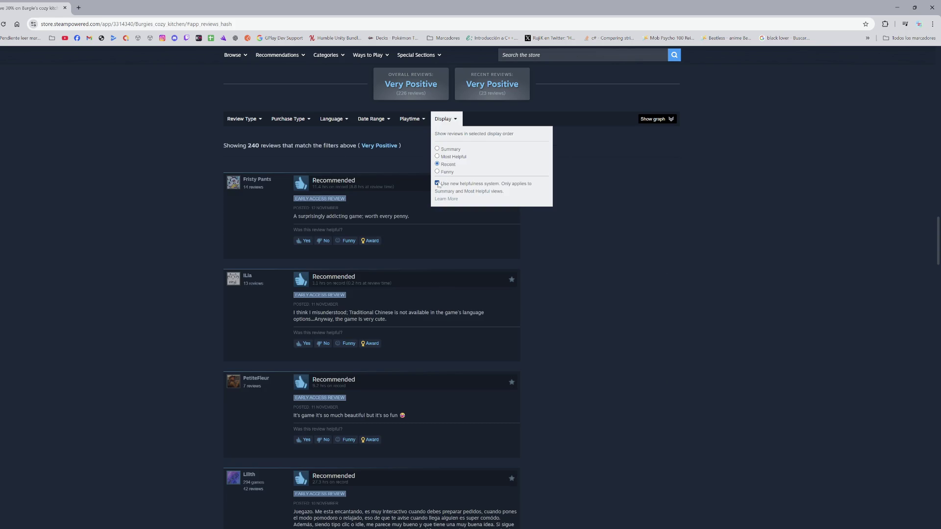
click(437, 183)
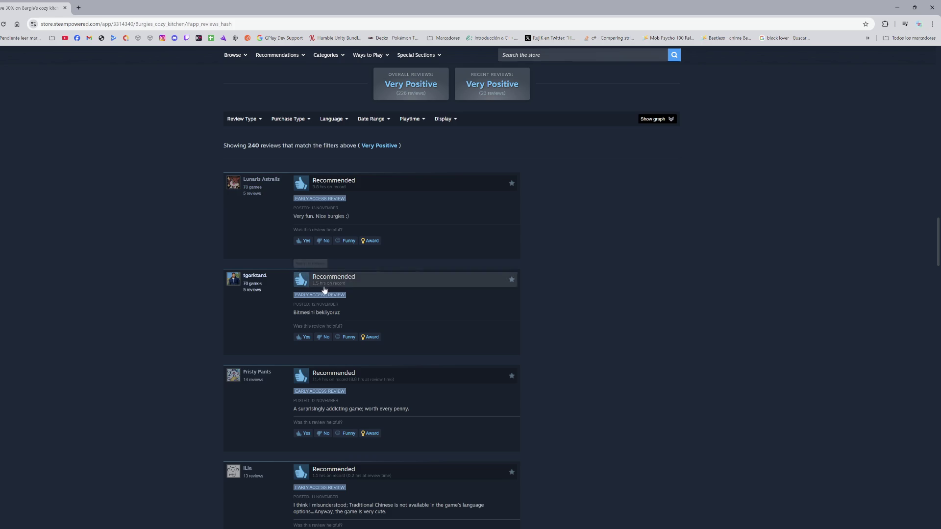
- Translate the selected Turkish review sentence into Spanish
drag(315, 316, 294, 317)
click(364, 314)
click(295, 314)
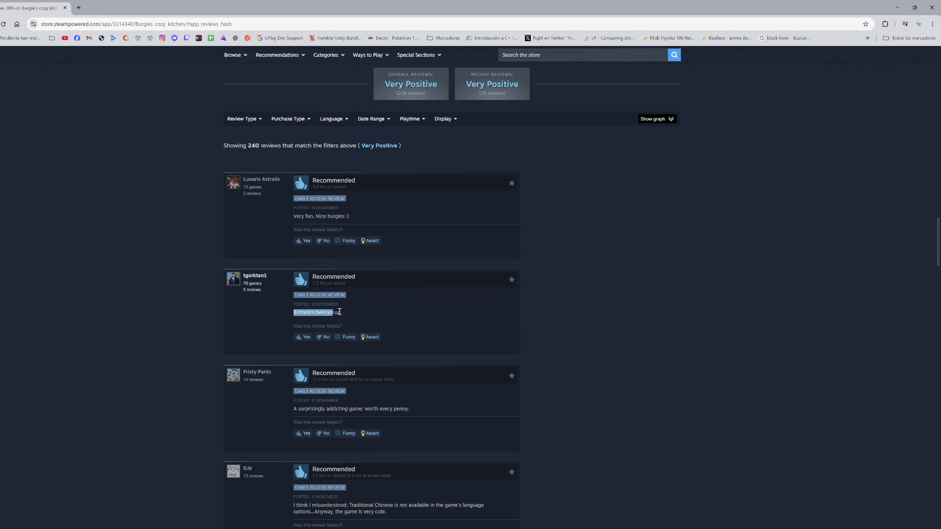
right_click(325, 314)
click(353, 378)
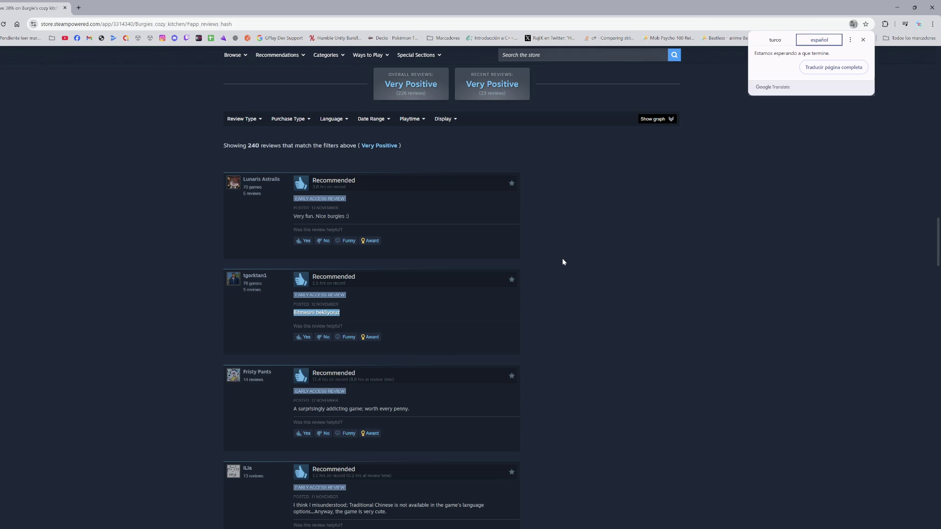
click(570, 340)
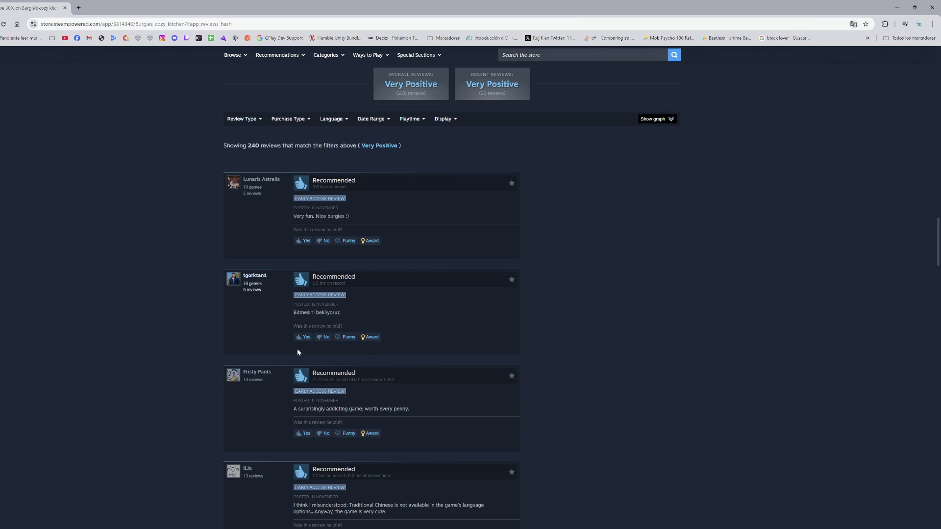
- Select the text of a couple of English reviews while scrolling through the review list
drag(300, 409, 406, 408)
scroll(411, 404, down, 3)
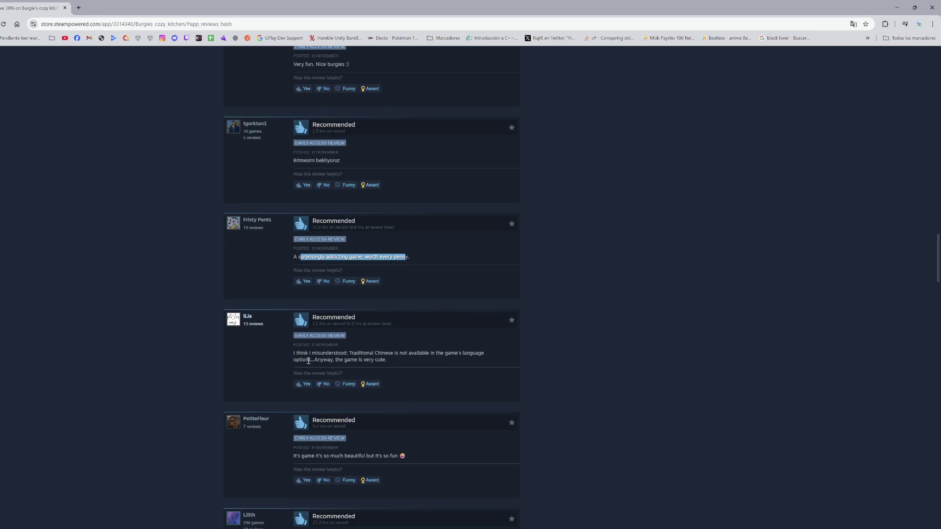
scroll(307, 361, down, 3)
drag(297, 342, 405, 360)
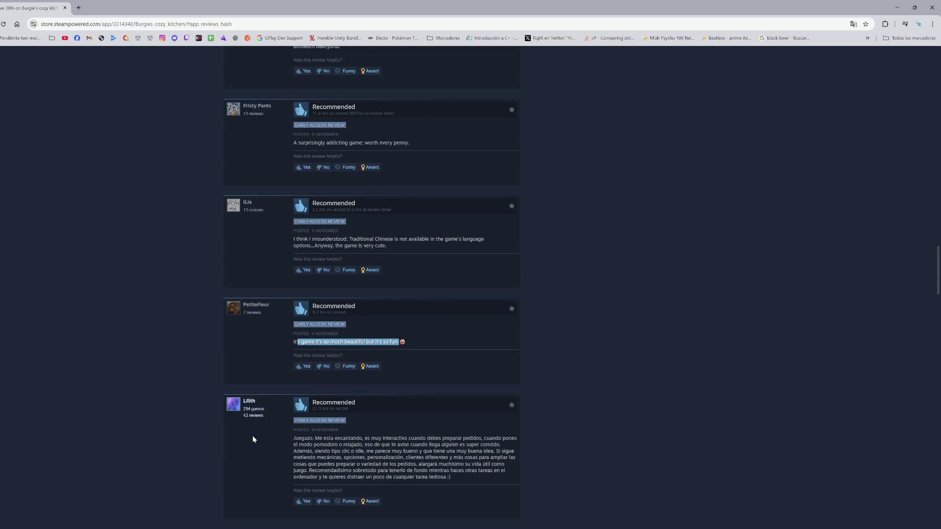
scroll(253, 439, down, 3)
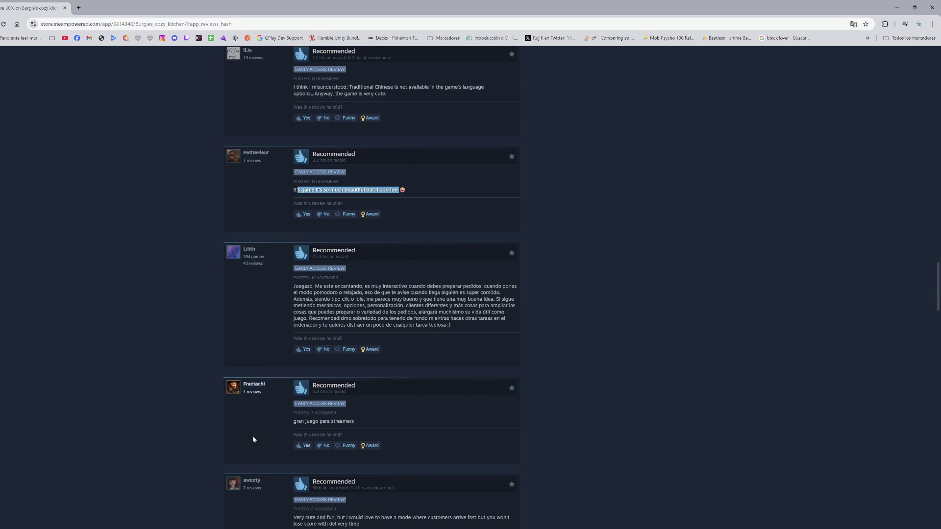
scroll(254, 439, down, 3)
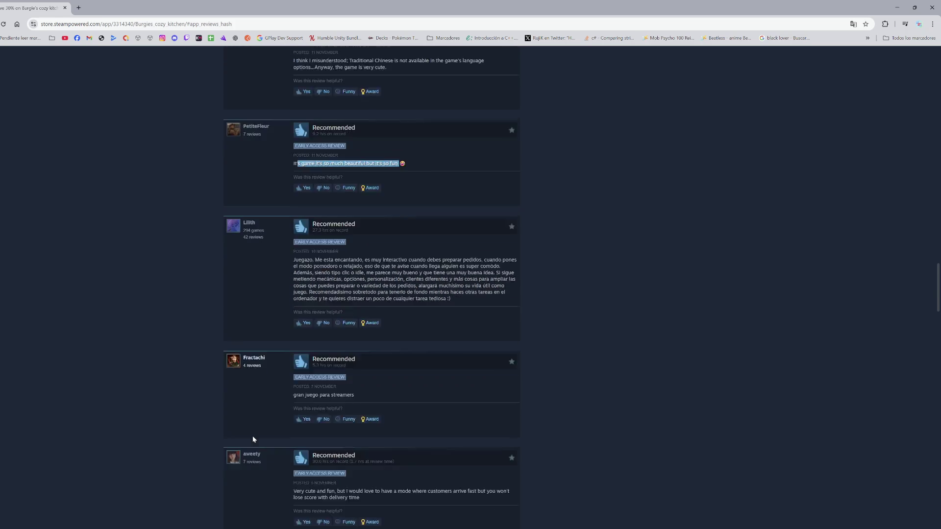
scroll(240, 415, up, 8)
scroll(275, 374, up, 20)
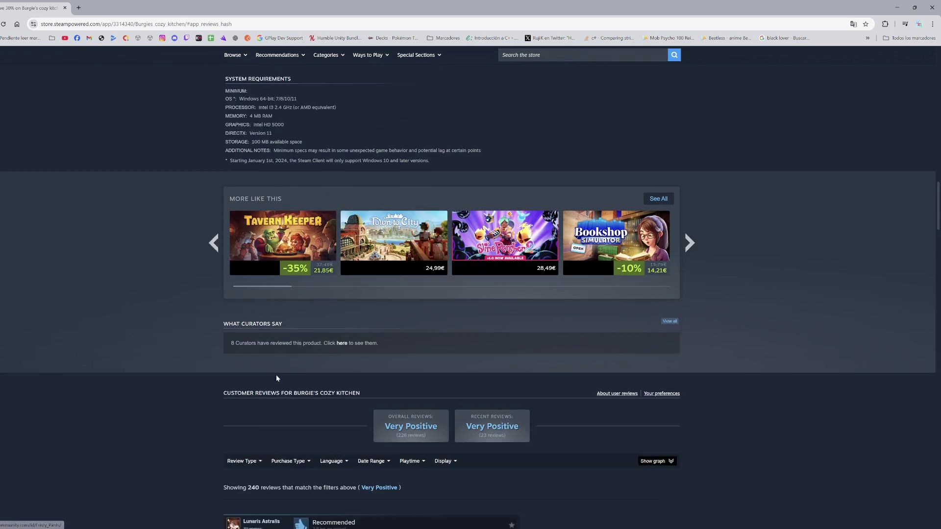
scroll(456, 315, up, 3)
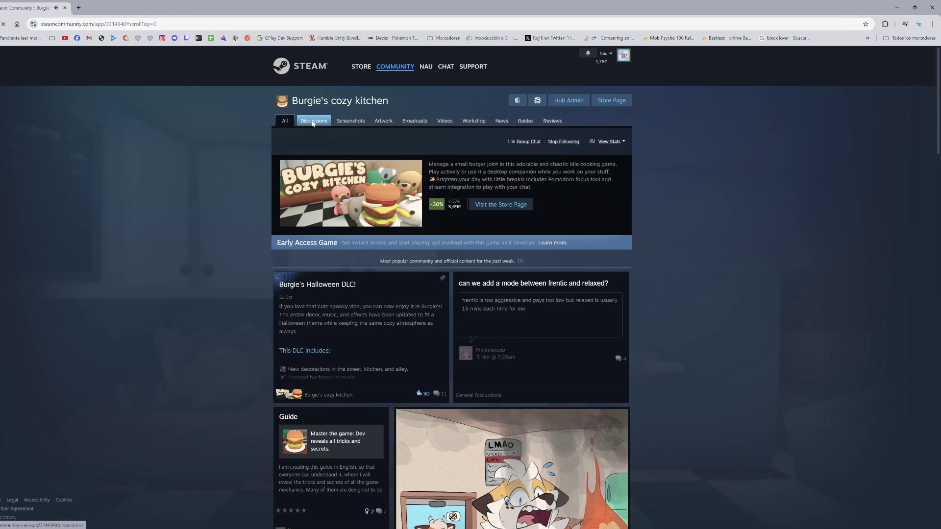
- Open the Discussions tab and read the 'burnt burger on box achievement' thread
click(312, 123)
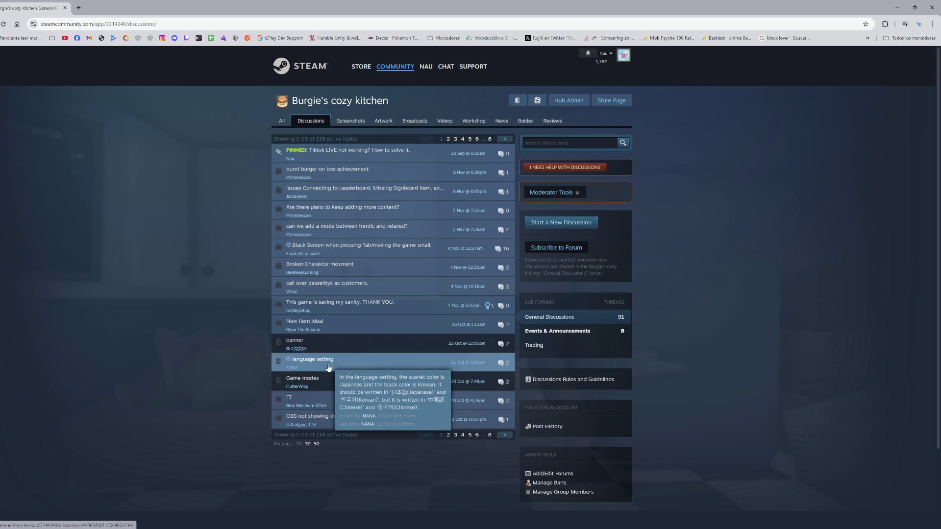
click(342, 169)
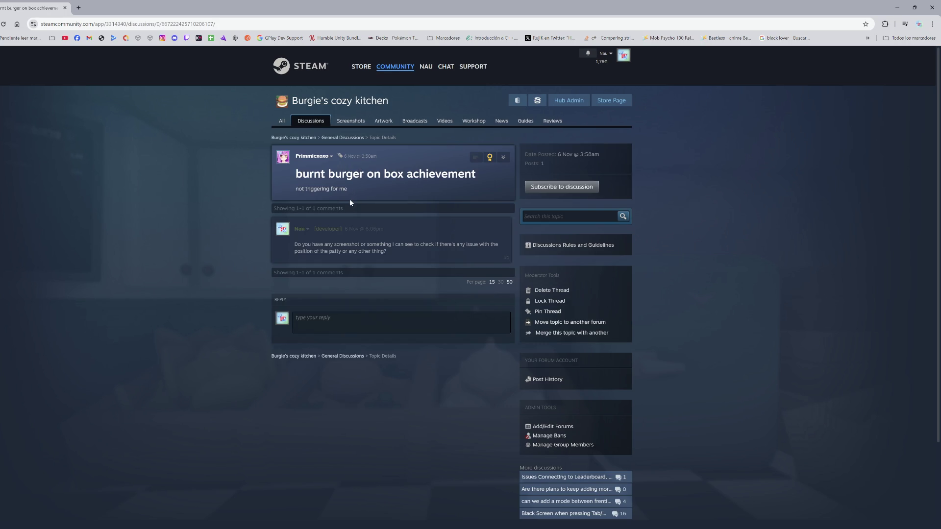
mouse_move(351, 229)
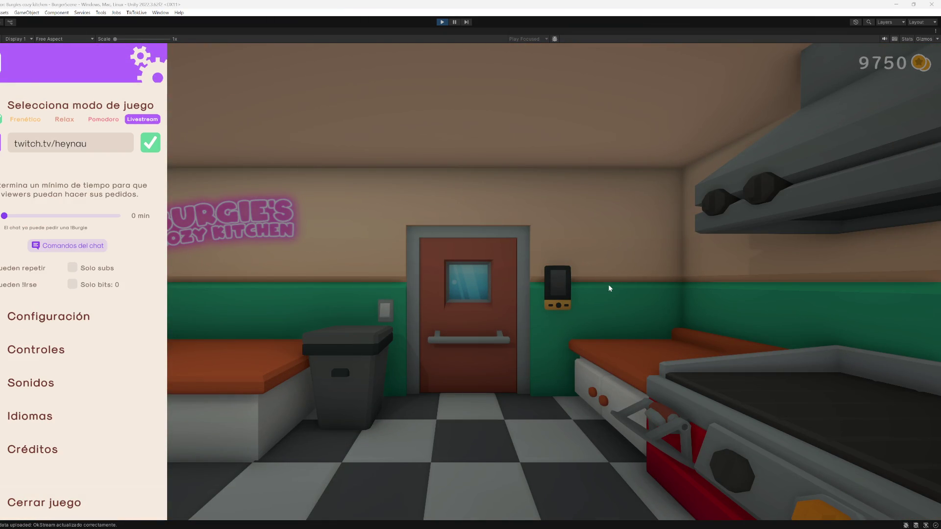
- Resume play, take a raw patty from the fridge, and put it on the grill
key(Escape)
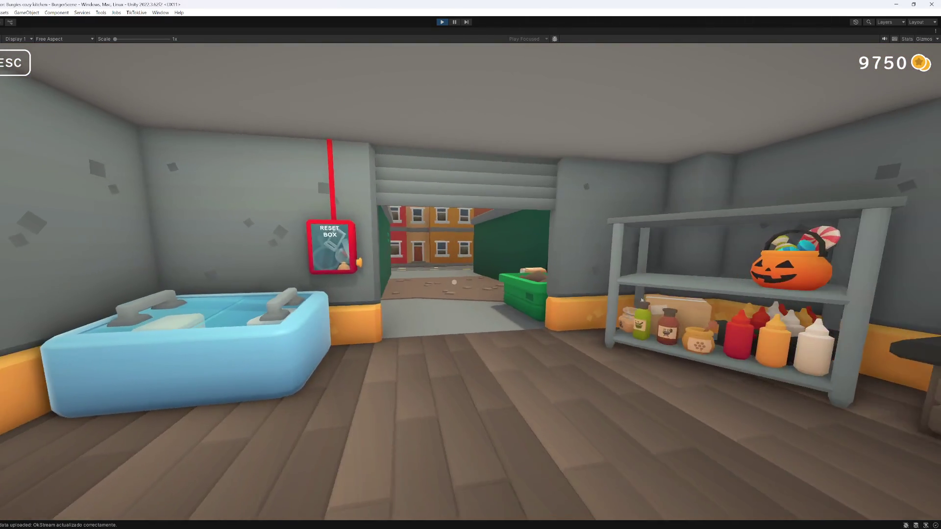
key(w)
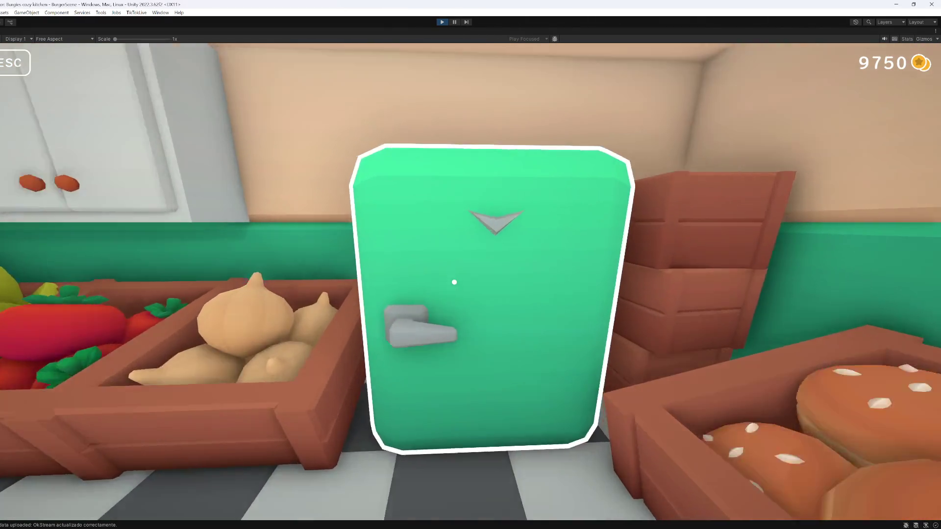
click(454, 282)
click(454, 282)
key(w)
click(454, 282)
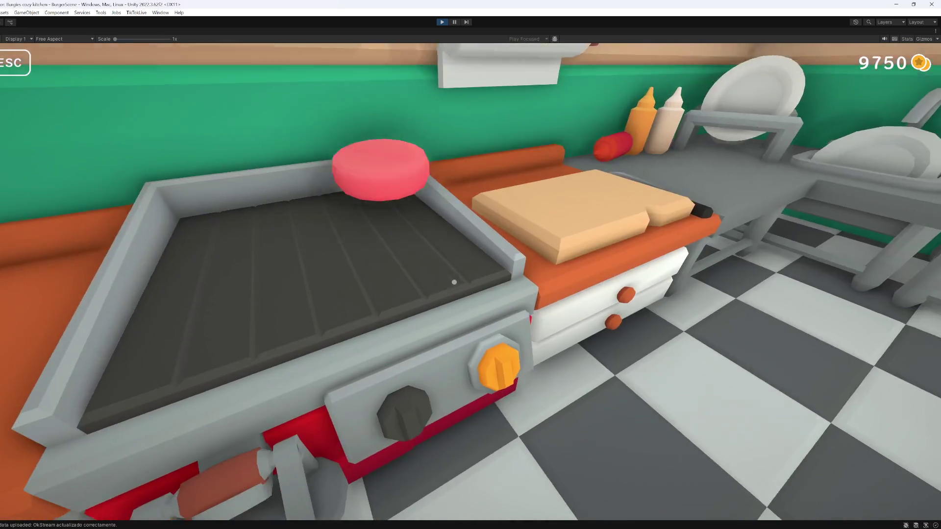
key(w)
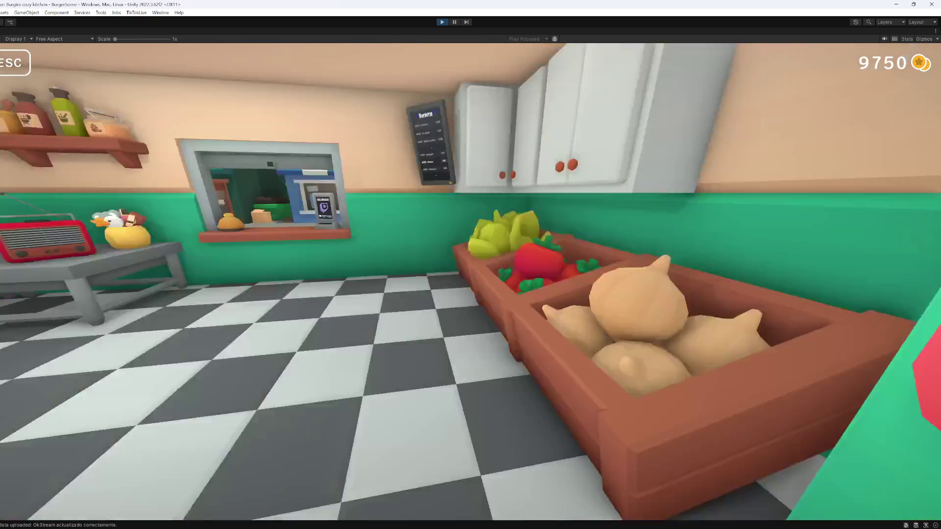
key(w)
click(454, 282)
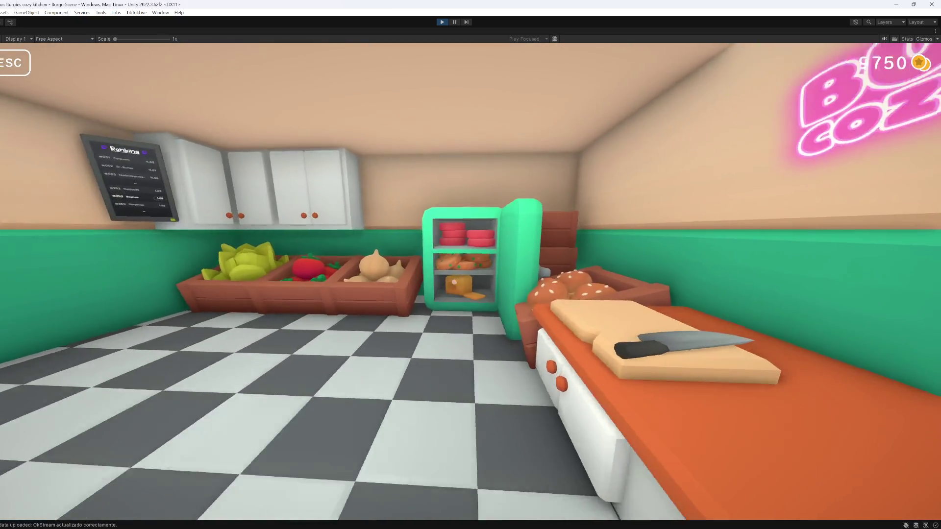
- Grill an orange veggie patty, put it back on the grill, then pick up the burnt patty
key(w)
click(455, 282)
click(454, 282)
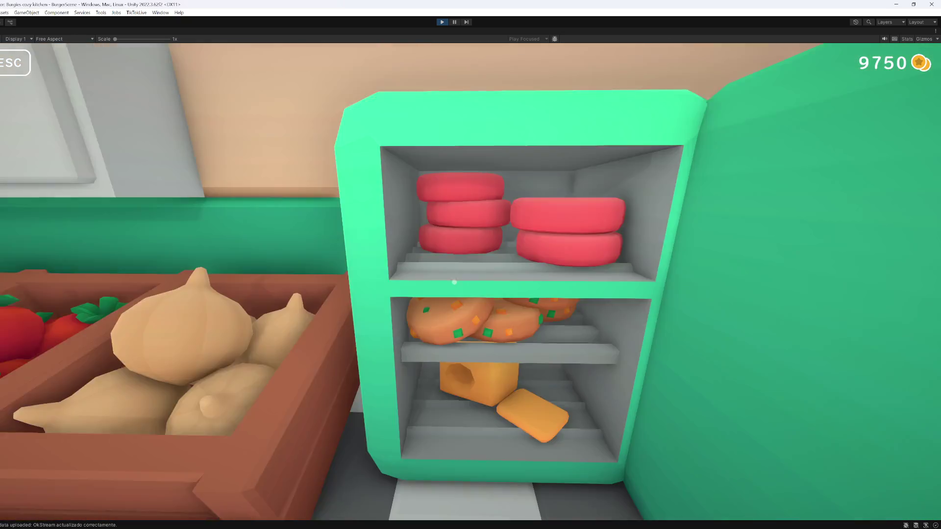
click(454, 282)
key(w)
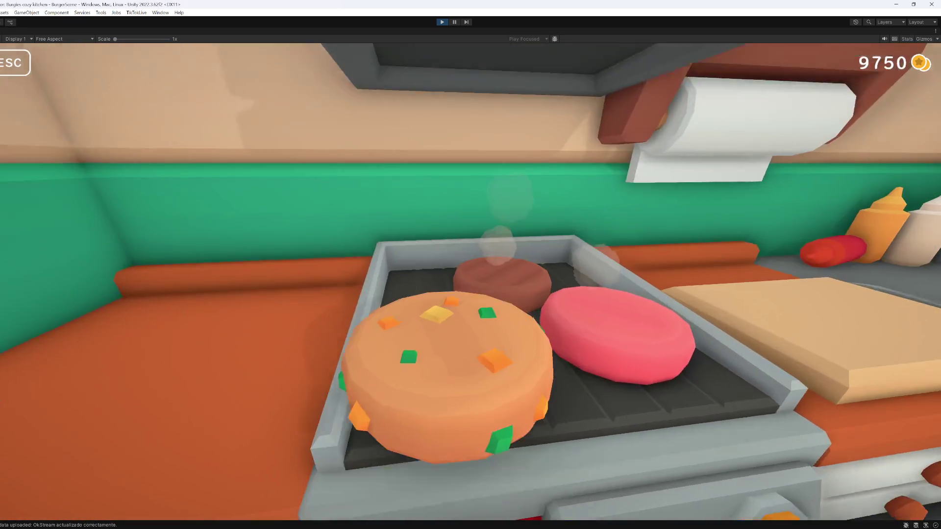
click(455, 282)
key(s)
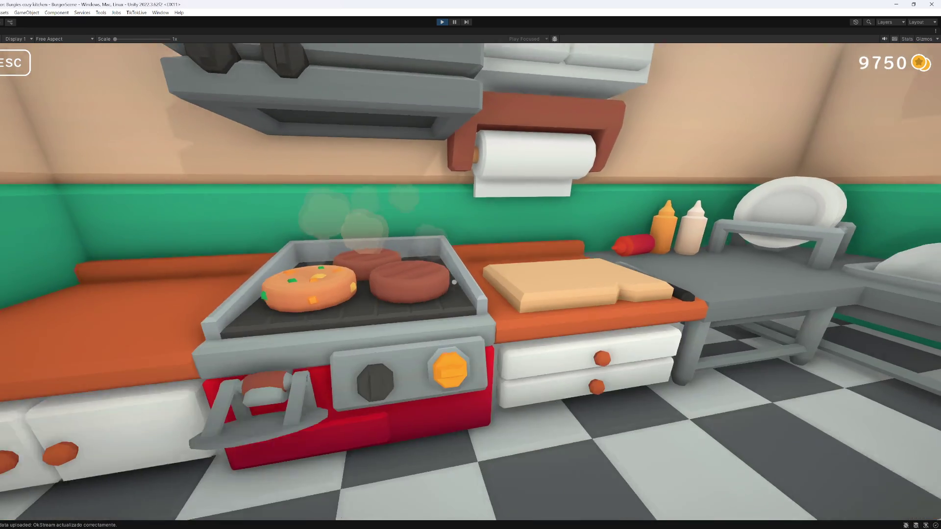
key(w)
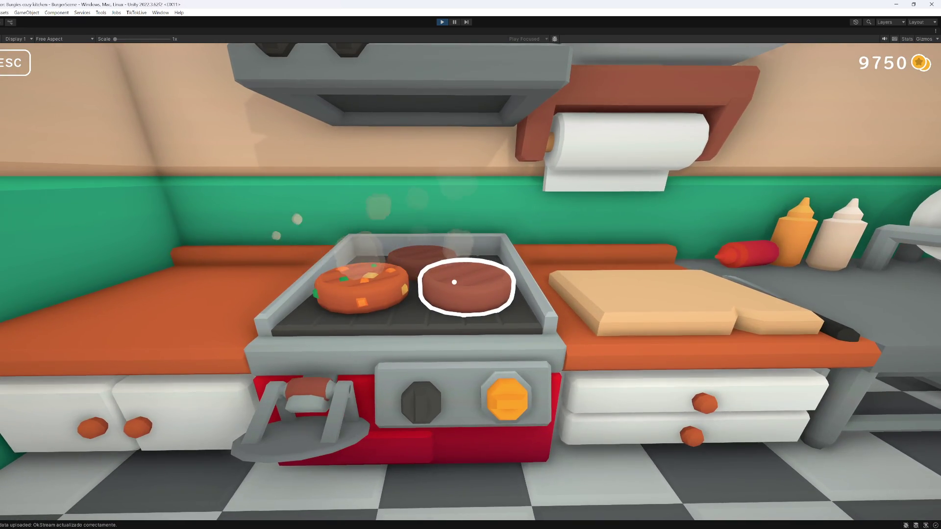
click(455, 283)
key(w)
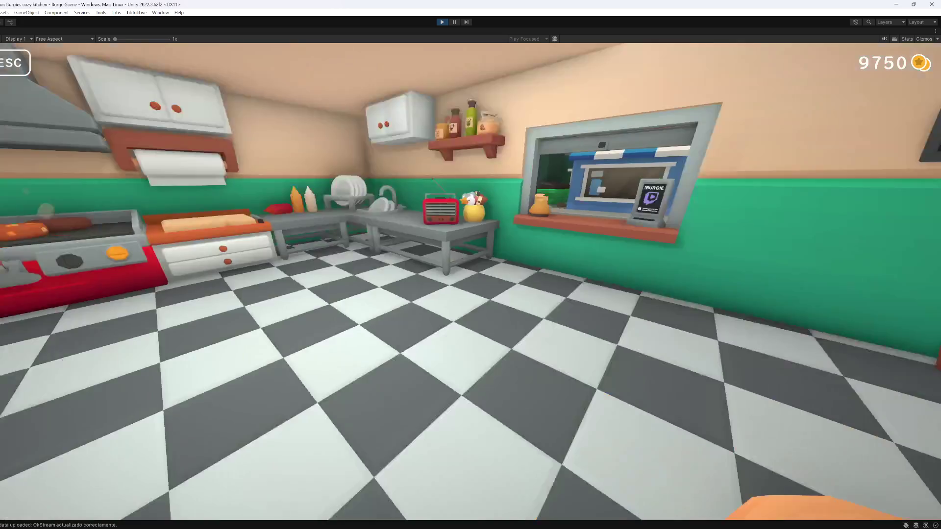
key(w)
click(454, 283)
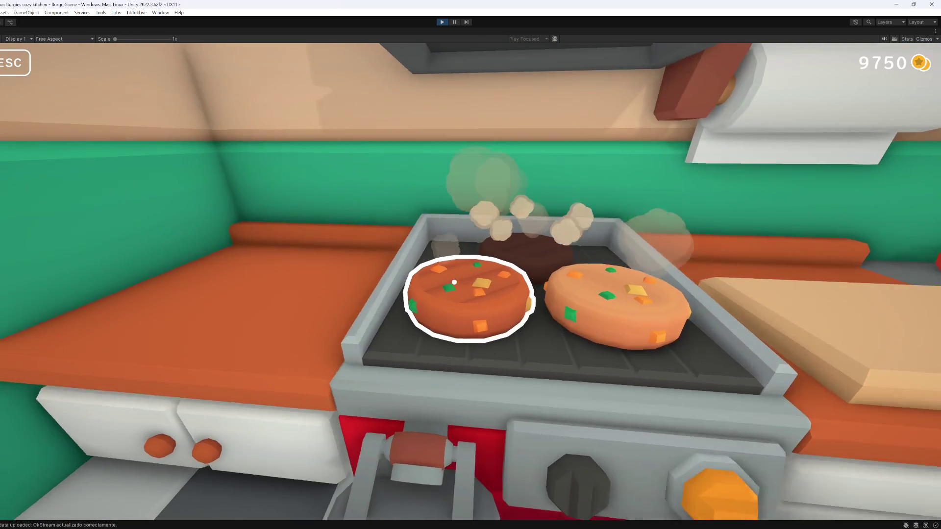
key(s)
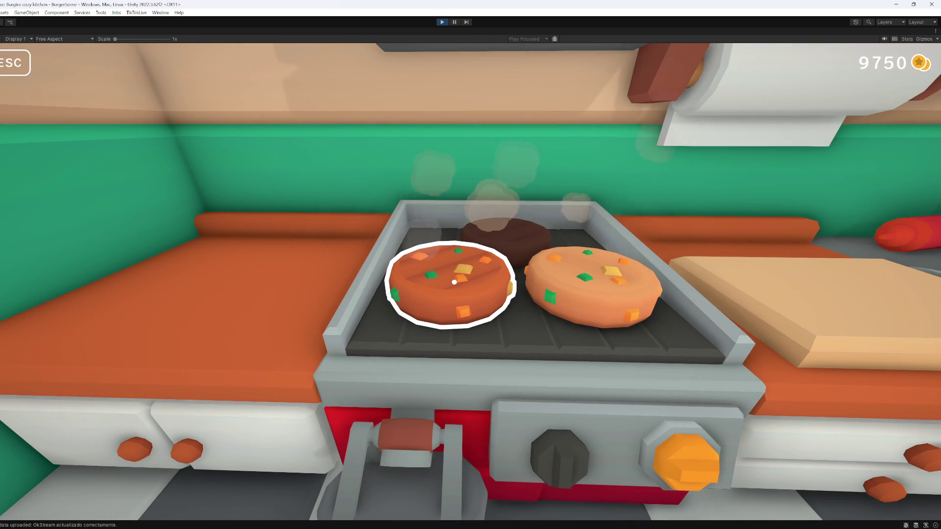
click(455, 282)
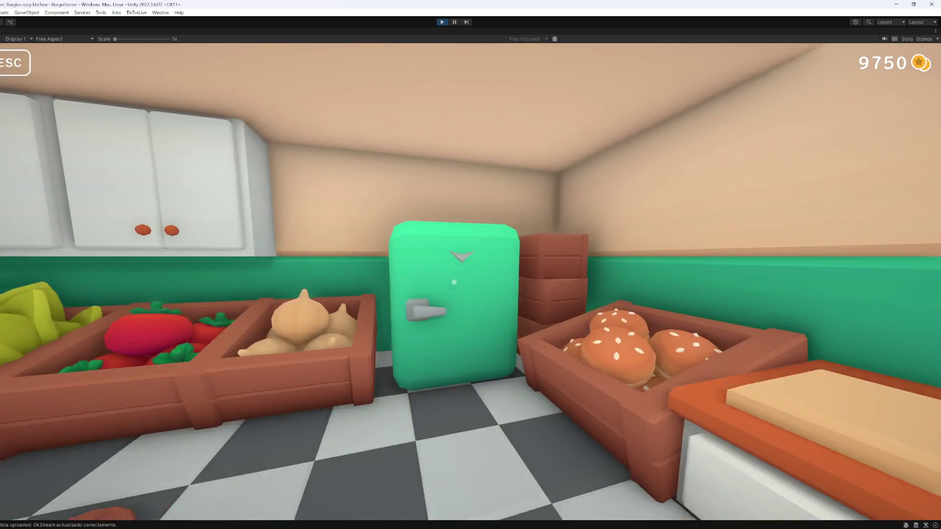
- Take another item from the green fridge and drop the held patty onto the grill
click(470, 281)
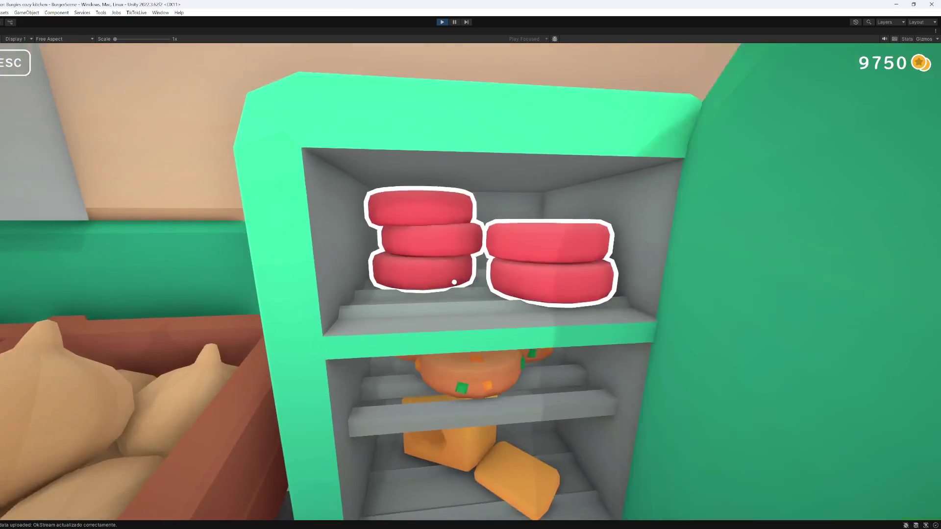
click(470, 282)
key(w)
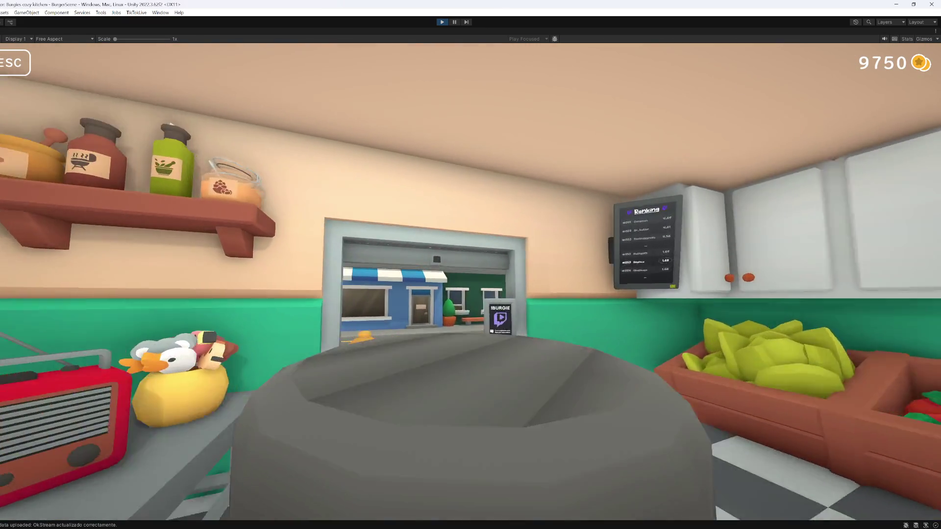
key(w)
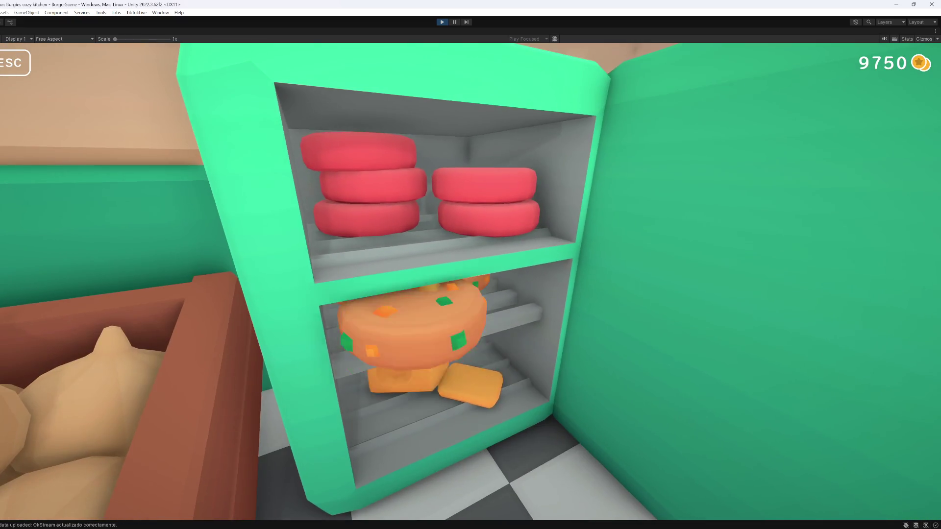
key(w)
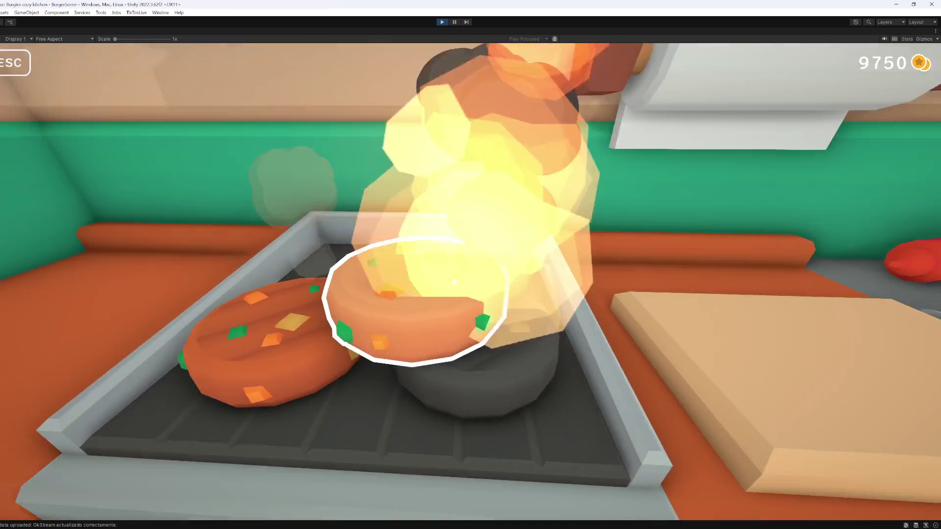
key(s)
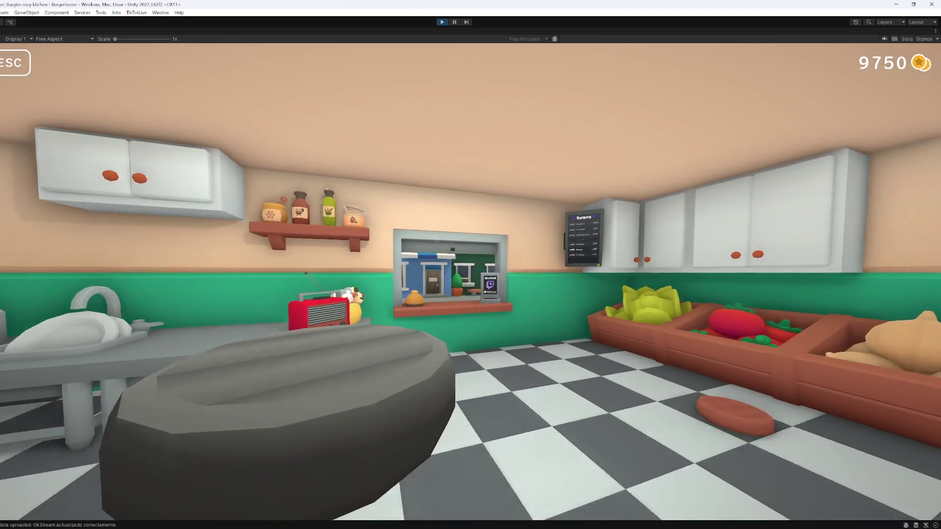
key(w)
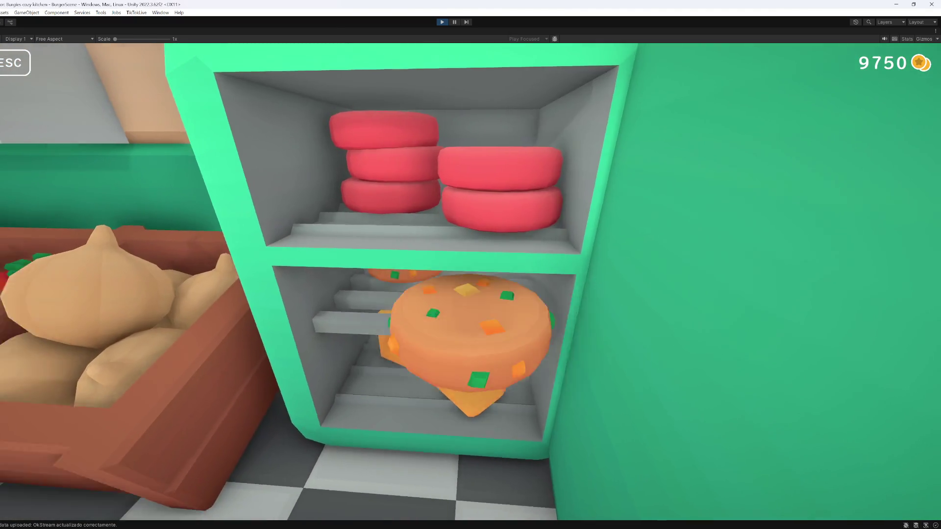
key(w)
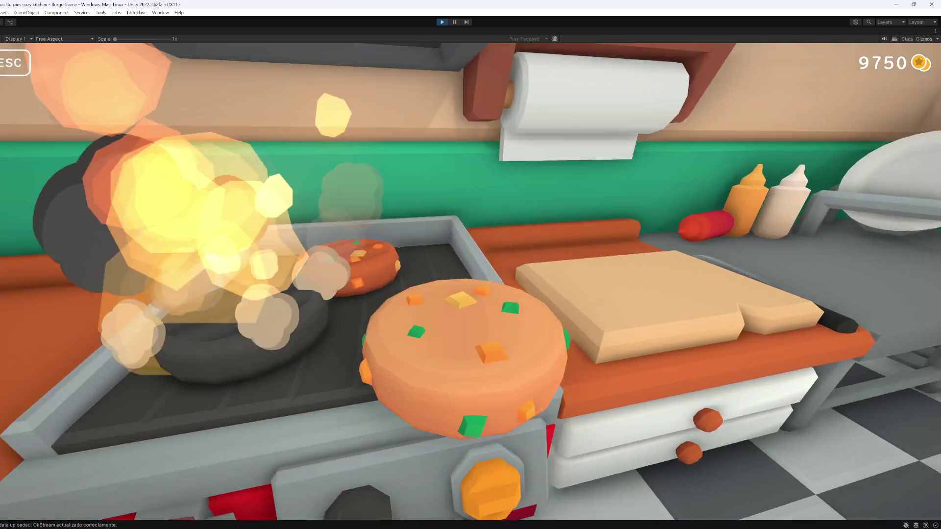
click(455, 282)
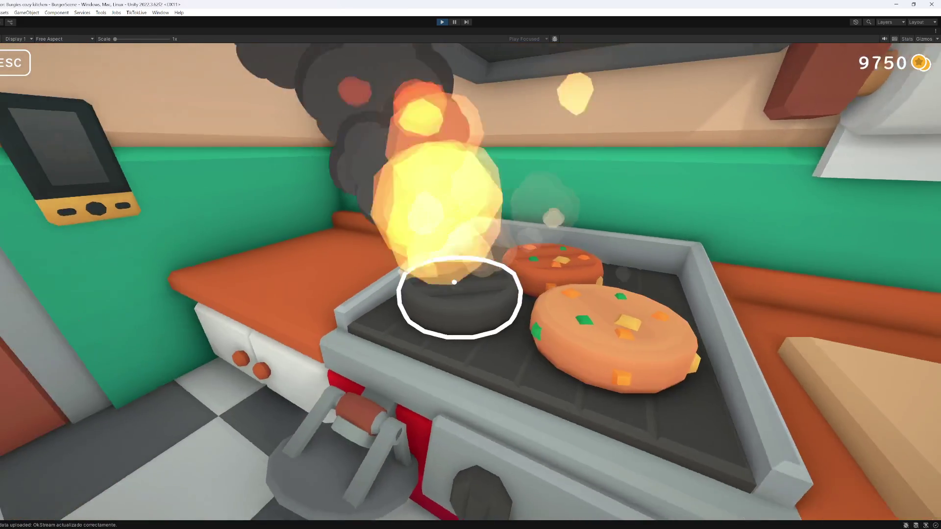
- Grill another raw patty, swap it for the burnt one, and drop the burnt patty on the floor
key(w)
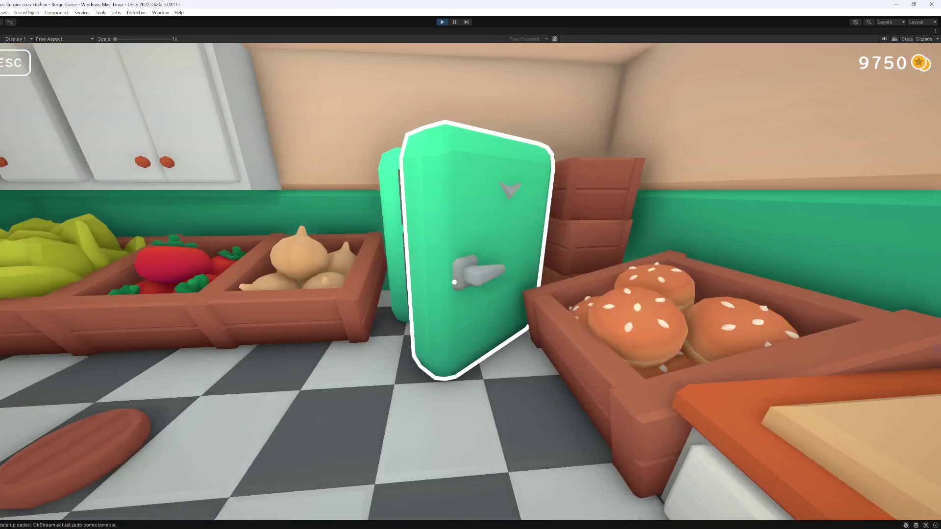
click(454, 283)
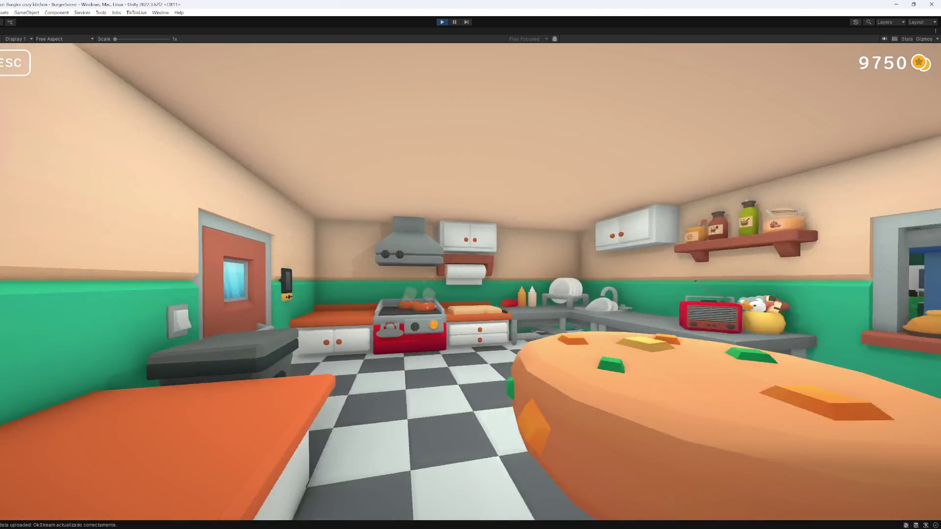
key(w)
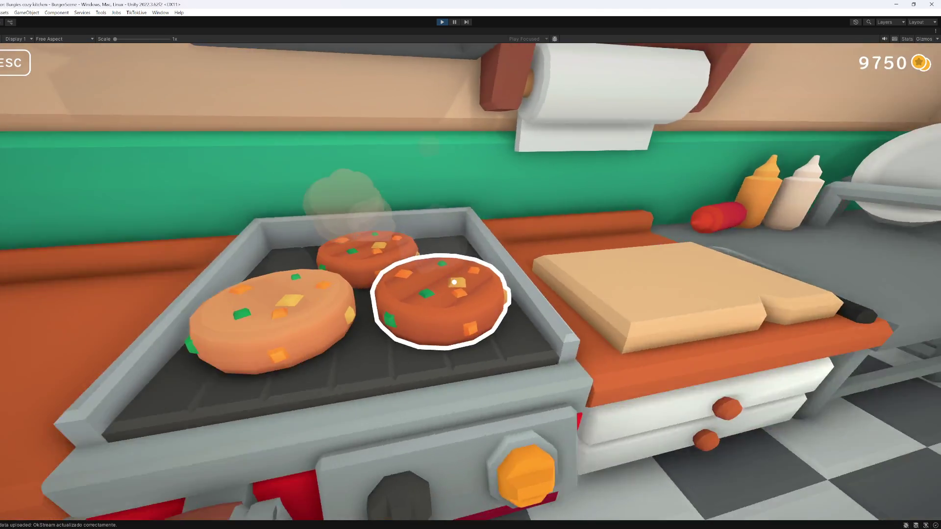
click(454, 282)
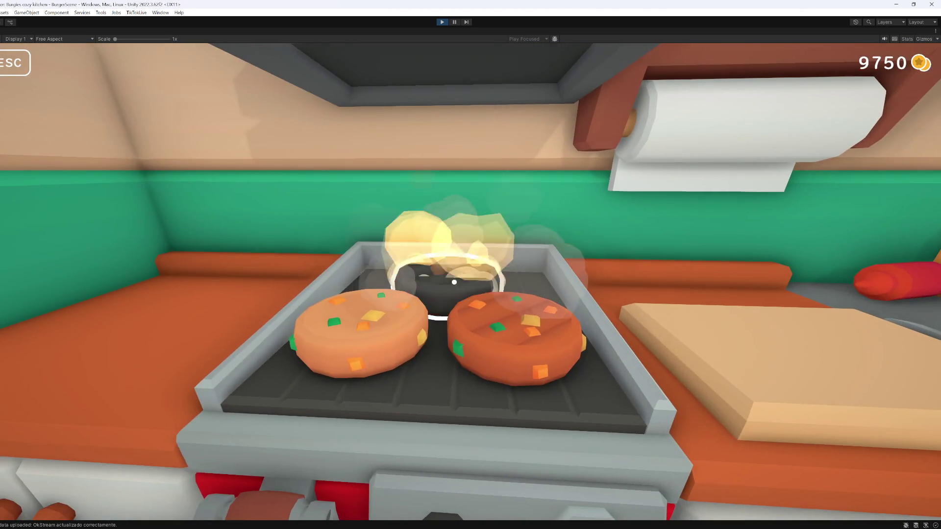
click(454, 283)
key(w)
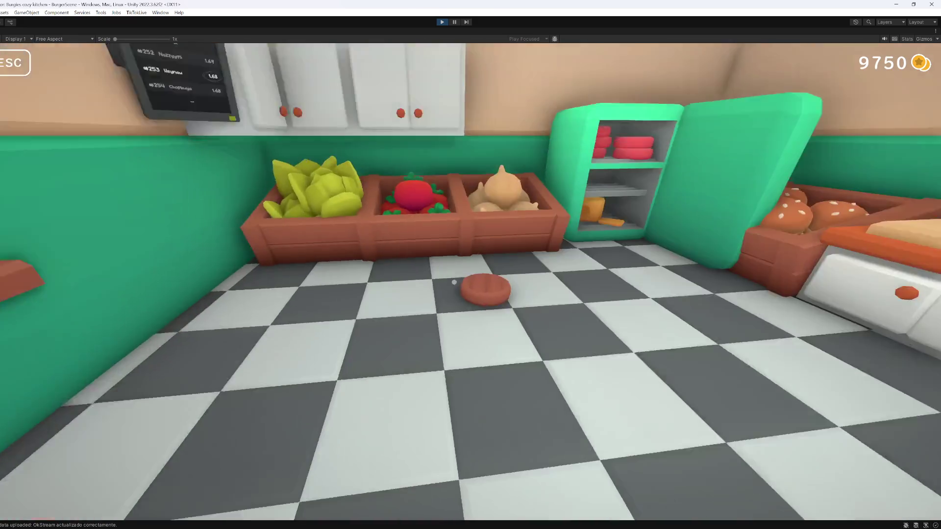
click(454, 282)
key(w)
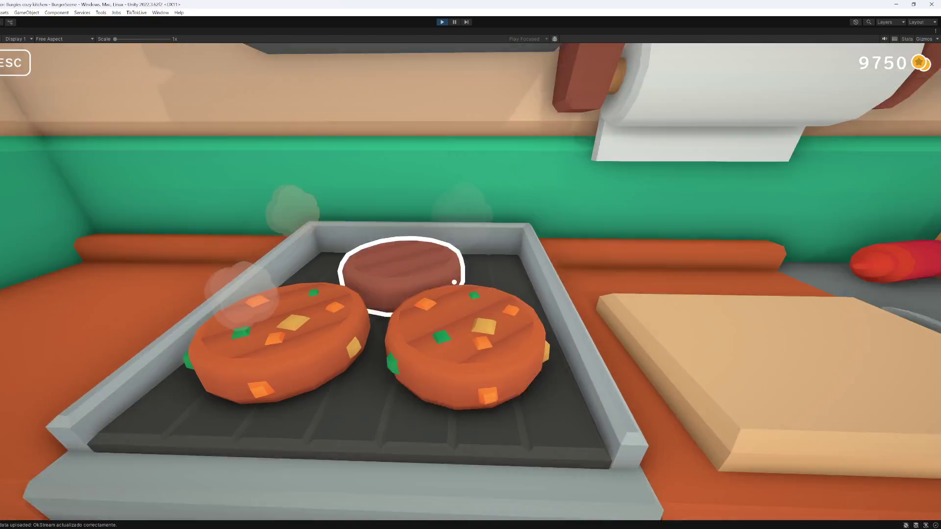
click(455, 282)
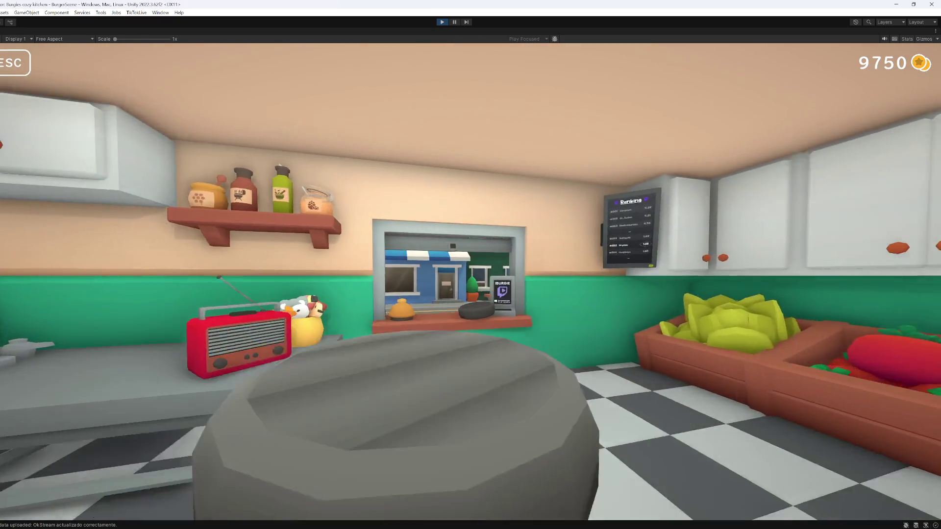
key(w)
click(454, 282)
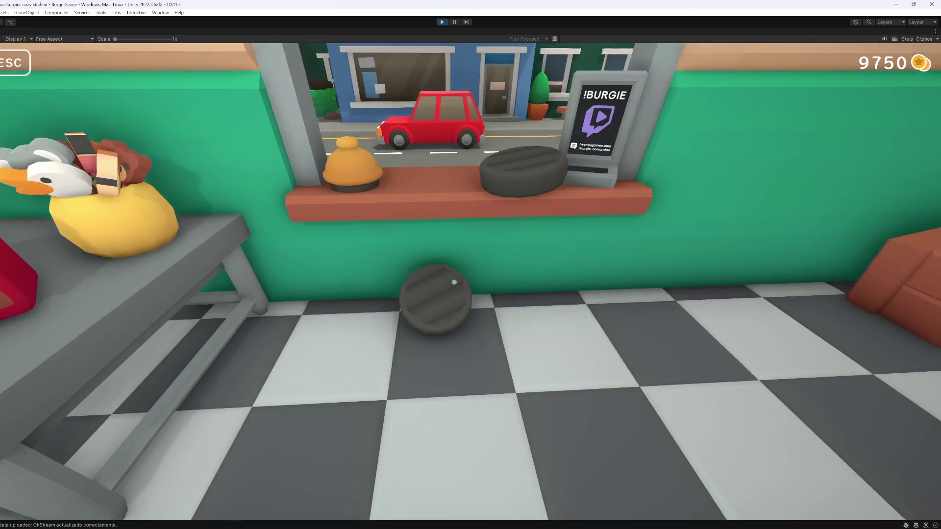
- Put one burnt patty on the window counter and toss another out the service window
click(455, 283)
key(w)
click(455, 282)
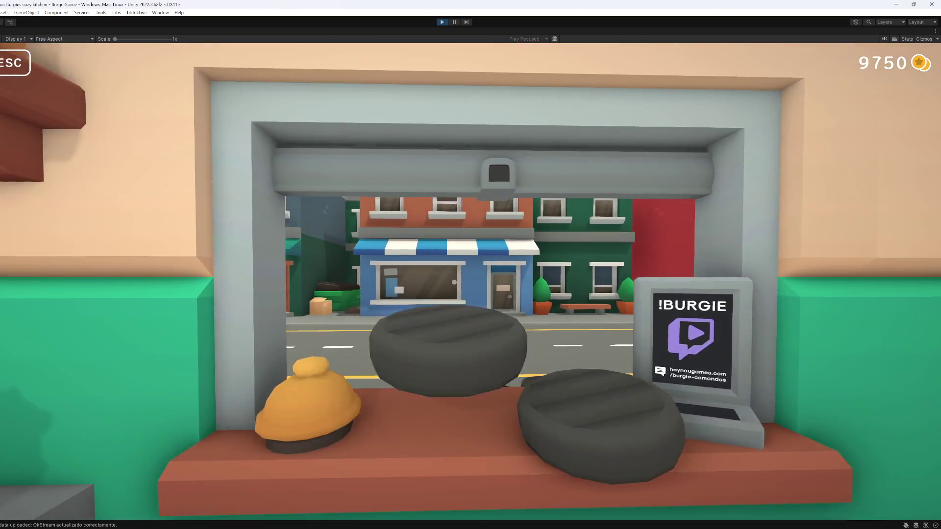
key(w)
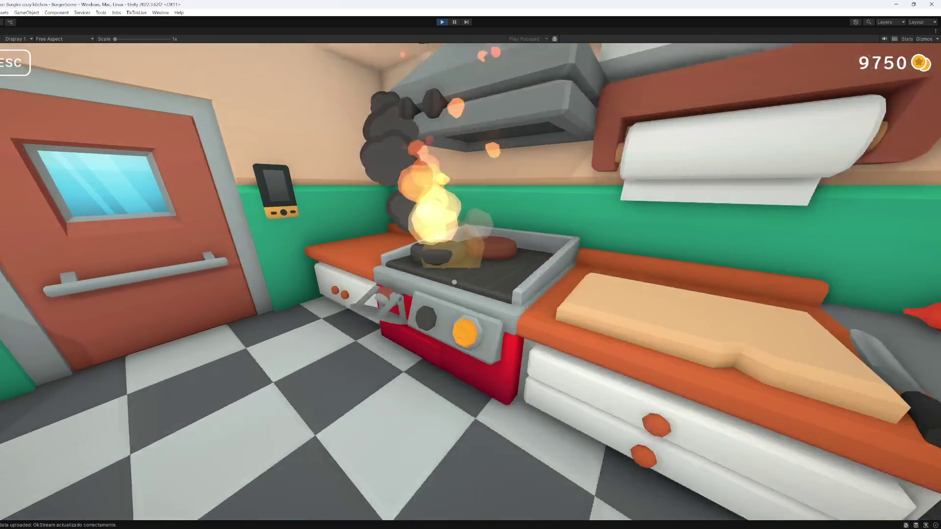
click(454, 282)
key(w)
click(454, 282)
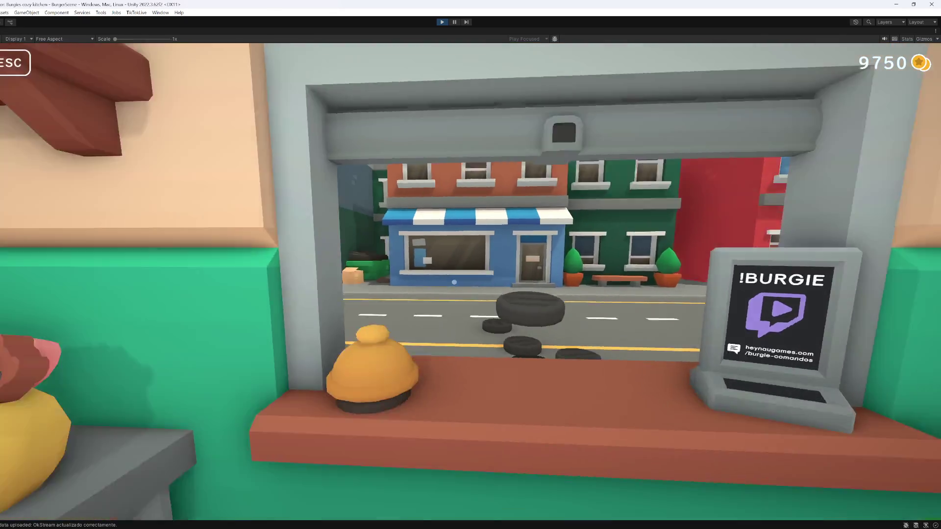
key(w)
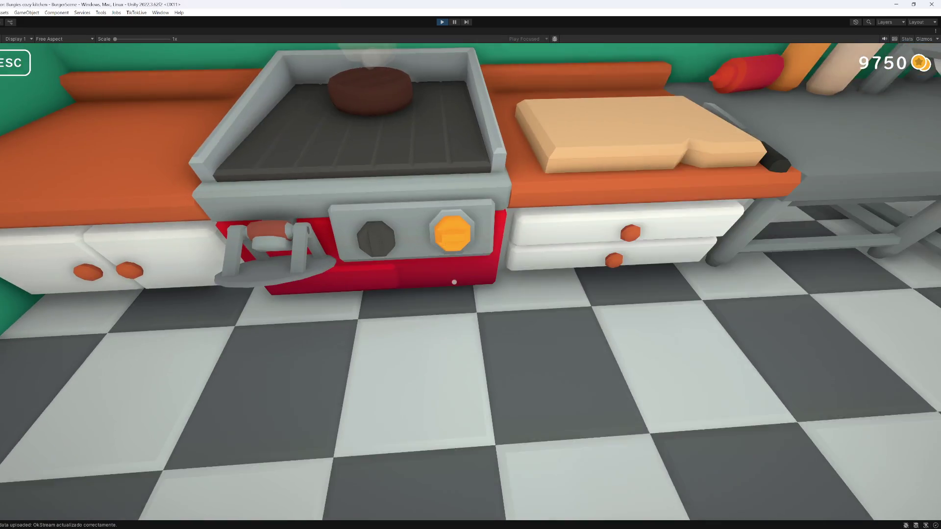
- Carry a street tire to the bins outside, then pause the game and open the Console
key(s)
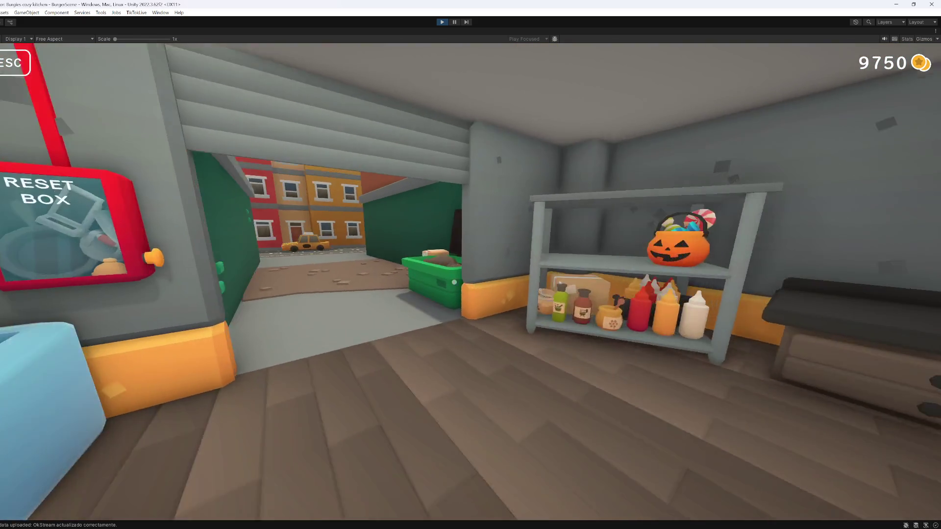
key(w)
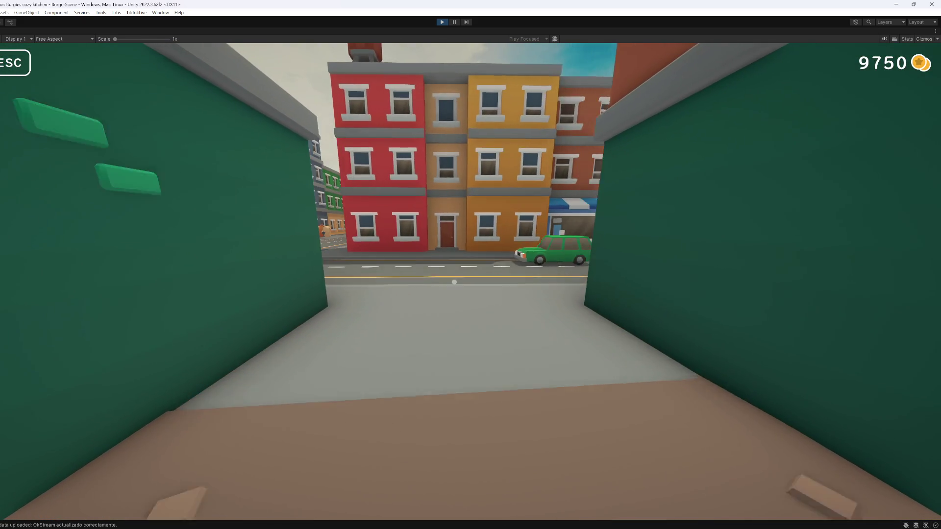
key(w)
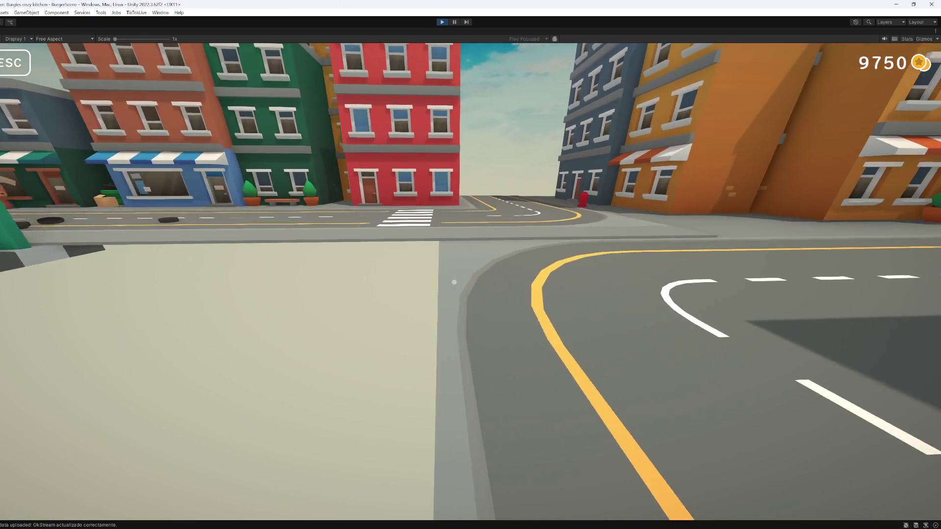
key(w)
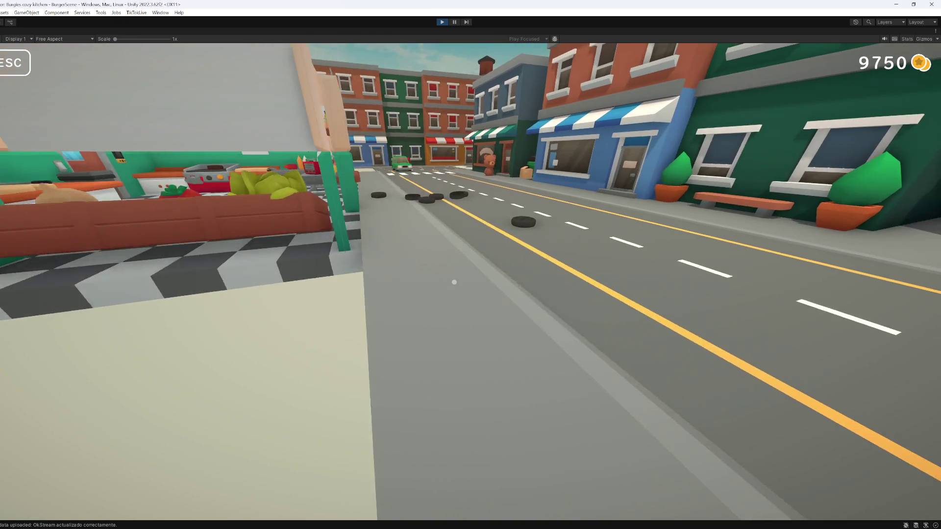
key(w)
key(e)
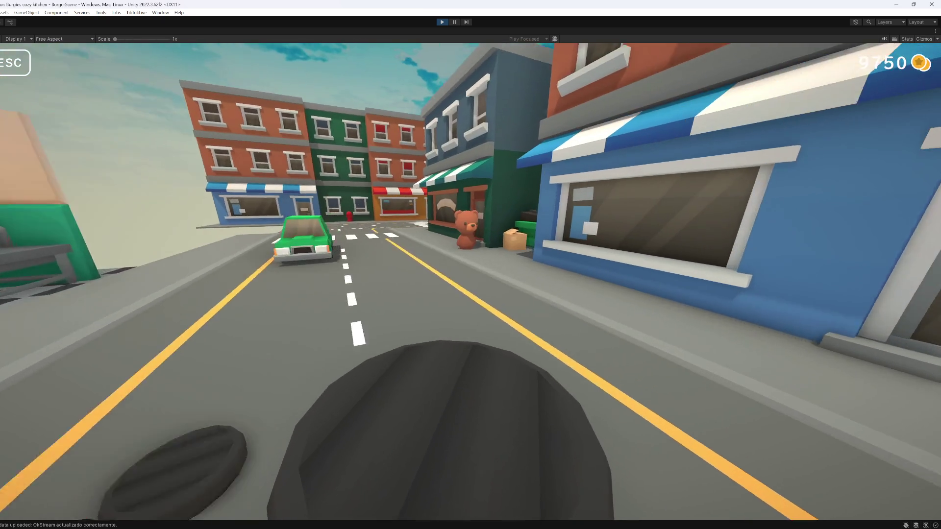
key(w)
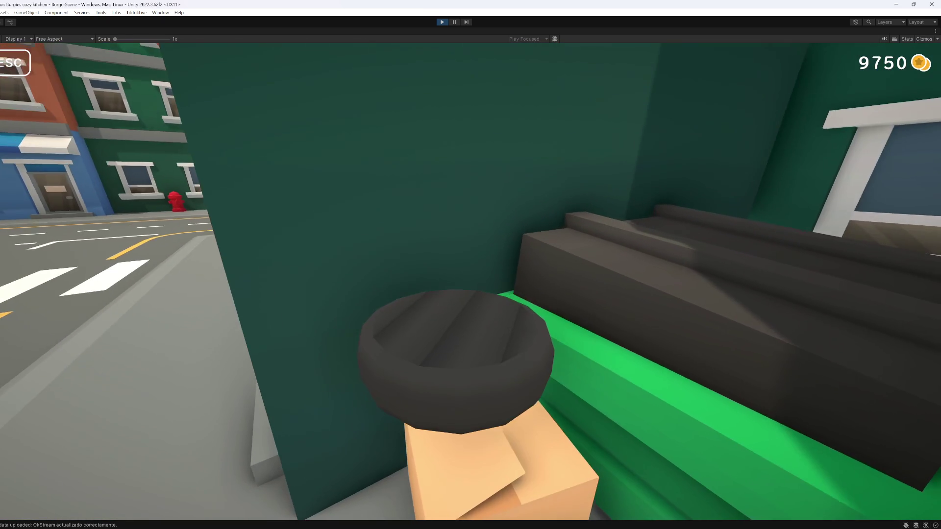
key(e)
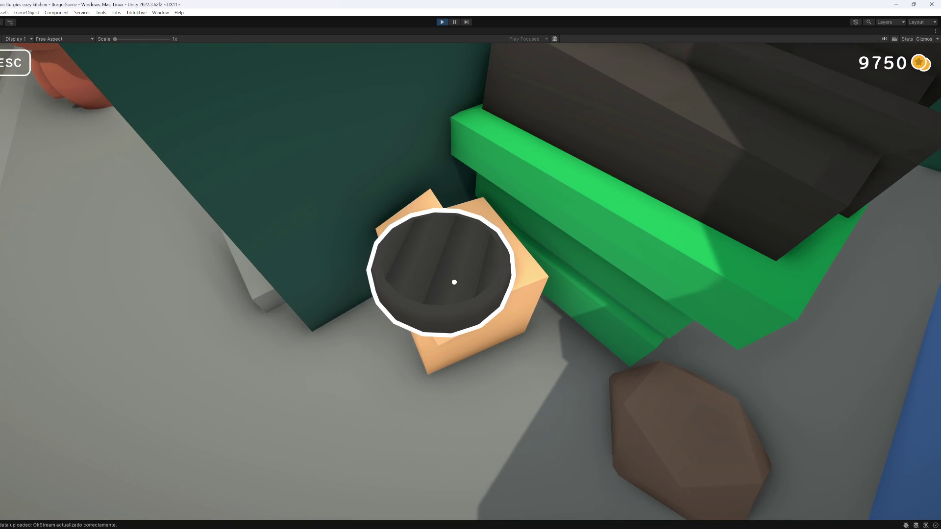
key(Escape)
click(56, 526)
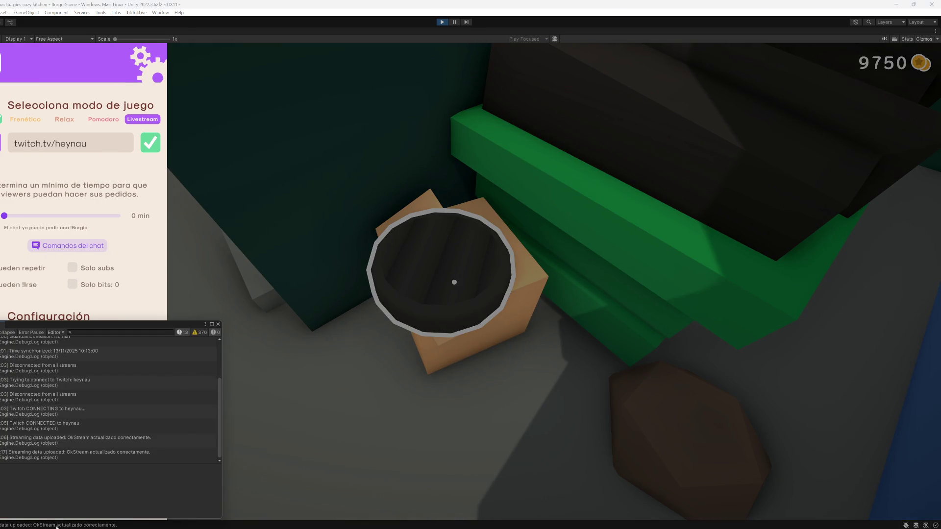
- Restore the full editor layout and frame House1_Front in the Scene view
right_click(330, 35)
click(343, 56)
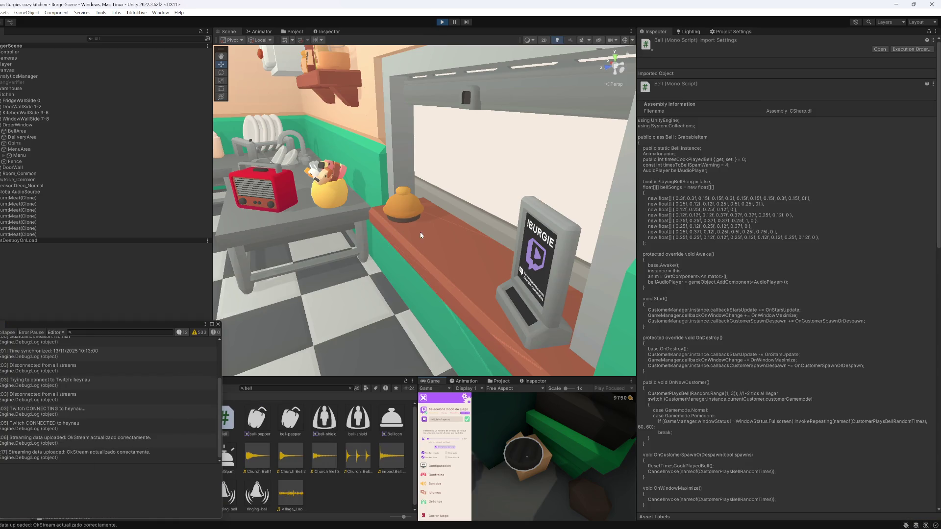
scroll(520, 190, up, 10)
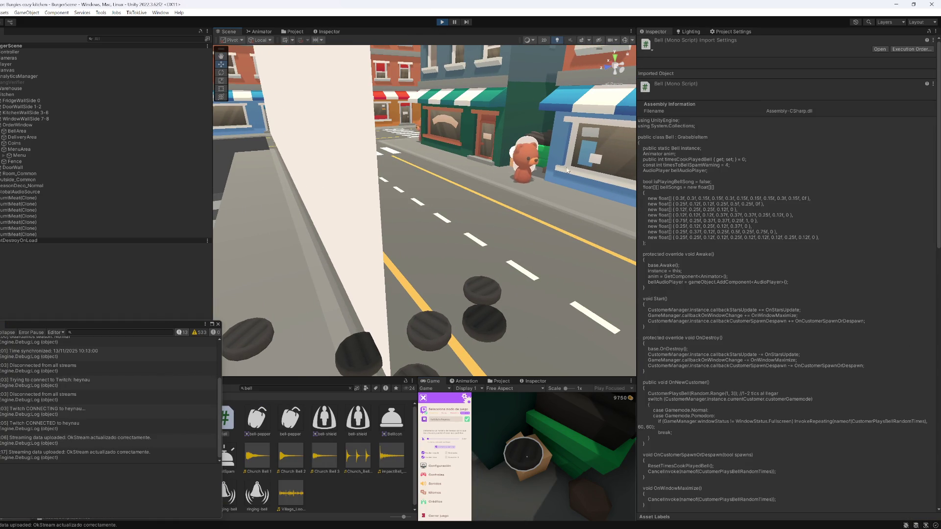
click(521, 155)
key(f)
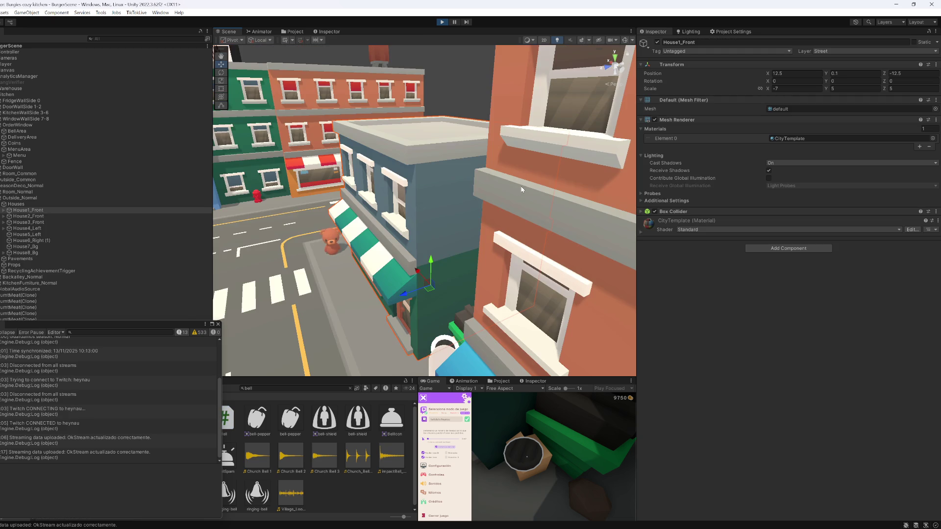
- Select RecyclingAchievementTrigger in the Hierarchy and open its script in Visual Studio
click(459, 350)
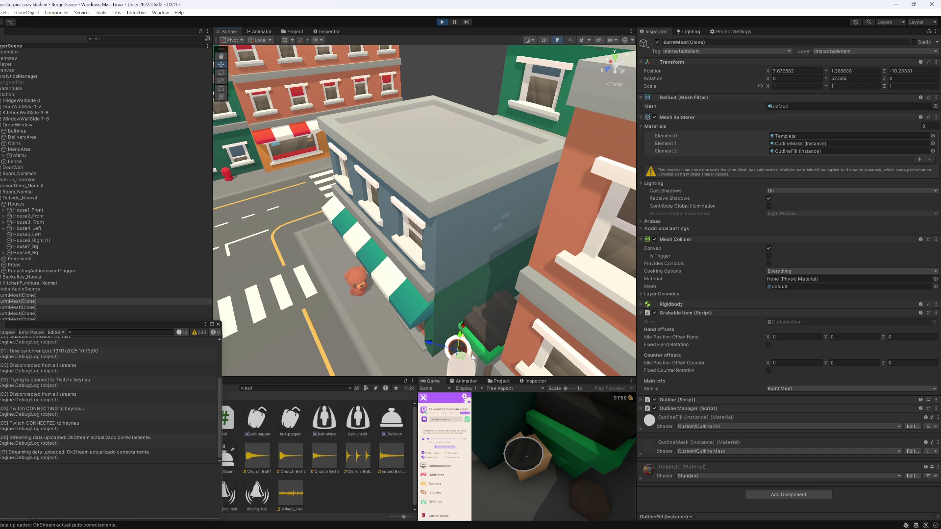
click(472, 356)
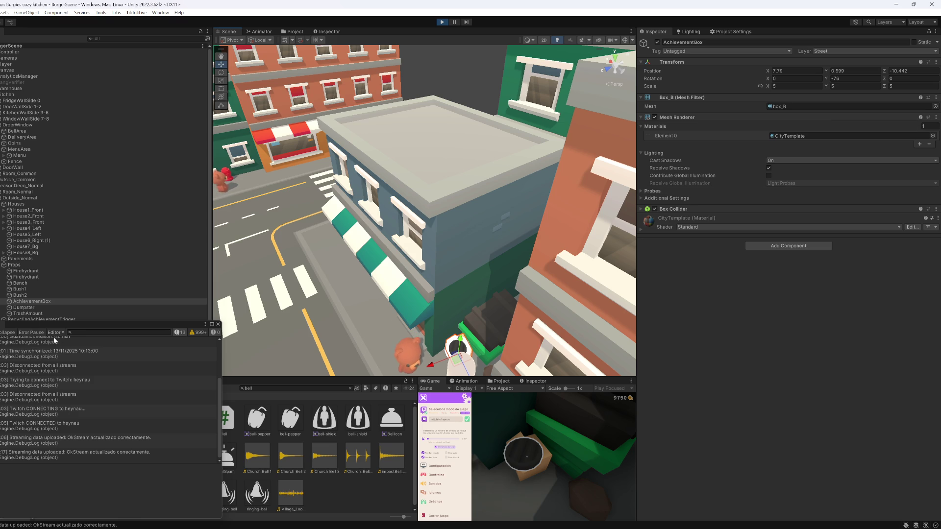
click(22, 272)
key(Down)
key(Down)
key(Down)
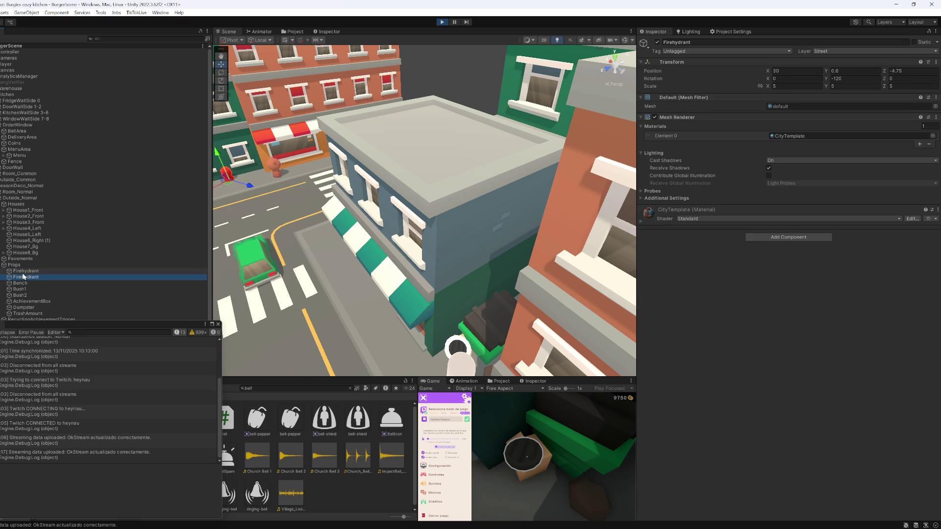
key(Down)
key(Down)
key(Down)
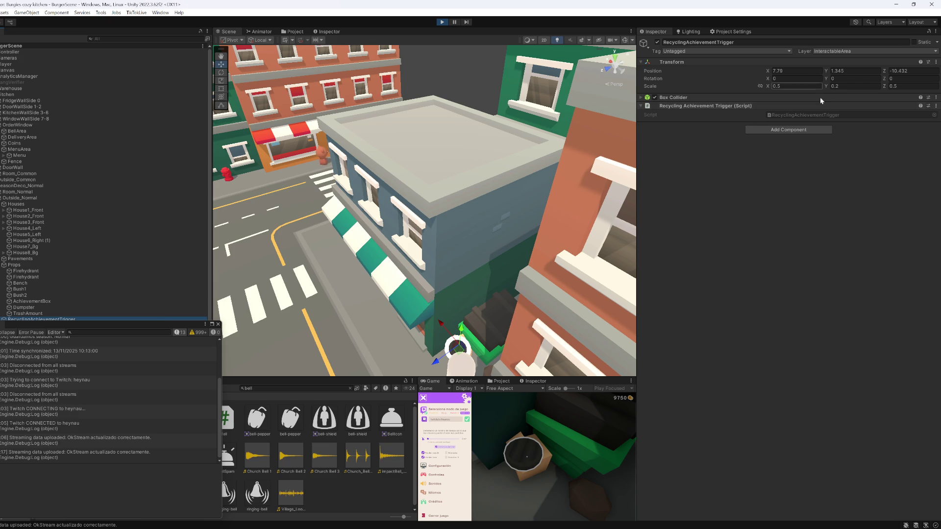
double_click(812, 117)
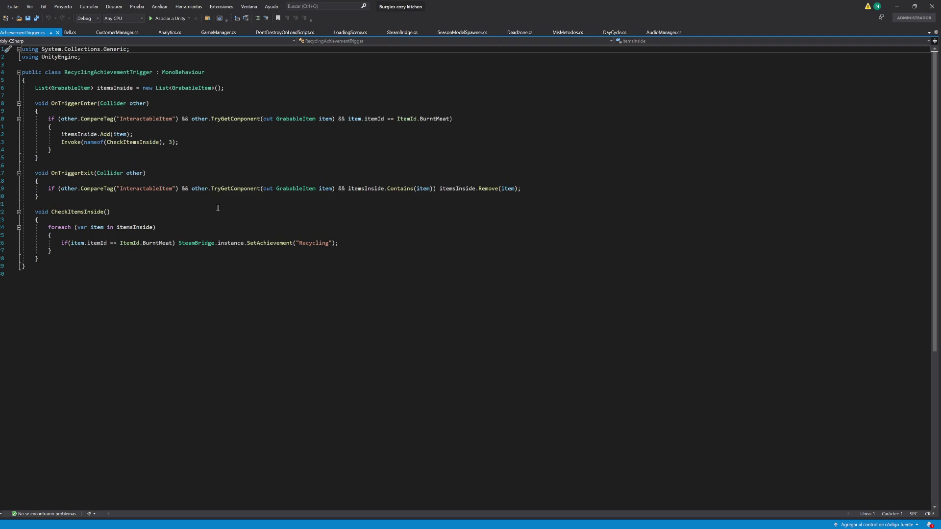
- Brace the SteamBridge call under the if, adding Debug.Log("CONSEGUIMOS LOGRO!") above it
click(177, 243)
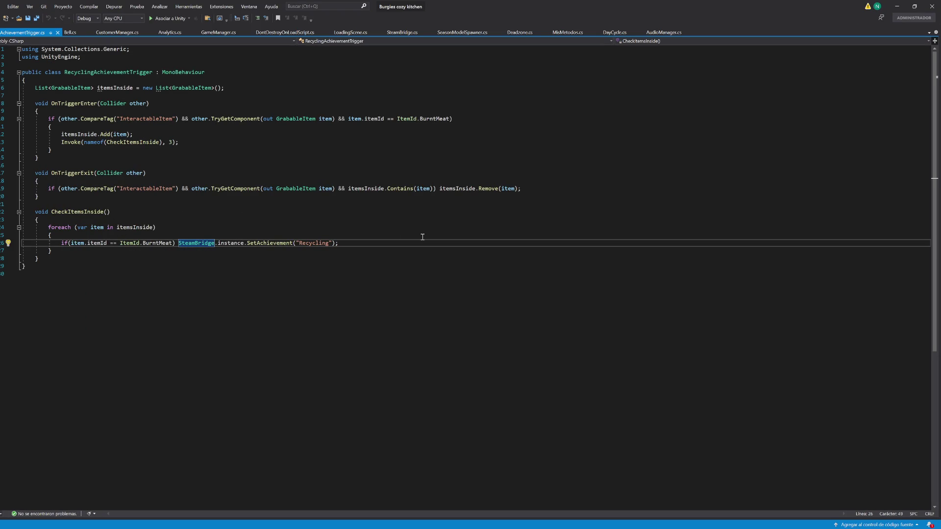
key(Return)
text({)
key(Return)
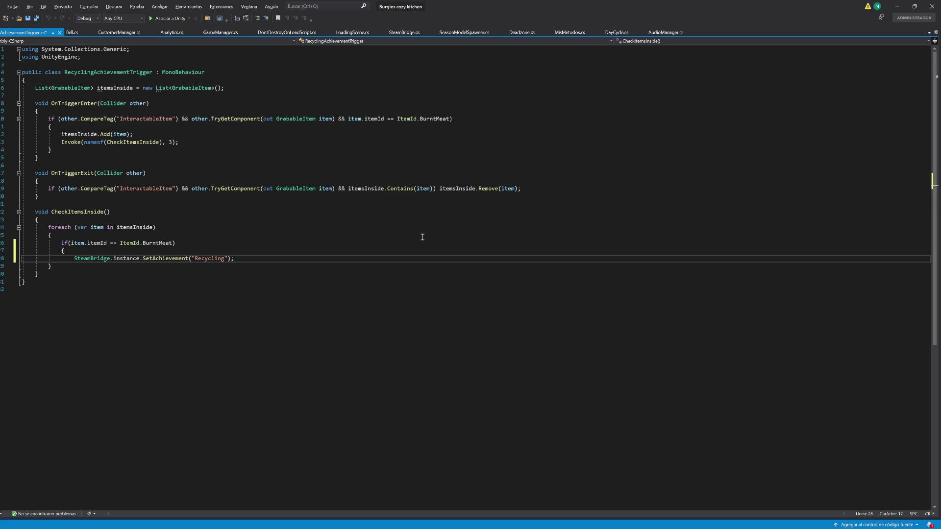
key(Return)
key(Up)
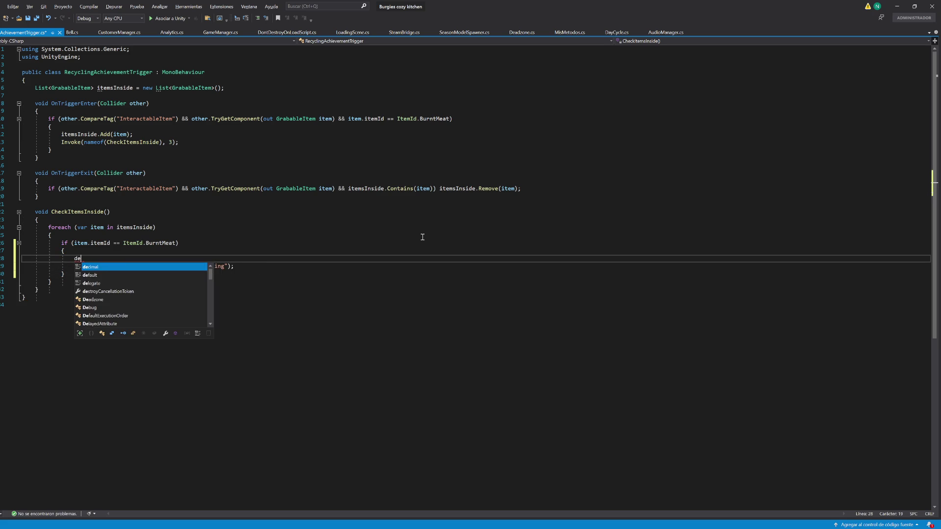
text(b)
key(Tab)
text(.Log)
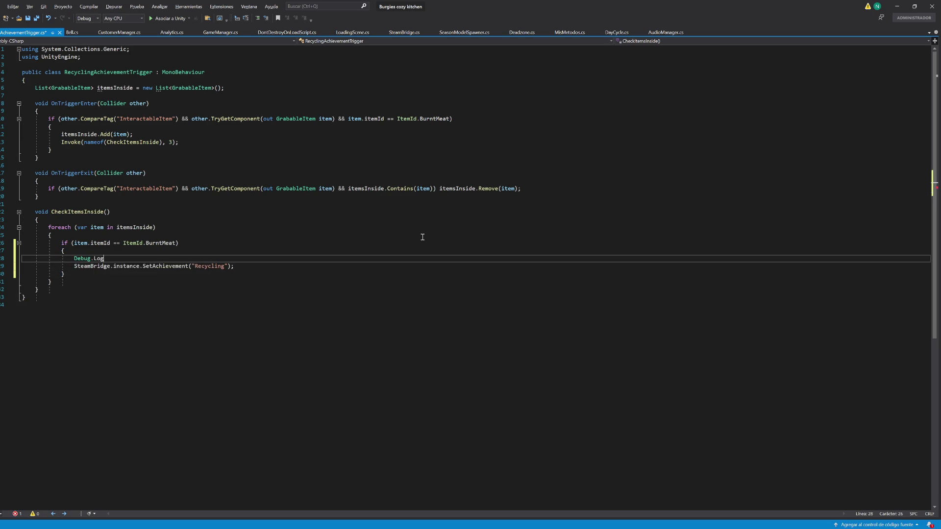
text(("B)
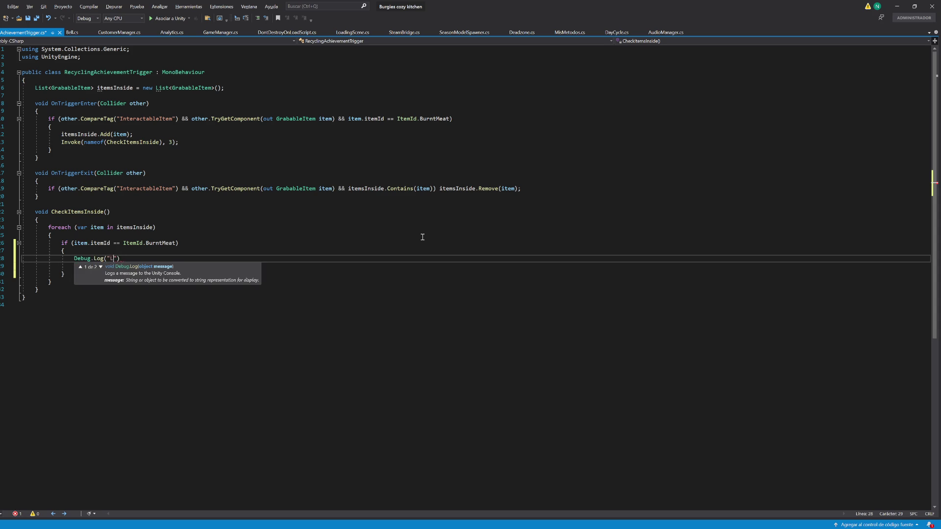
text();)
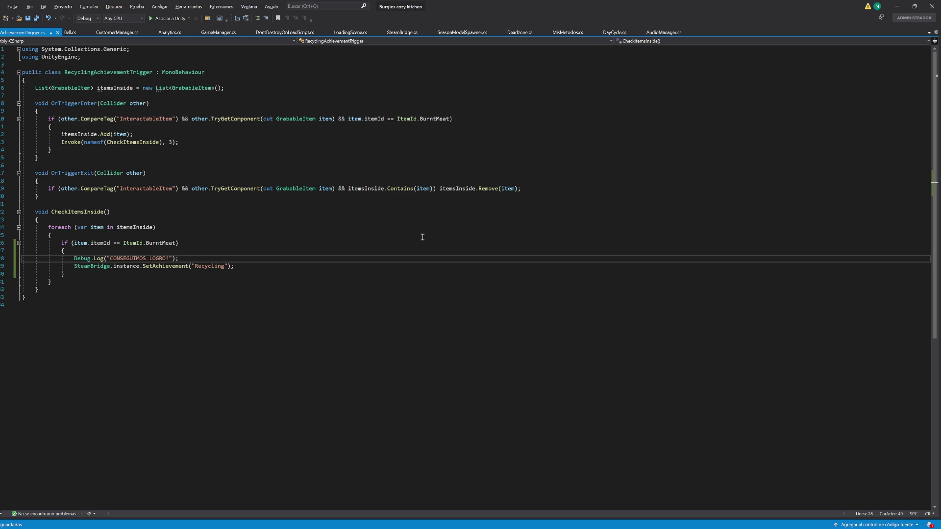
click(895, 6)
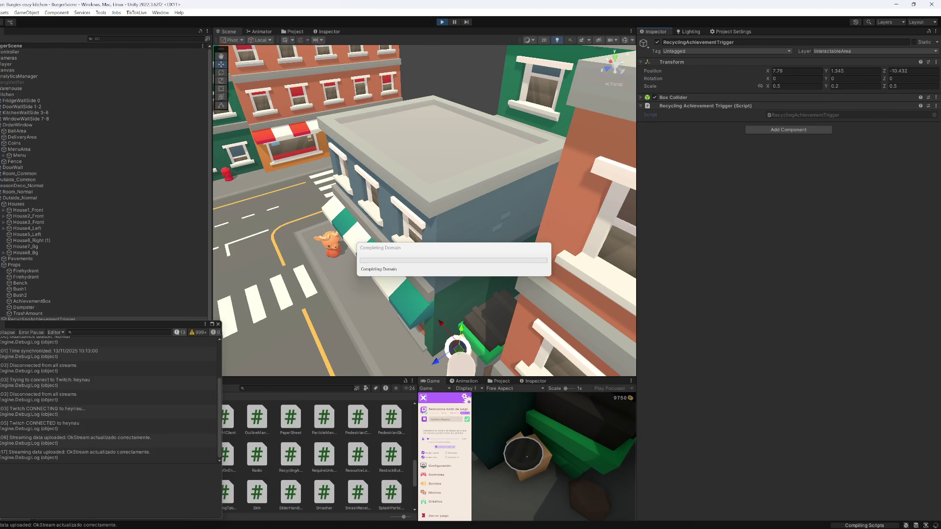
- Launch Steam from Windows search
key(super)
text(steam)
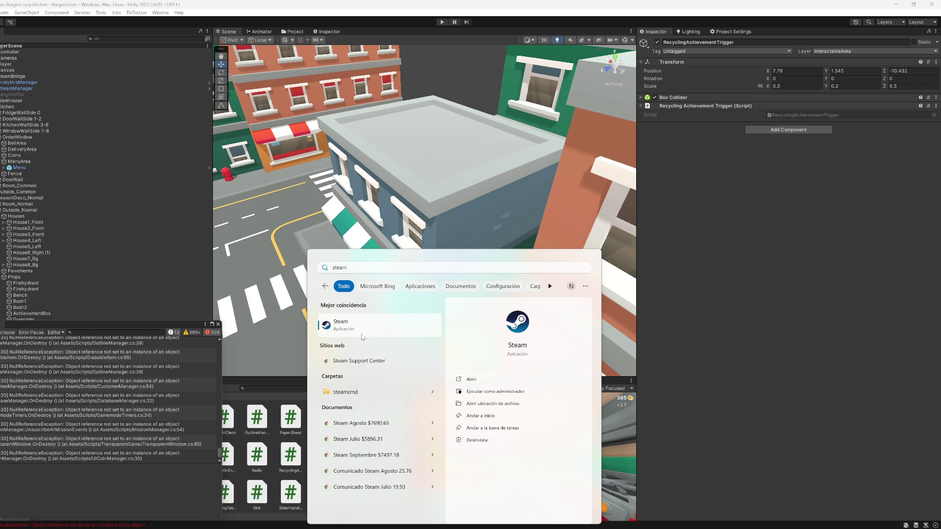
click(779, 414)
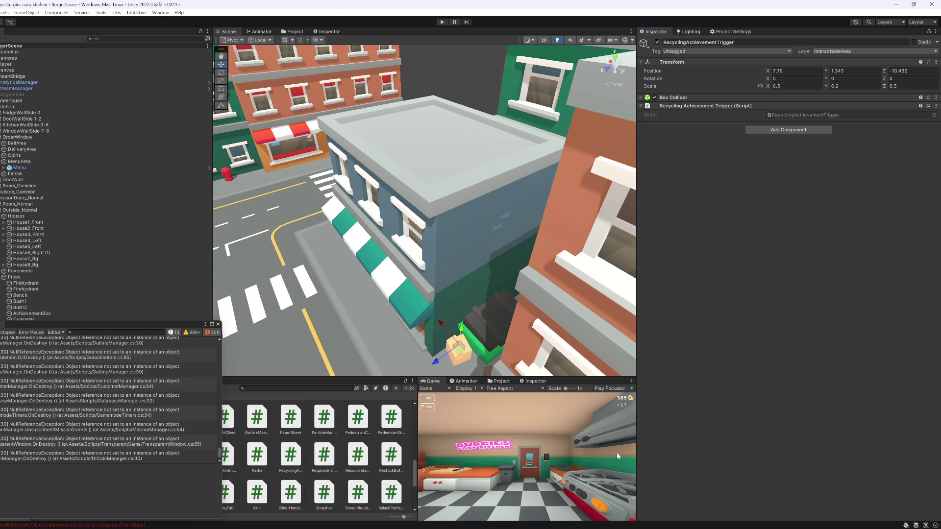
- Maximize the Game view, enter Play mode, and minimize Steam behind Unity
key(shift+space)
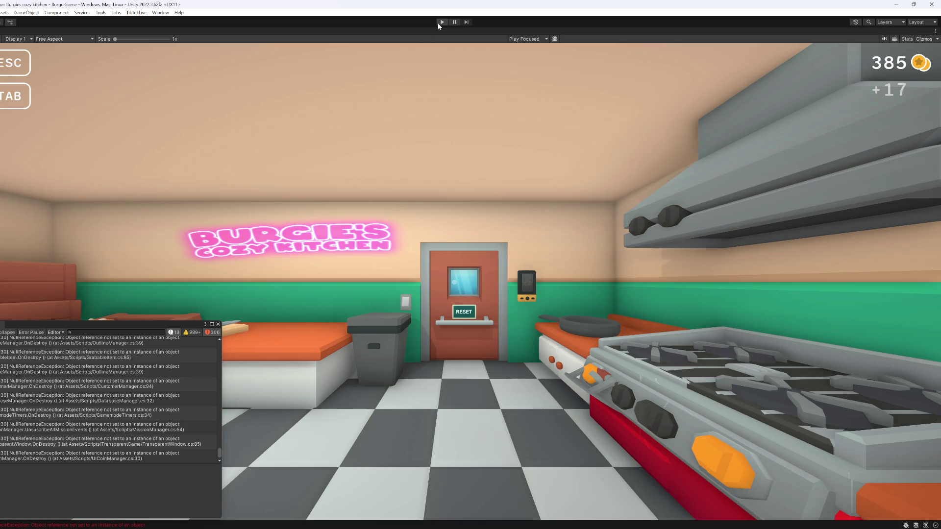
click(440, 22)
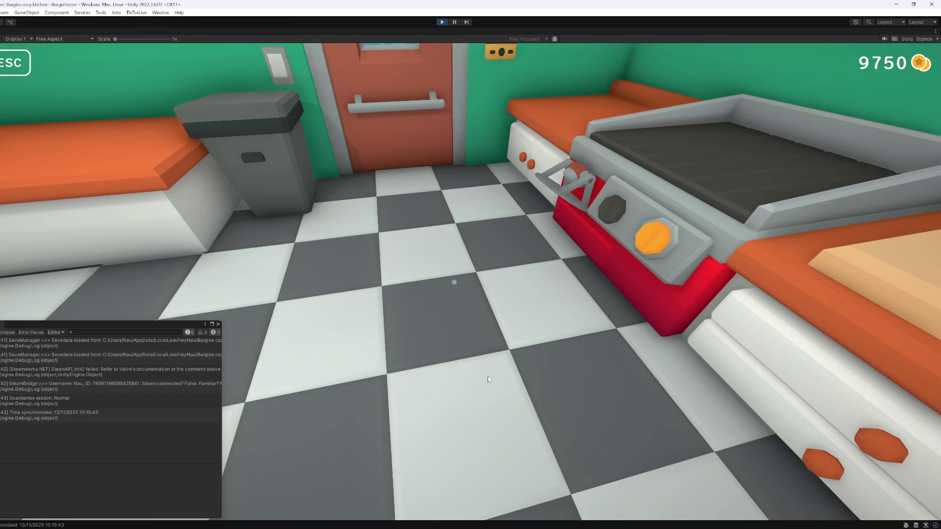
mouse_move(502, 373)
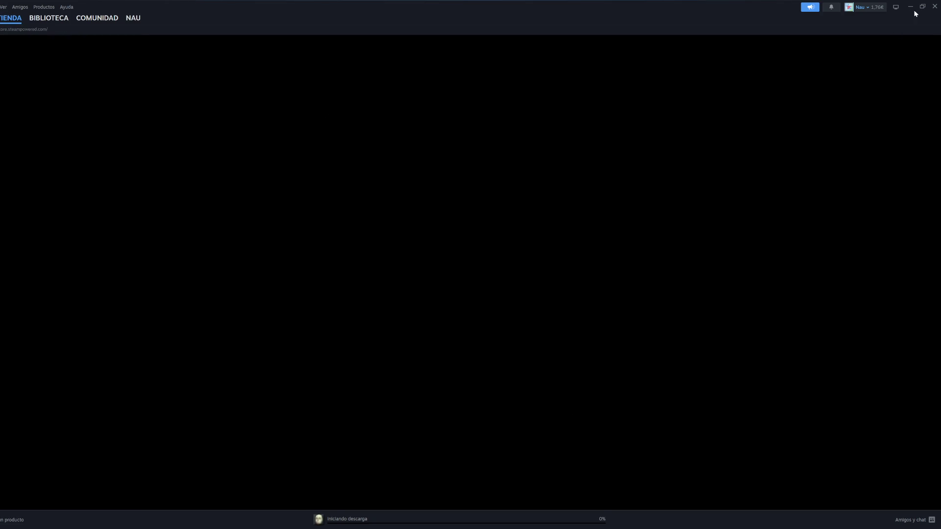
click(922, 6)
click(604, 216)
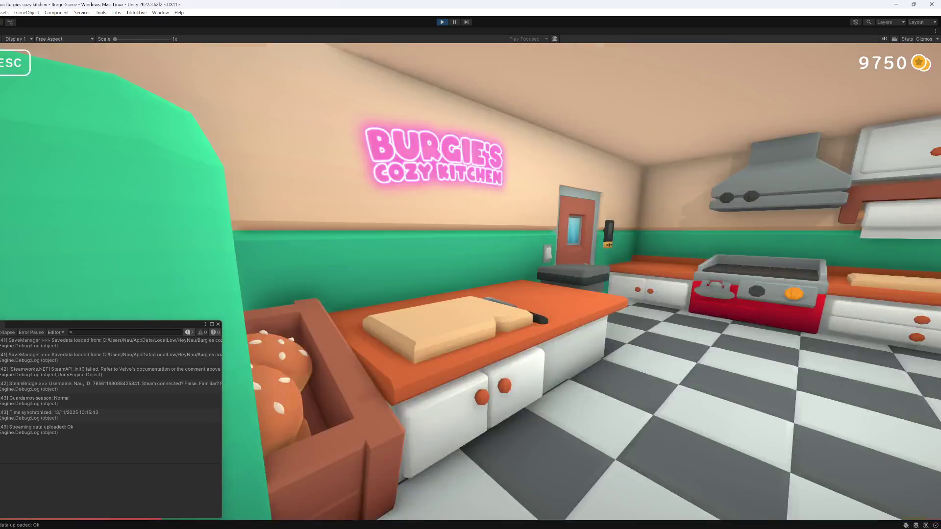
- Put three fridge patties on the grill, then open and close the settings menu
click(470, 264)
click(470, 264)
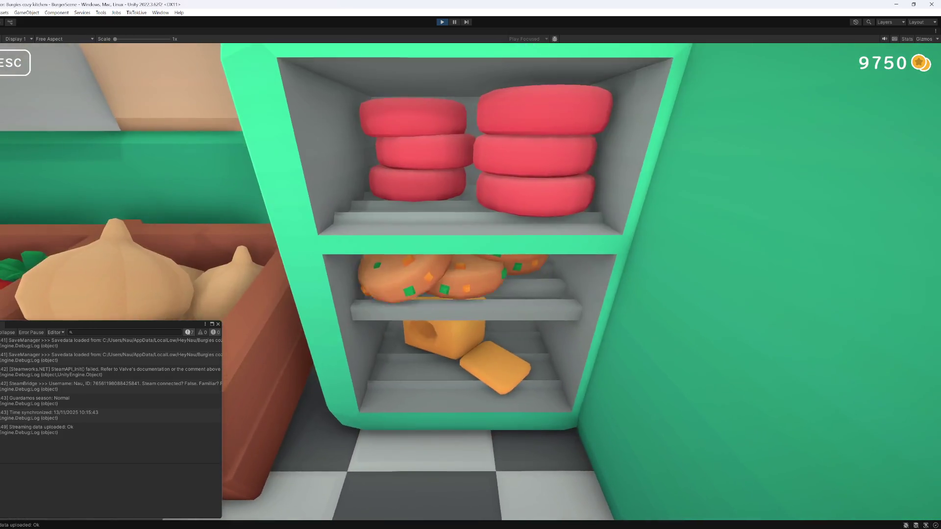
click(471, 264)
click(470, 264)
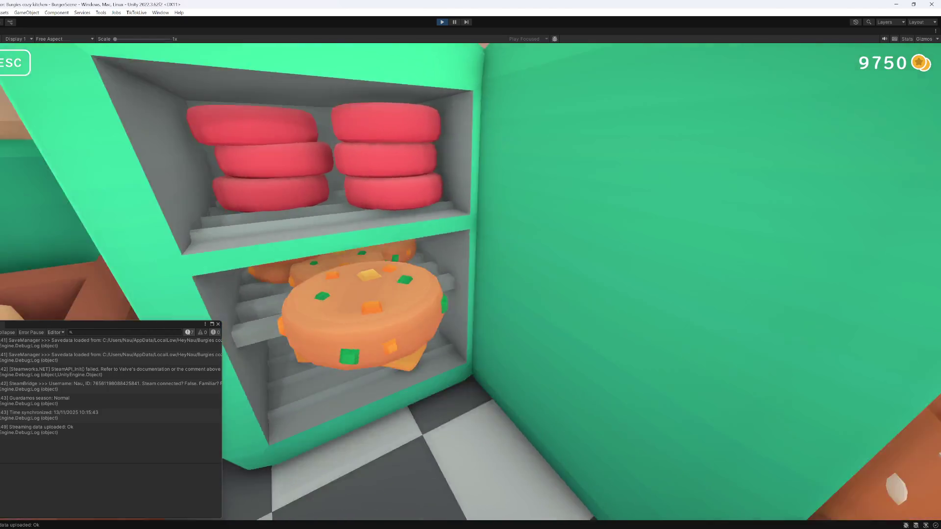
click(454, 282)
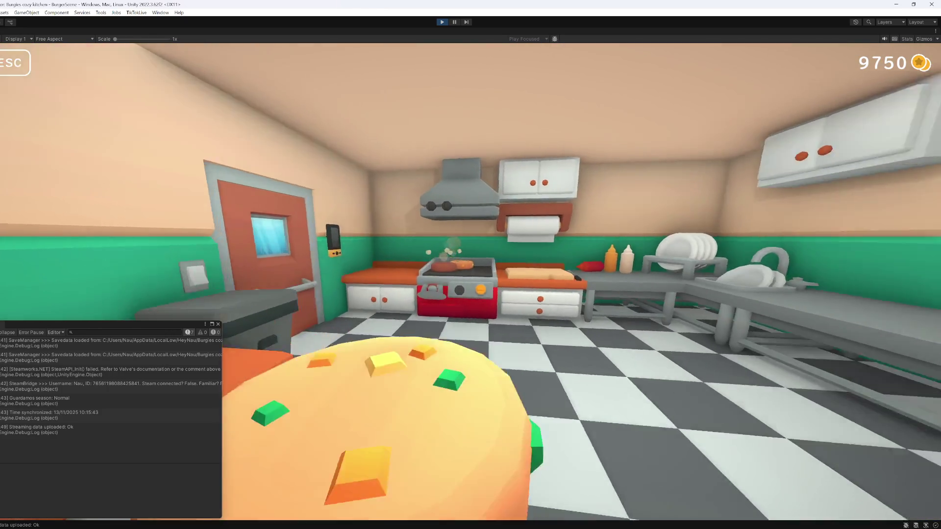
click(458, 273)
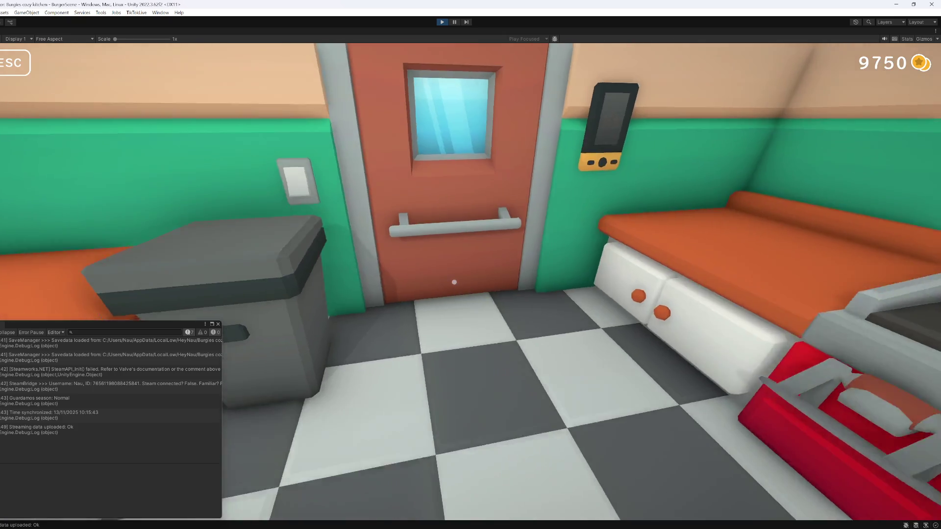
key(Escape)
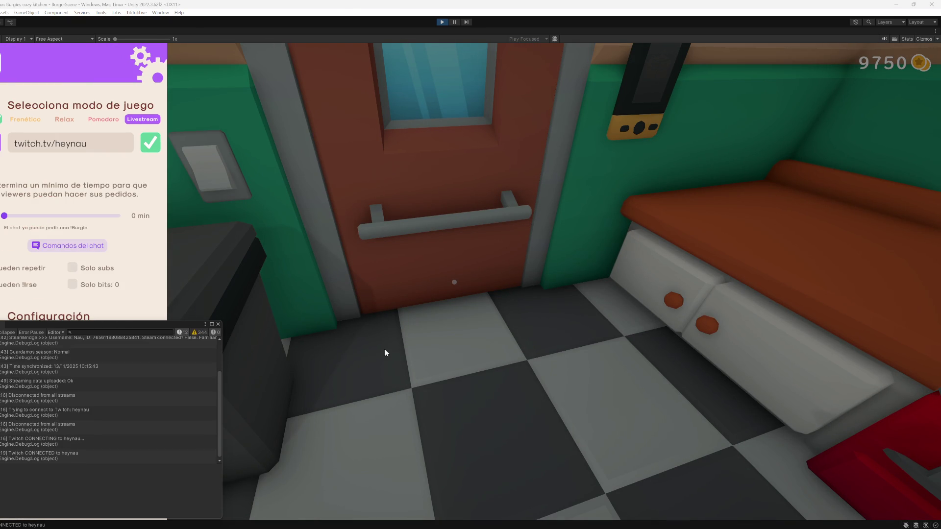
key(Escape)
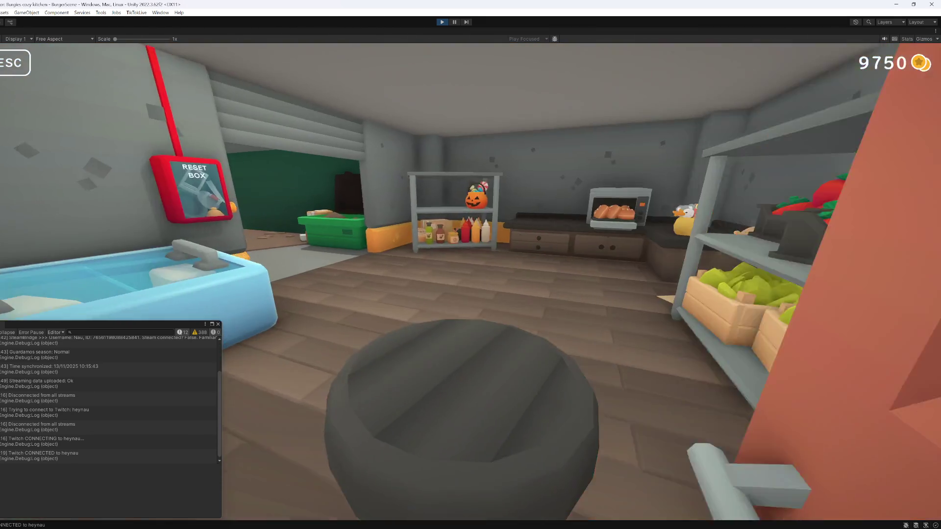
- Leave the patty burning, walk to the green dumpster, and pick up the dark object
click(455, 282)
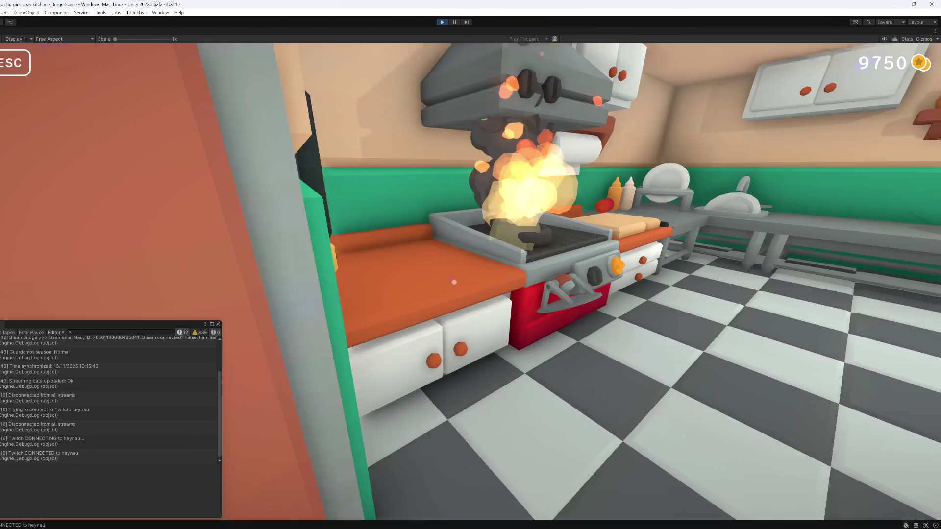
key(w)
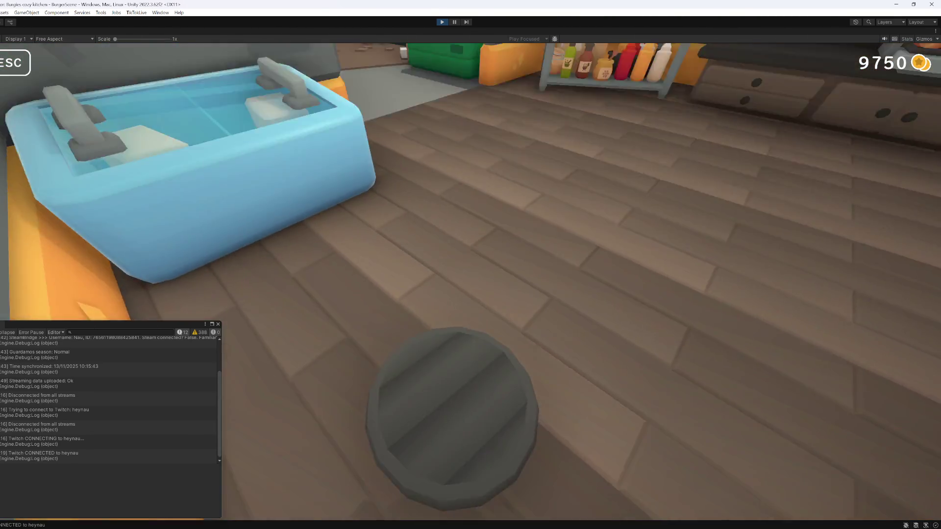
key(w)
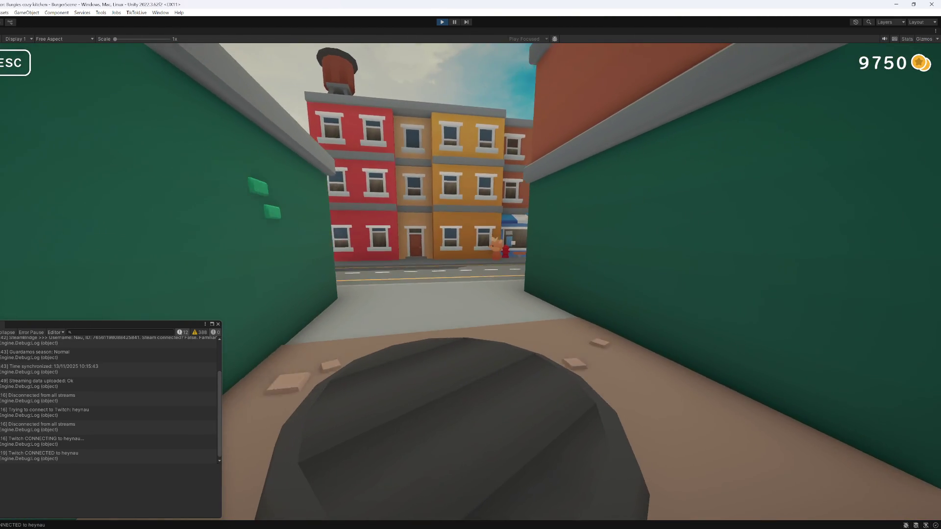
key(w)
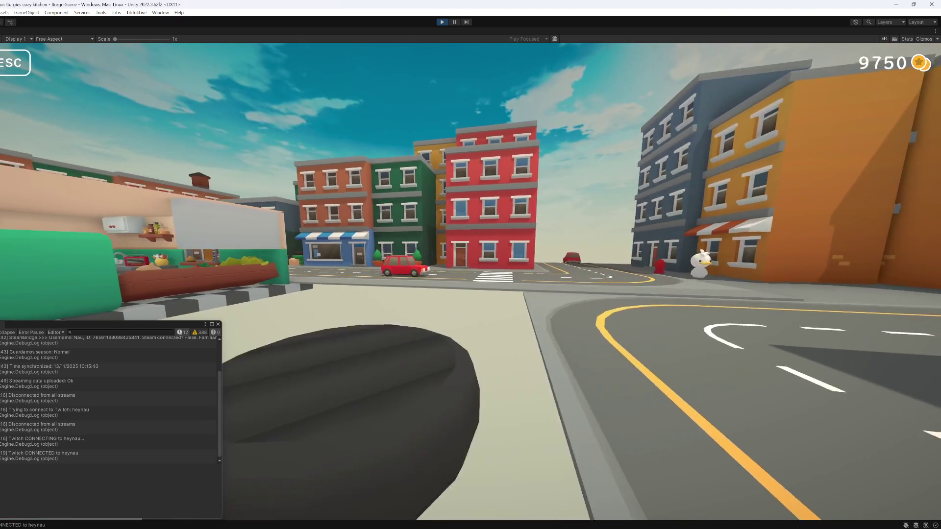
key(w)
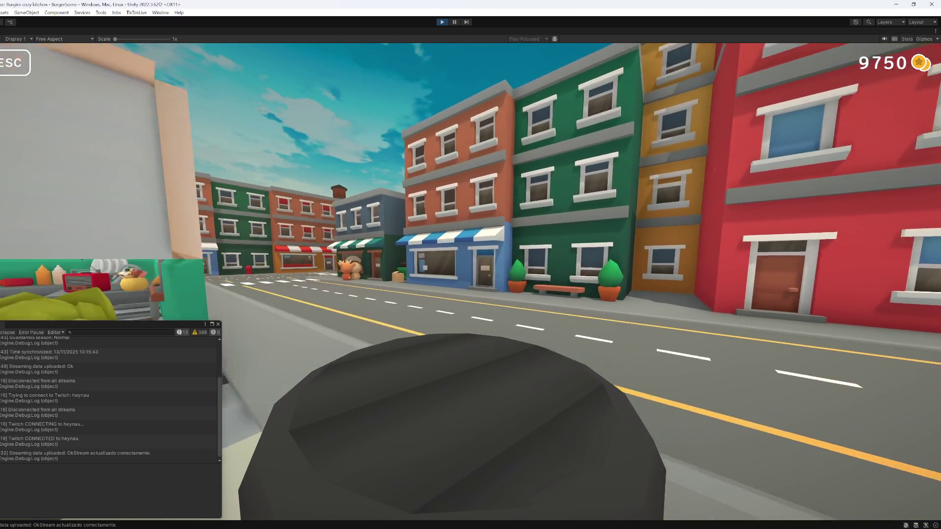
key(w)
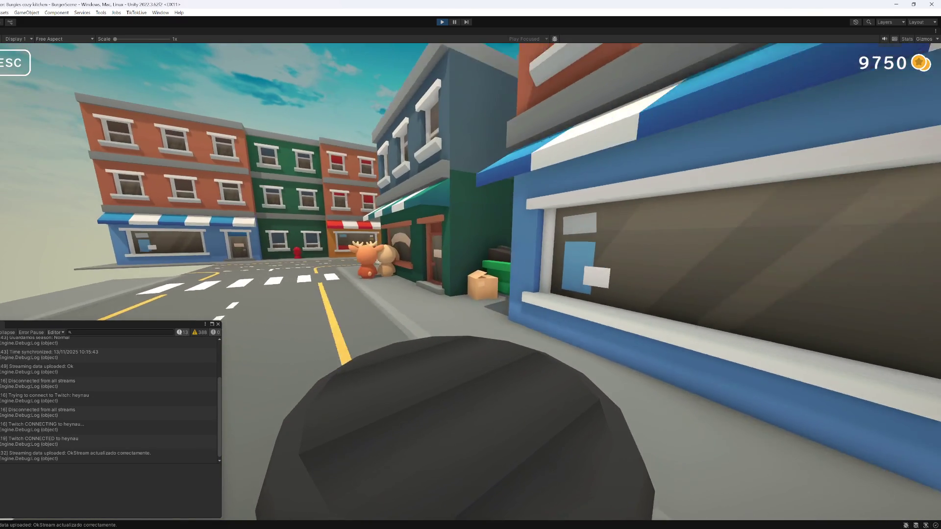
key(w)
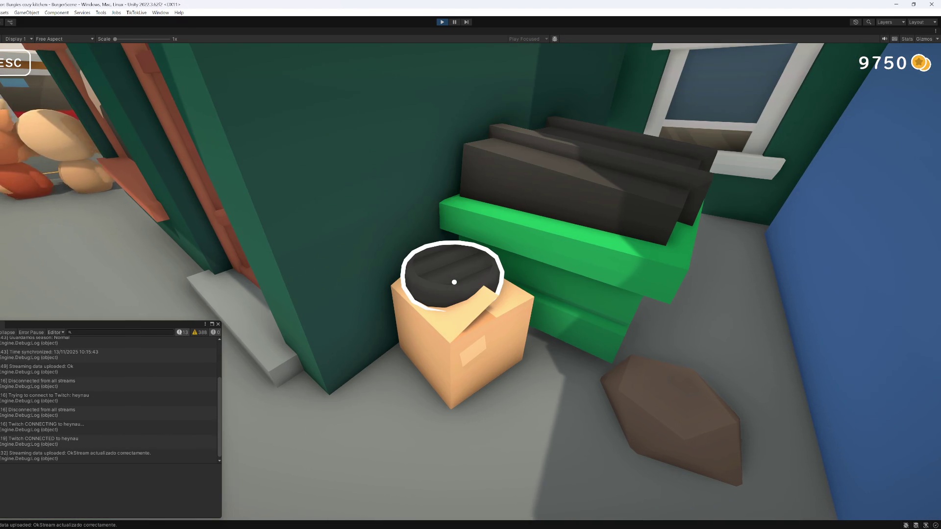
click(454, 282)
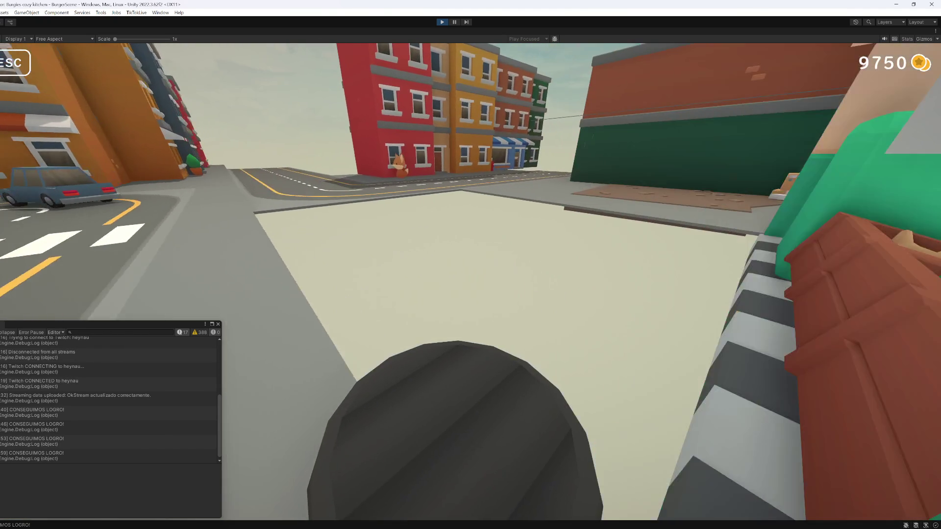
- Return to the storage room, interact with the pumpkin basket, and follow the DLC offer
key(w)
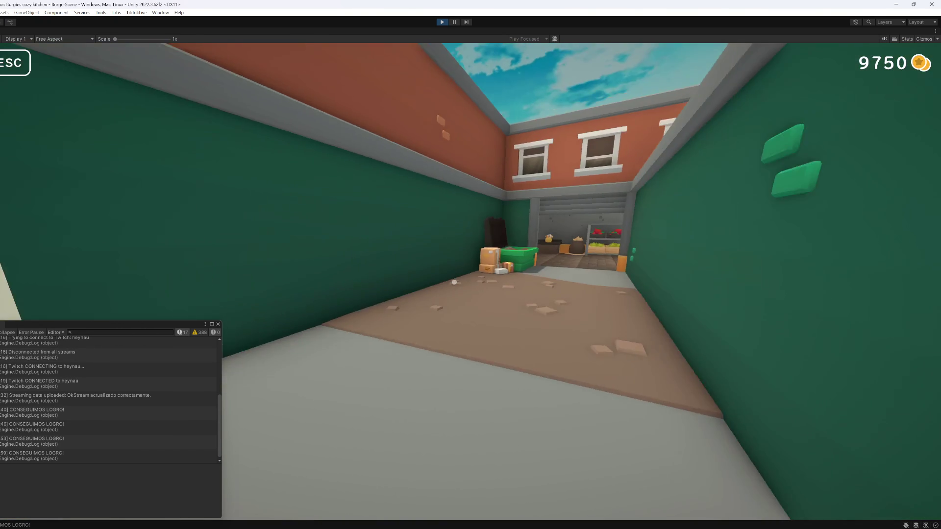
key(w)
key(w)
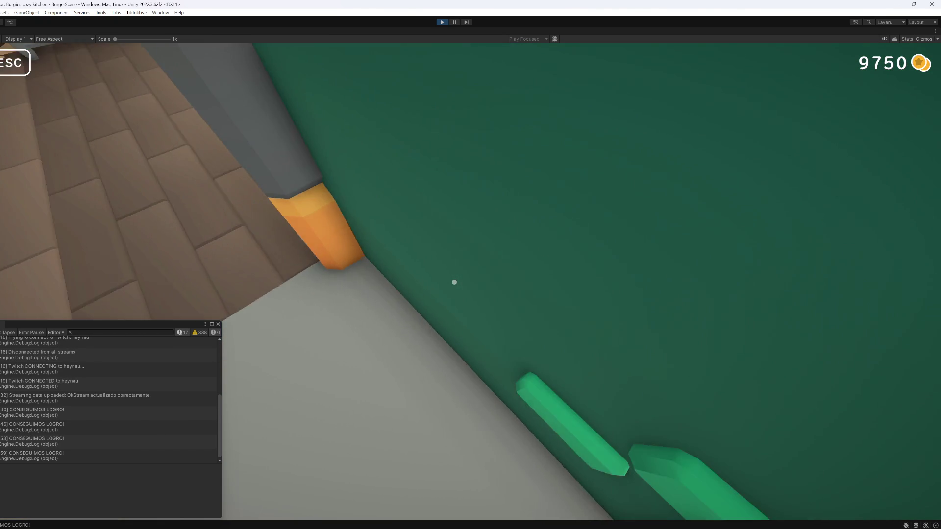
key(w)
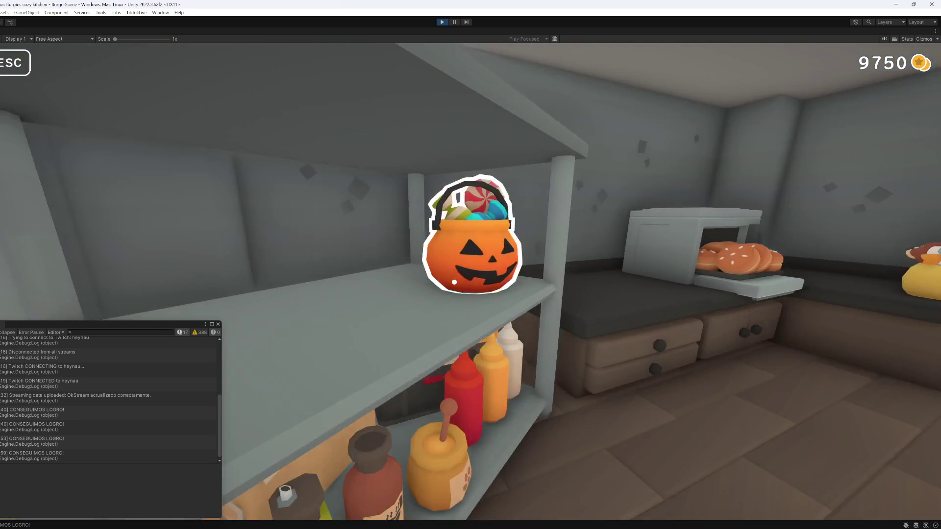
key(e)
click(467, 373)
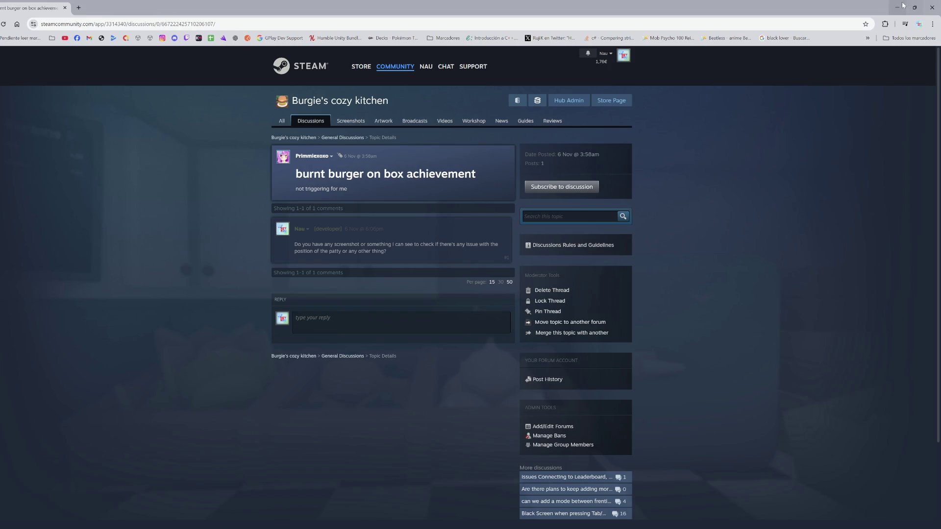
click(903, 6)
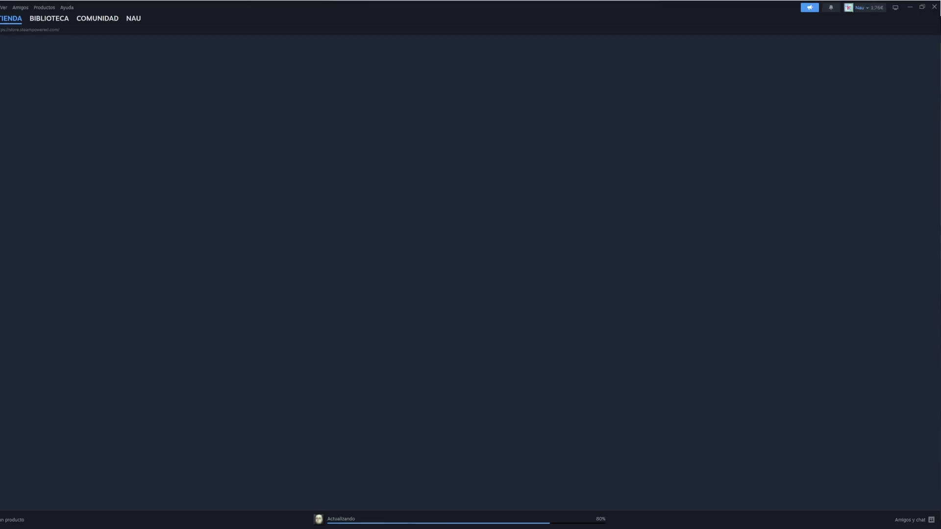
key(alt+Tab)
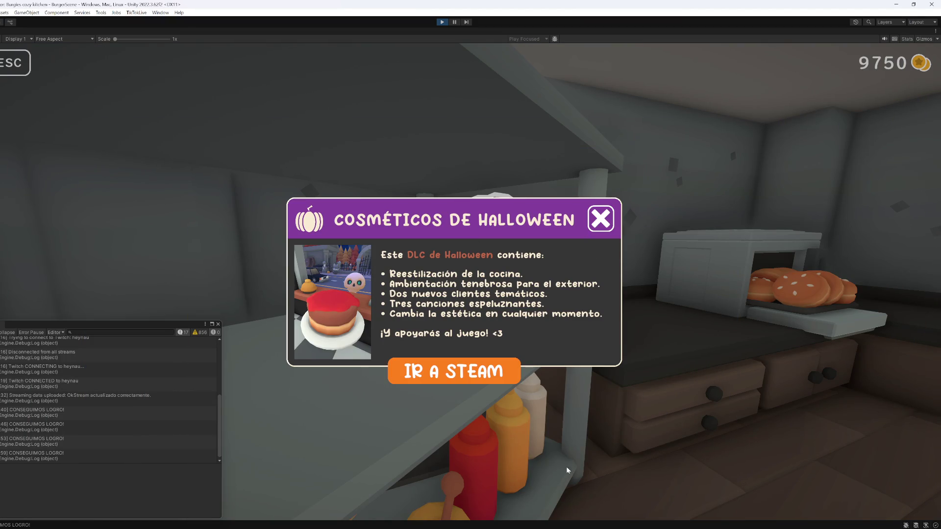
- Dismiss the Halloween DLC offer, restart the game, and switch to Visual Studio
click(601, 219)
key(ctrl+p)
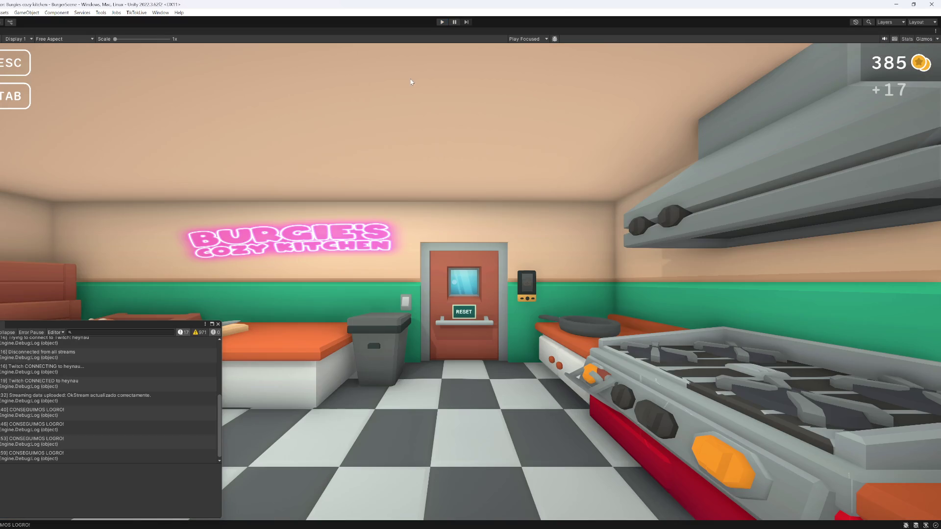
click(442, 22)
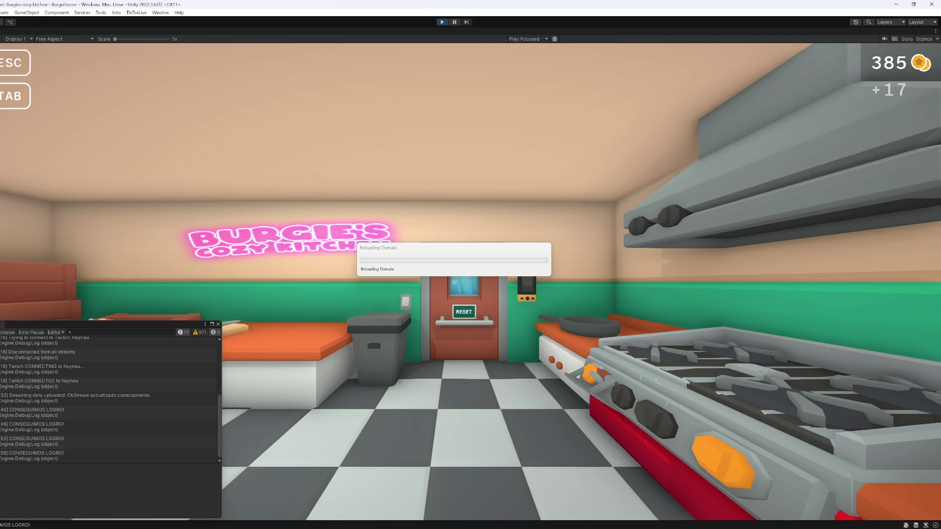
key(alt+Tab)
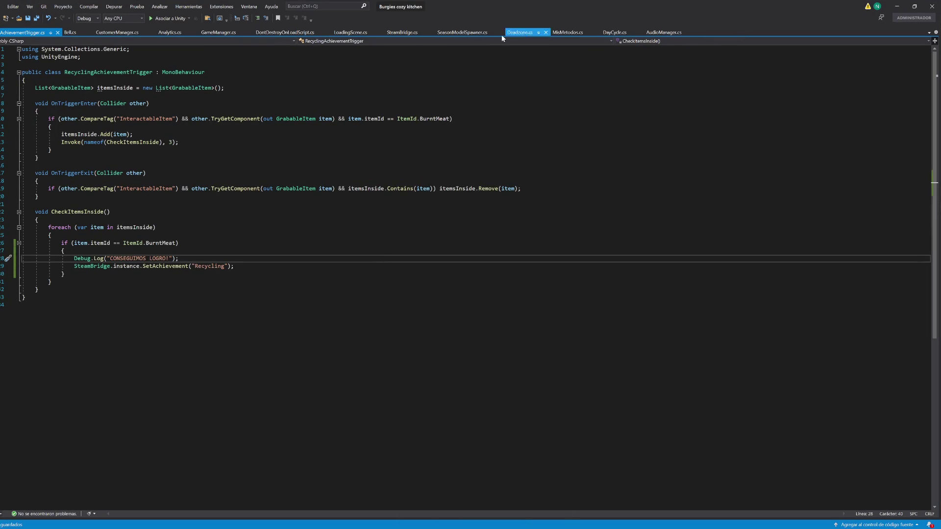
- Add 'hasHalloweenDLC = true;' after the ForceDLCInstall line in SteamBridge.cs and save
click(397, 35)
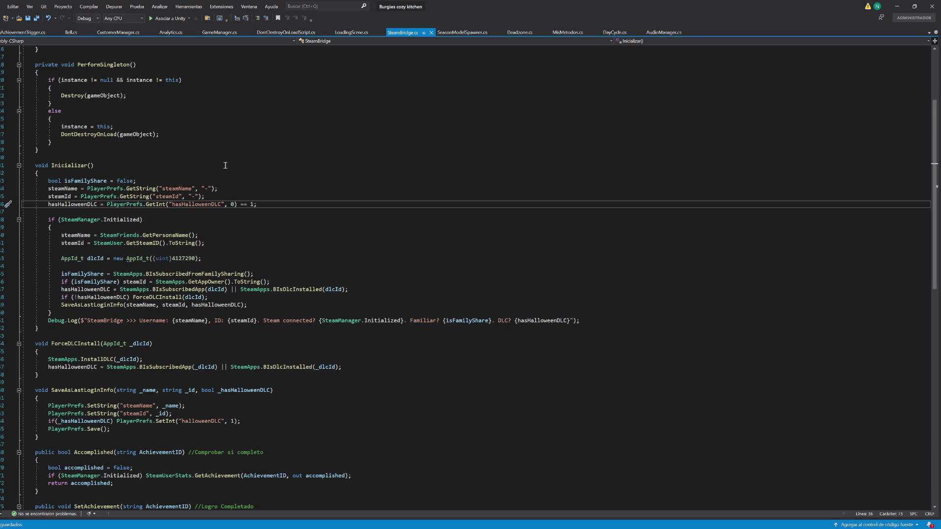
double_click(81, 204)
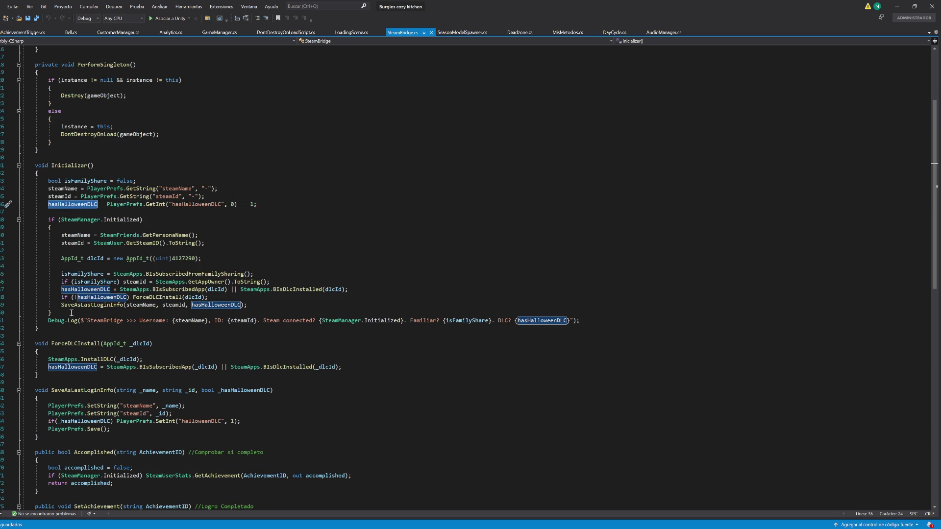
click(235, 299)
key(Return)
text(hasHalloweenDLC=)
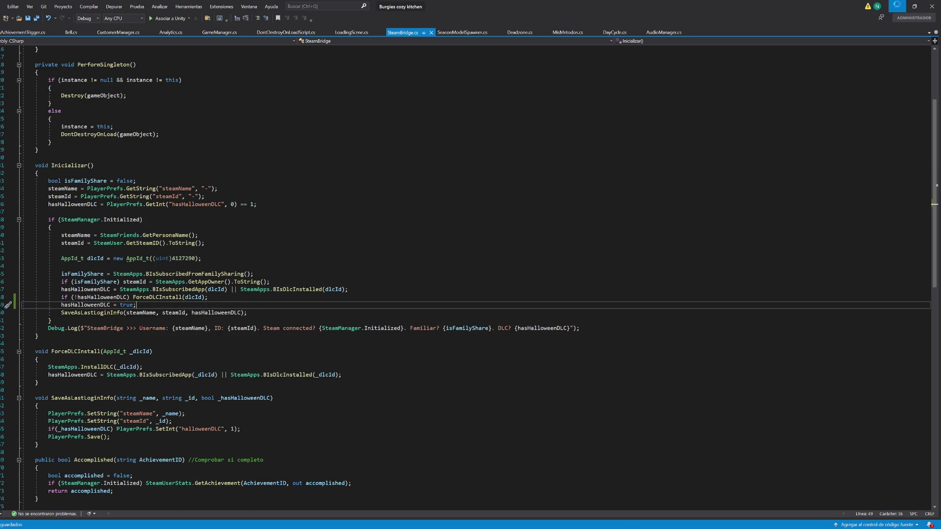
key(alt+Tab)
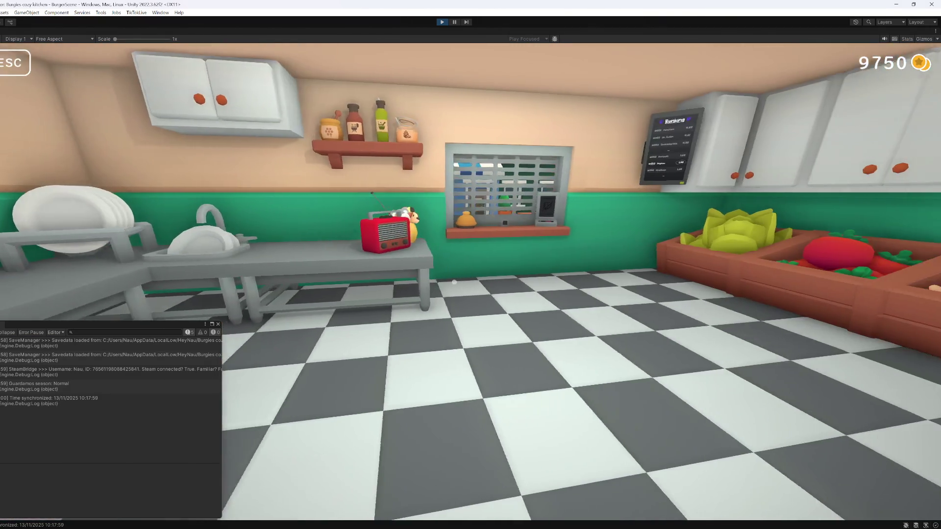
- Switch to Halloween season via the storage-room pumpkin, view the outdoor gate, then stop Play
key(w)
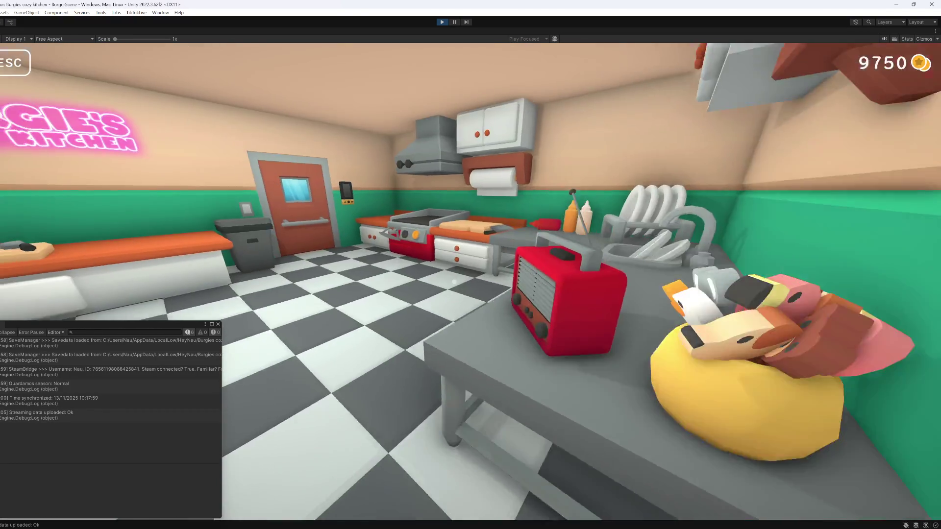
key(w)
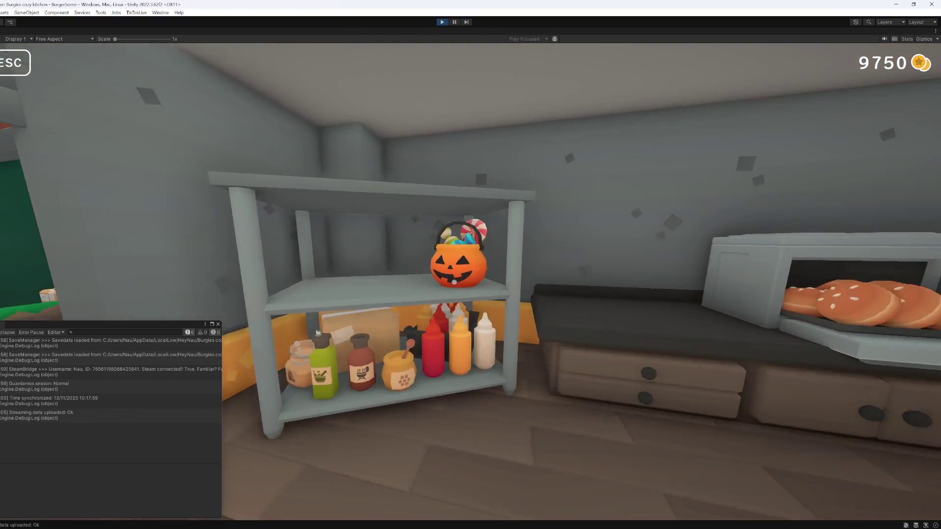
click(455, 282)
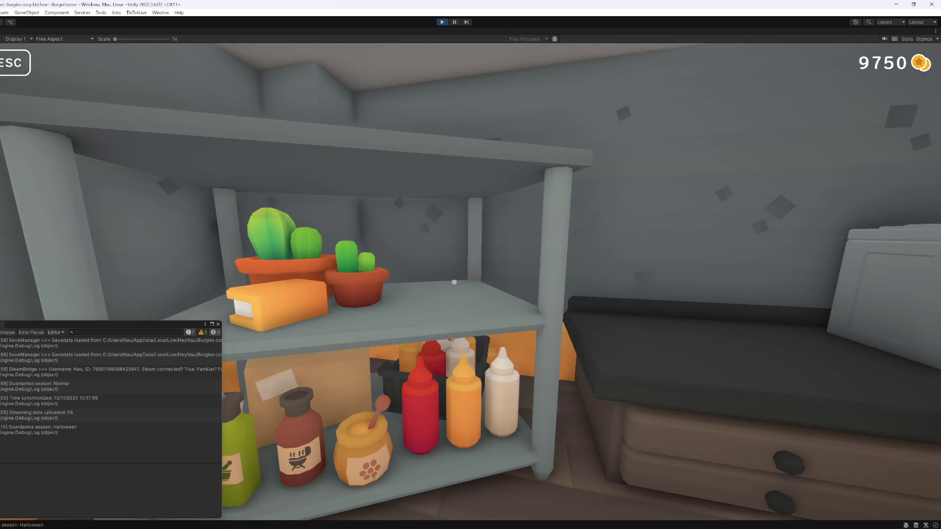
key(w)
key(w)
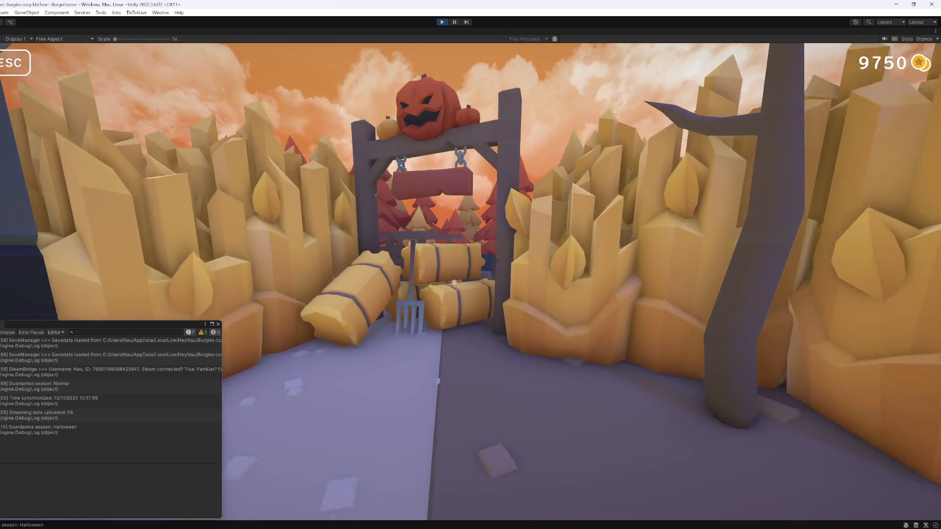
key(s)
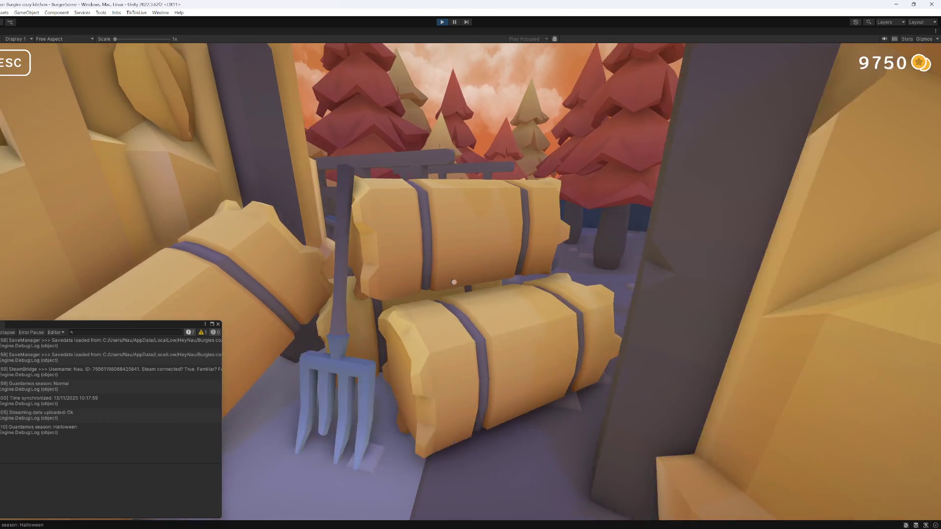
key(Escape)
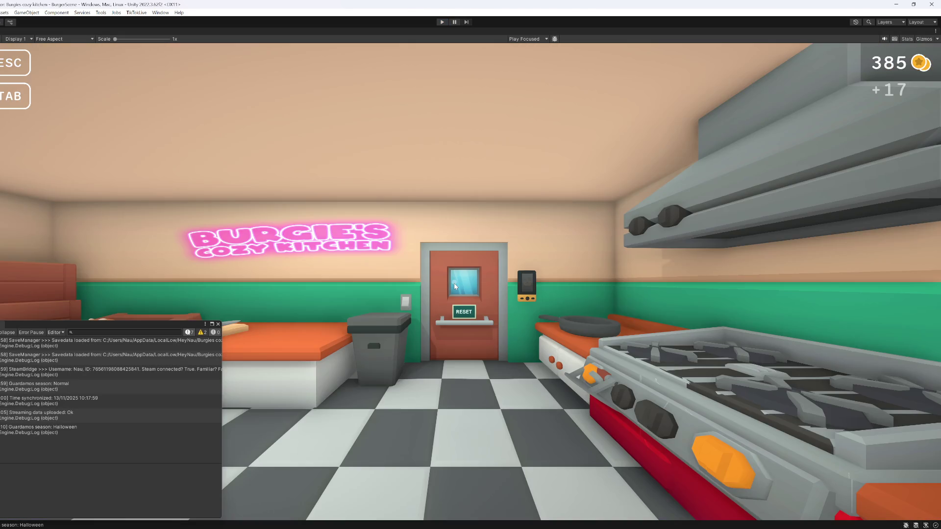
key(shift+space)
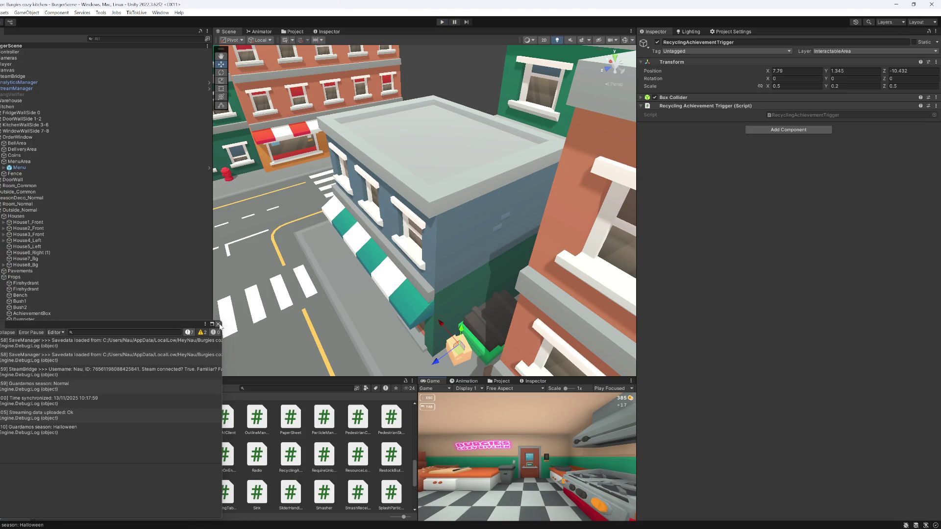
- Close the Console, select Outside_Normal, maximize the Game view, and start Play
click(218, 324)
click(4, 277)
click(19, 209)
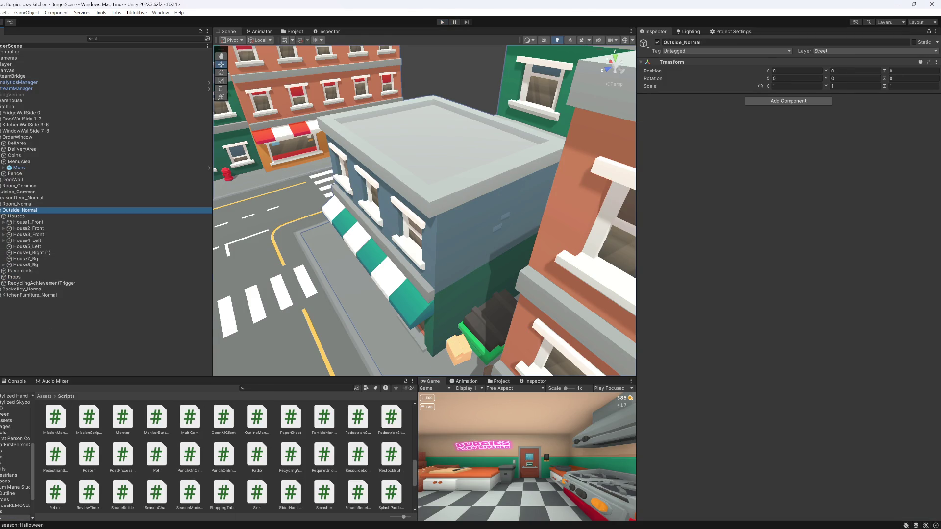
key(shift+space)
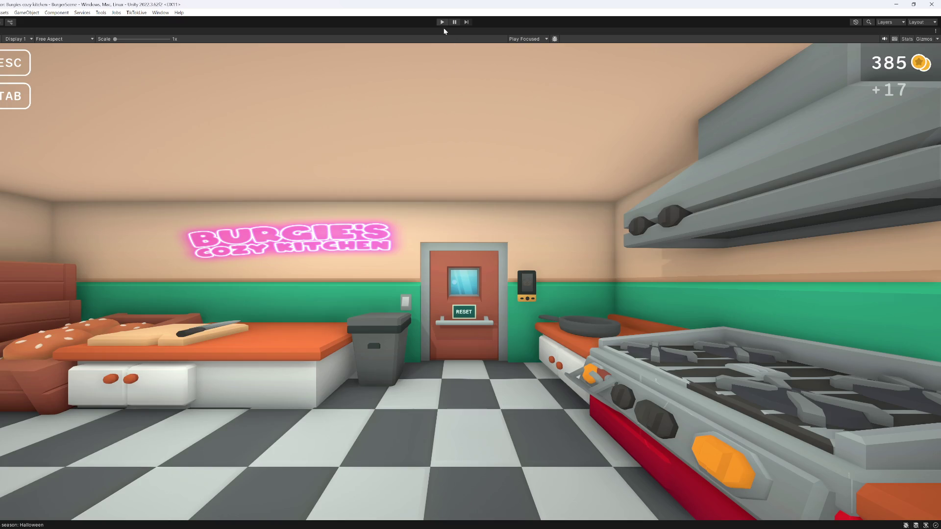
click(441, 23)
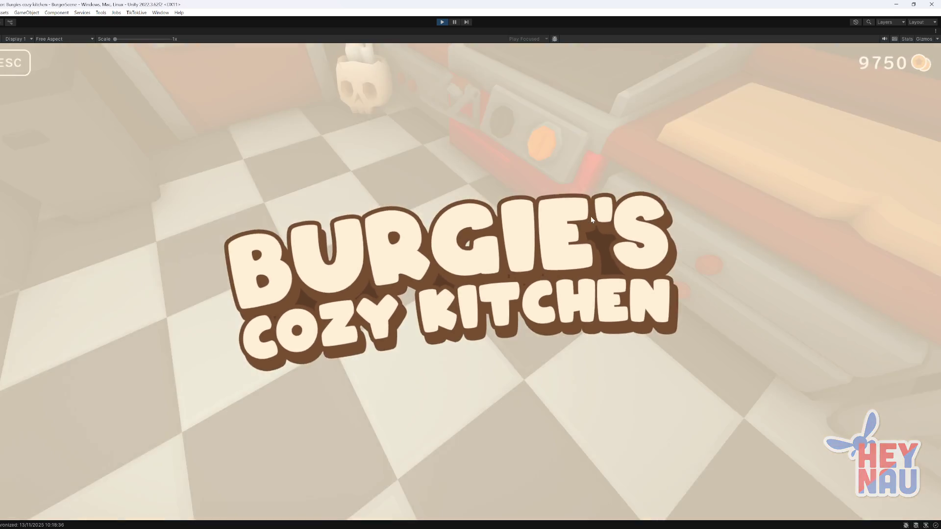
- Take a patty and a bun from the fridge and put both on the grill
key(w)
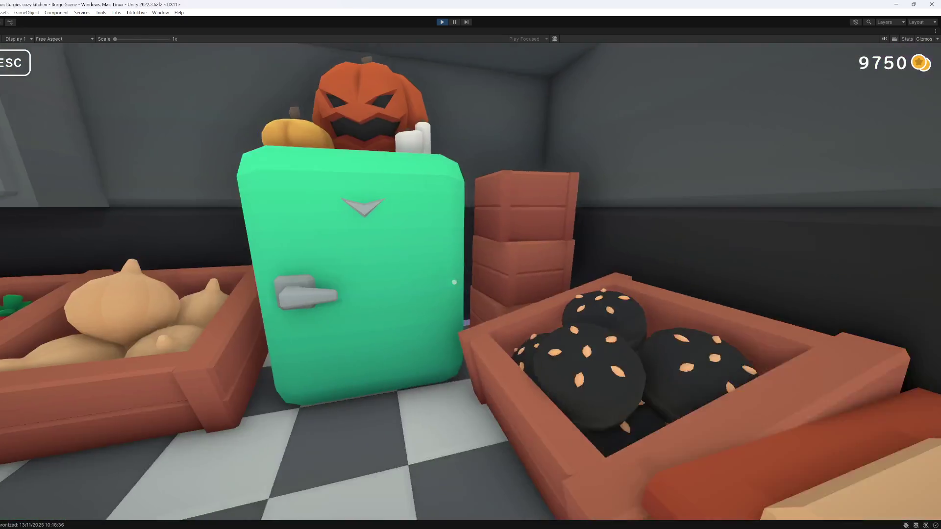
click(454, 283)
click(454, 282)
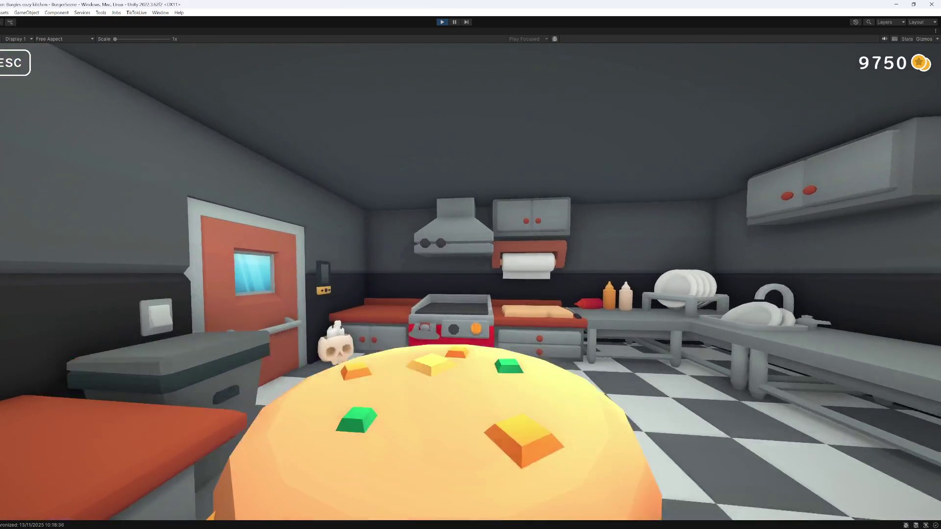
click(454, 282)
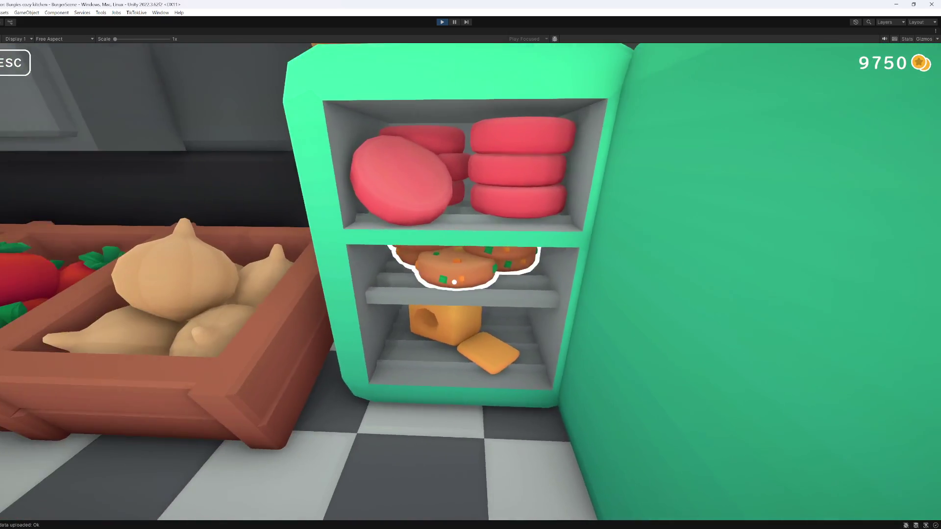
click(454, 283)
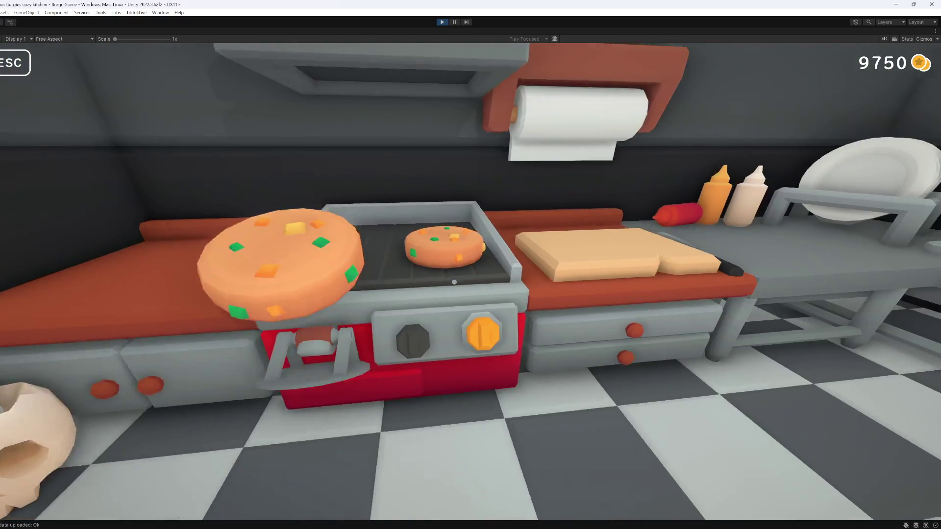
click(454, 283)
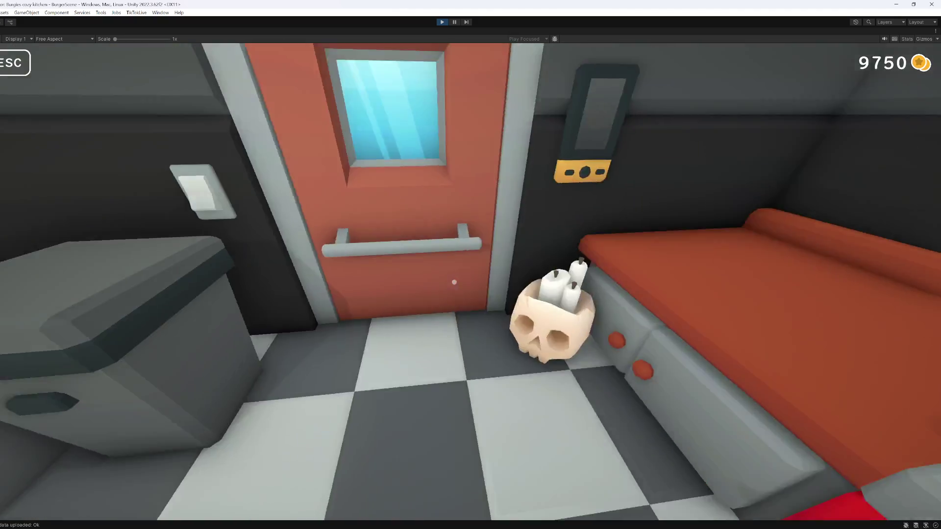
- Walk into the storage room, pause the game, and restore the full editor layout
key(w)
key(w)
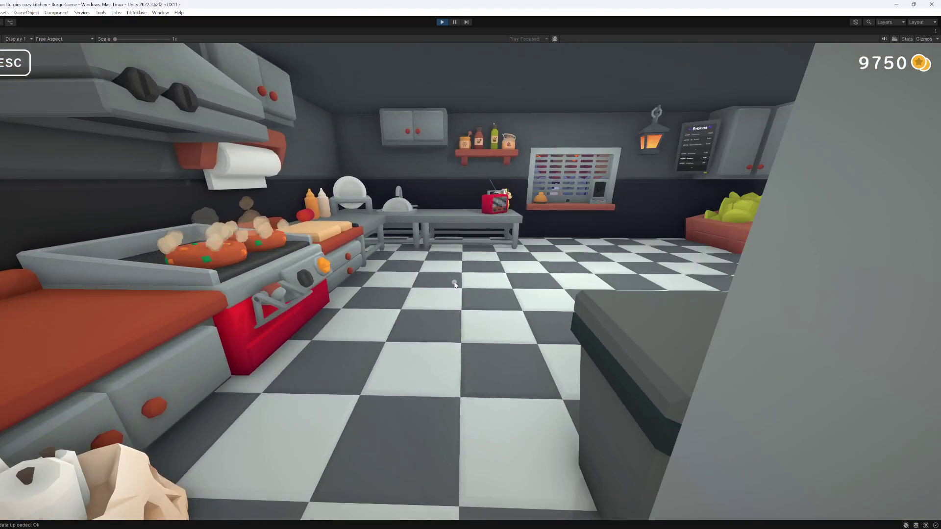
key(Escape)
right_click(396, 35)
click(422, 63)
- Pan and orbit the Scene view around the Halloween graveyard and dumpster
drag(475, 281, 349, 275)
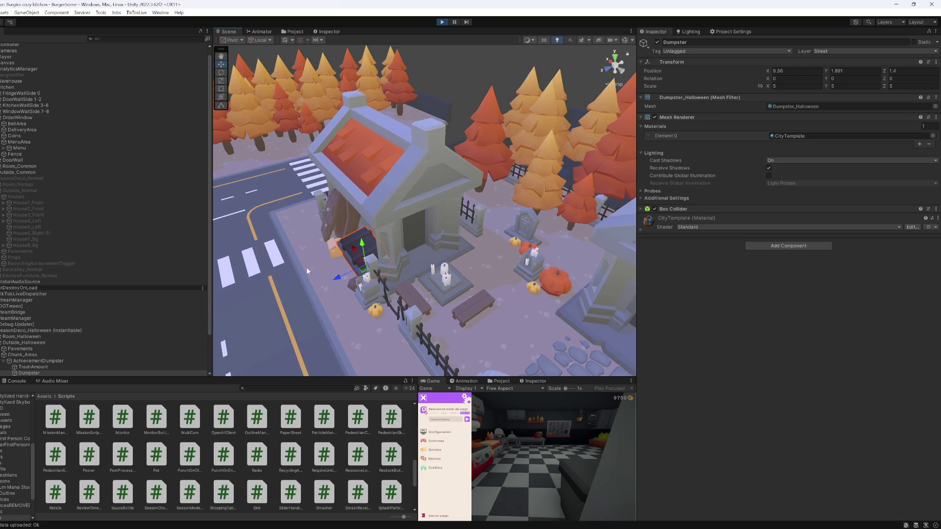
drag(398, 259, 290, 292)
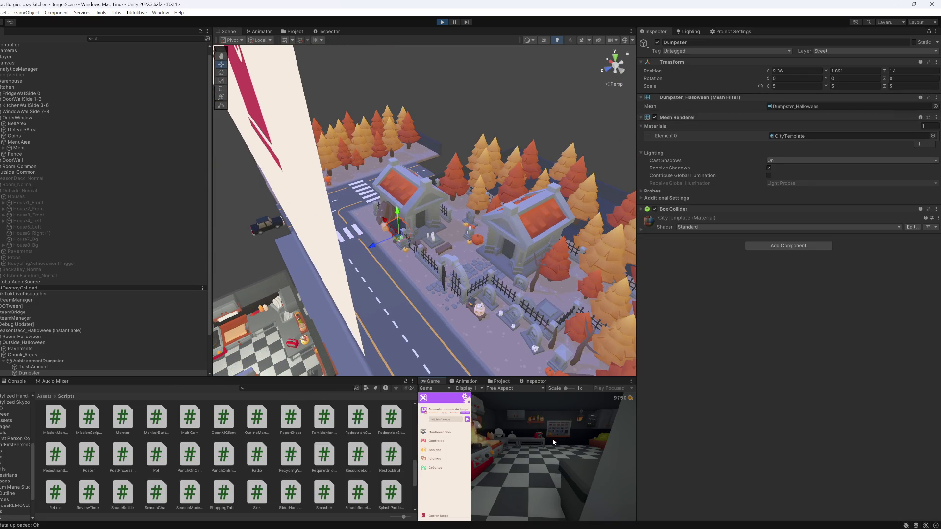
key(Escape)
key(Escape)
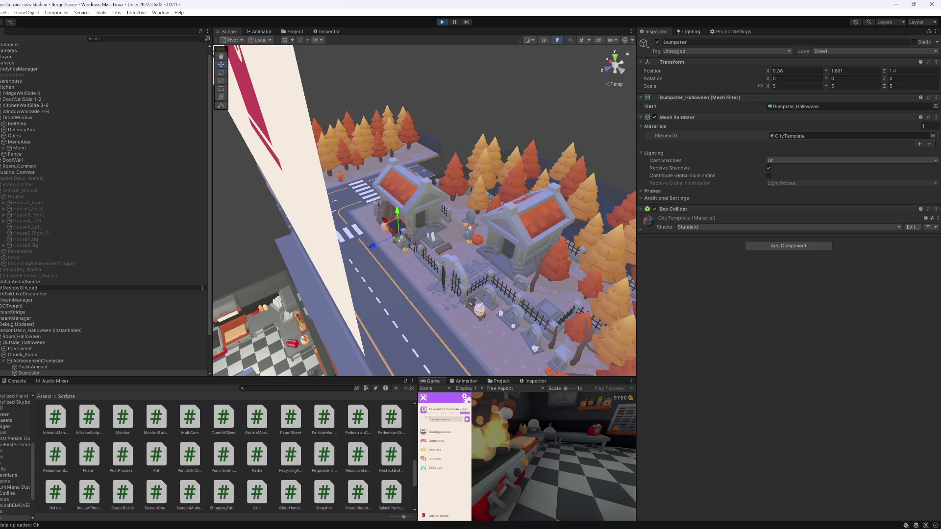
key(Escape)
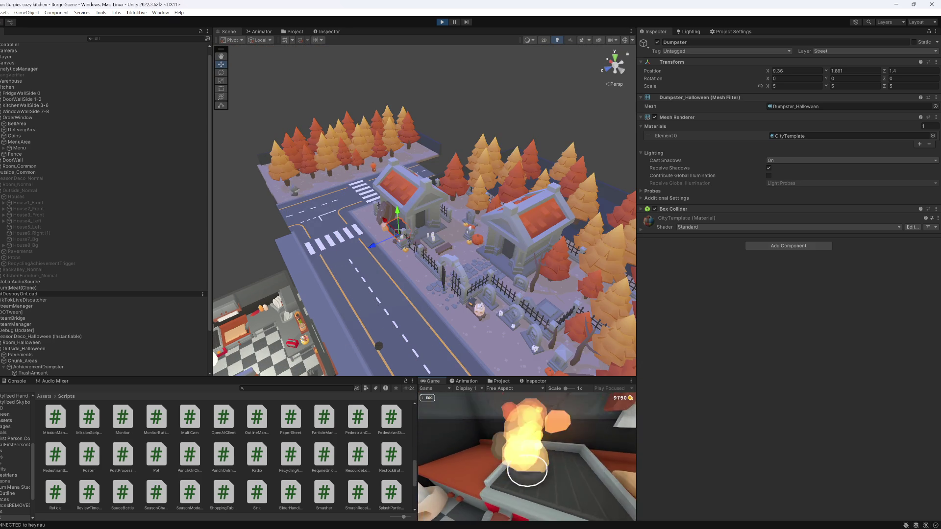
key(Escape)
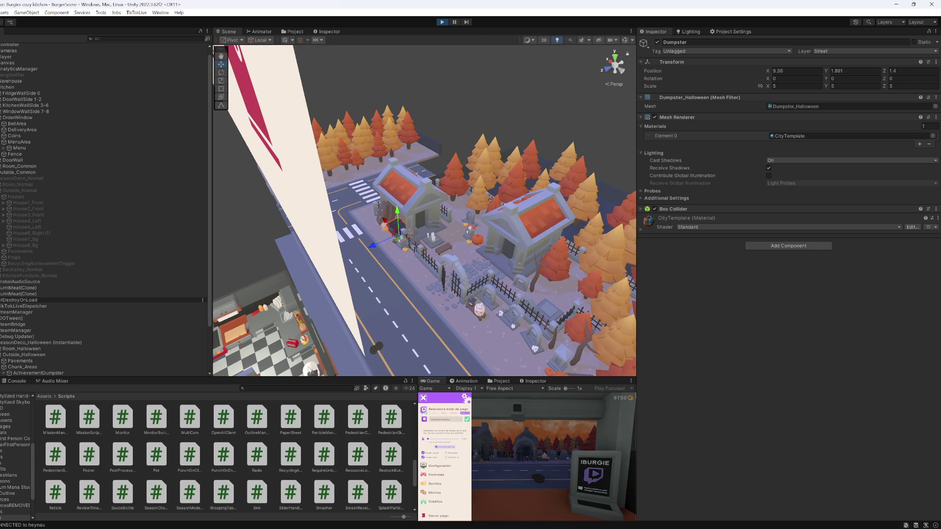
- Select the Player object and maximize the Game view again
click(310, 370)
click(15, 58)
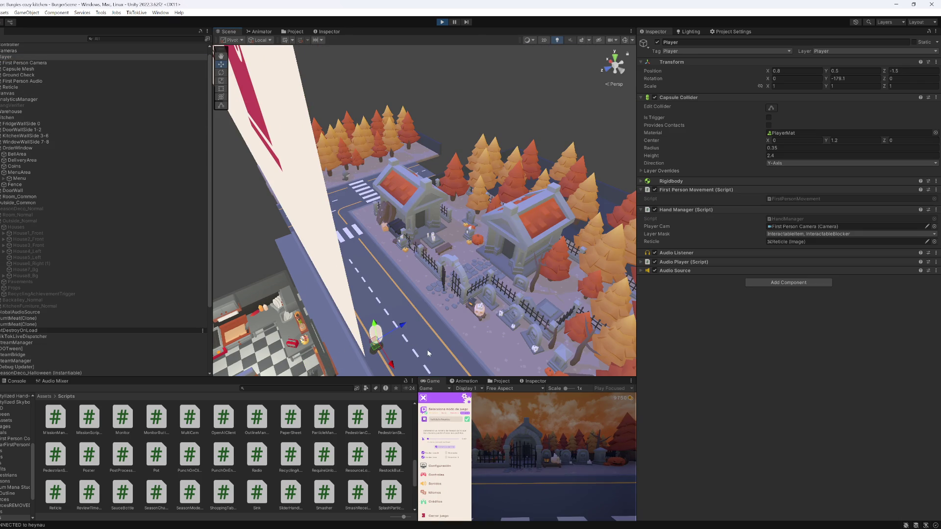
right_click(433, 380)
click(455, 404)
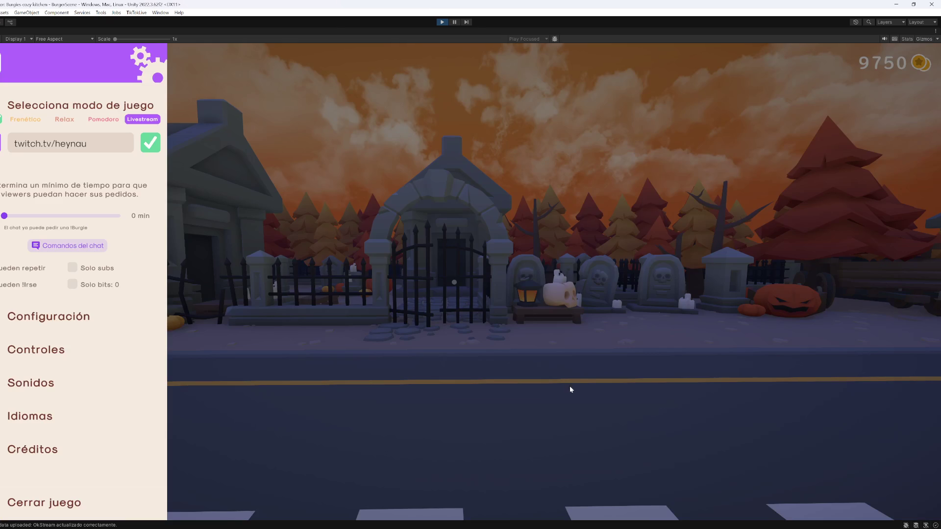
- Show the console log over the game view and resume playing
key(Escape)
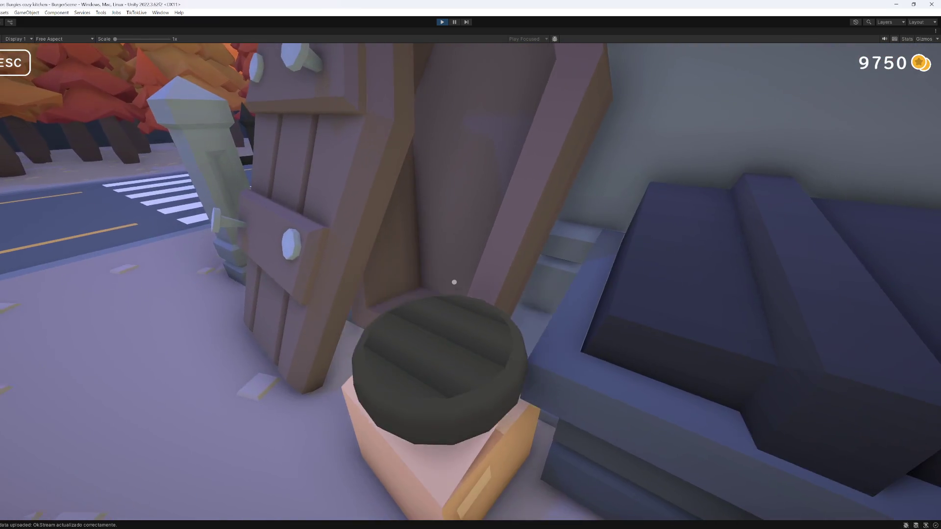
key(Escape)
click(121, 524)
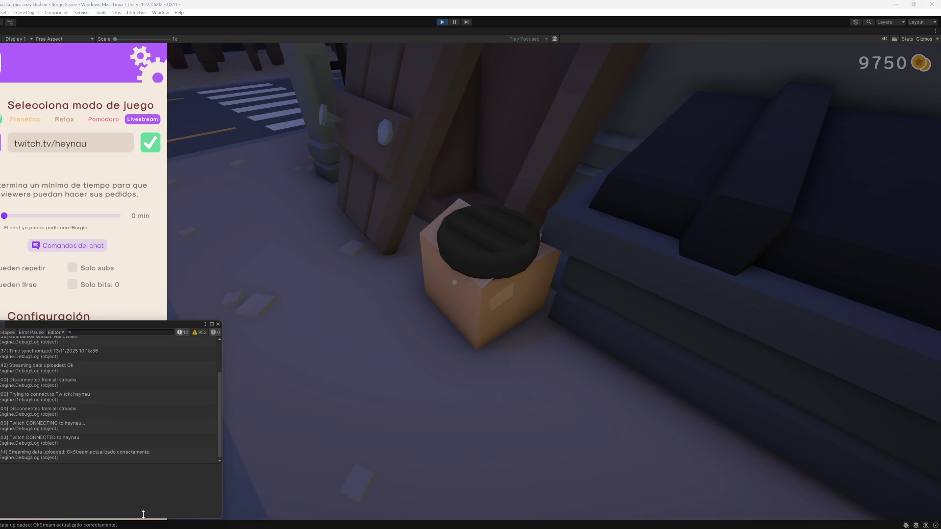
click(410, 423)
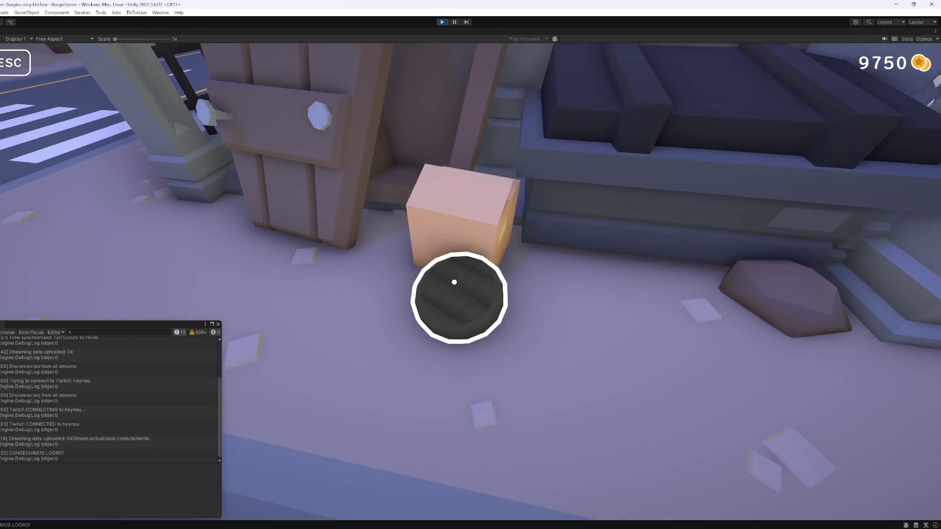
- Drop the dark patty on the box to log CONSEGUIMOS LOGRO!, then stop Play mode
click(455, 282)
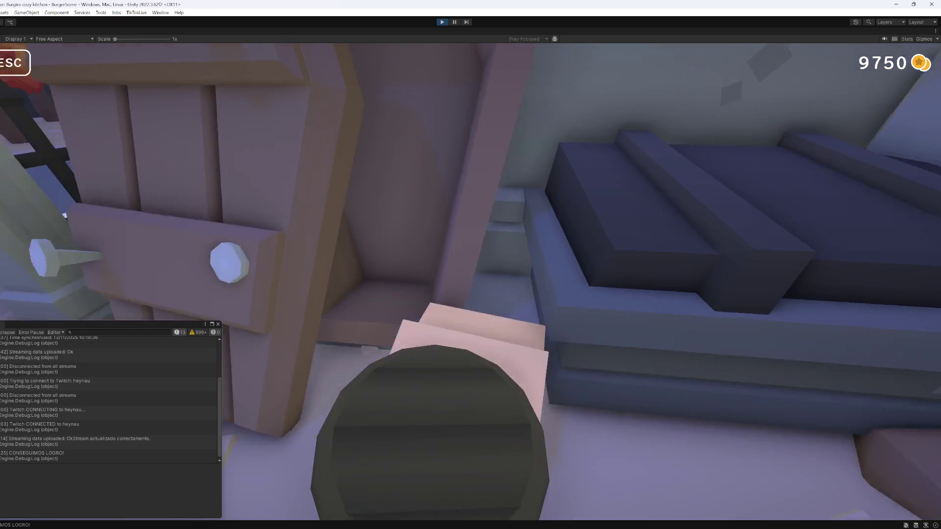
click(454, 282)
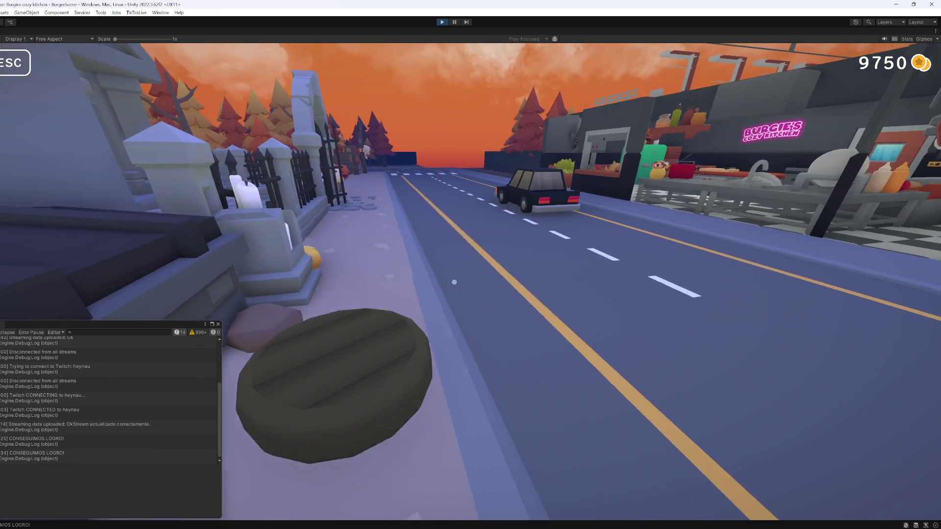
click(455, 281)
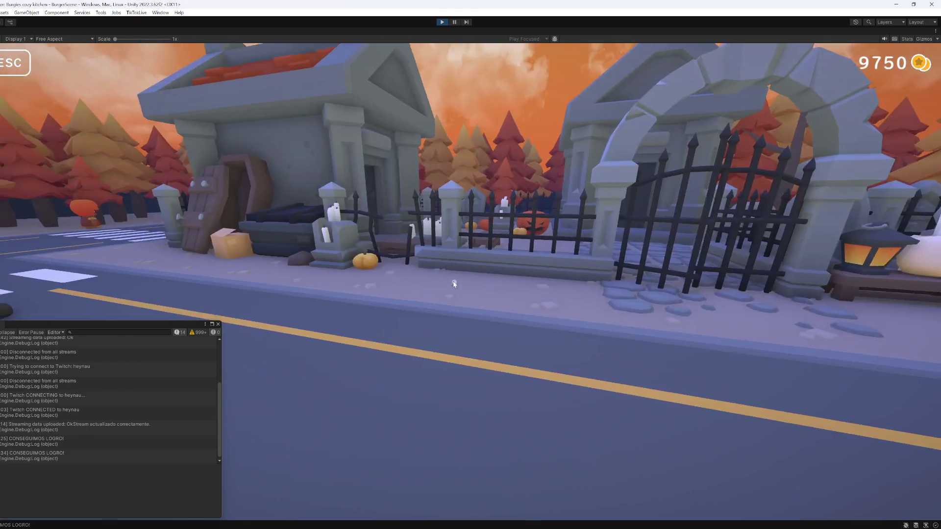
key(Escape)
click(446, 22)
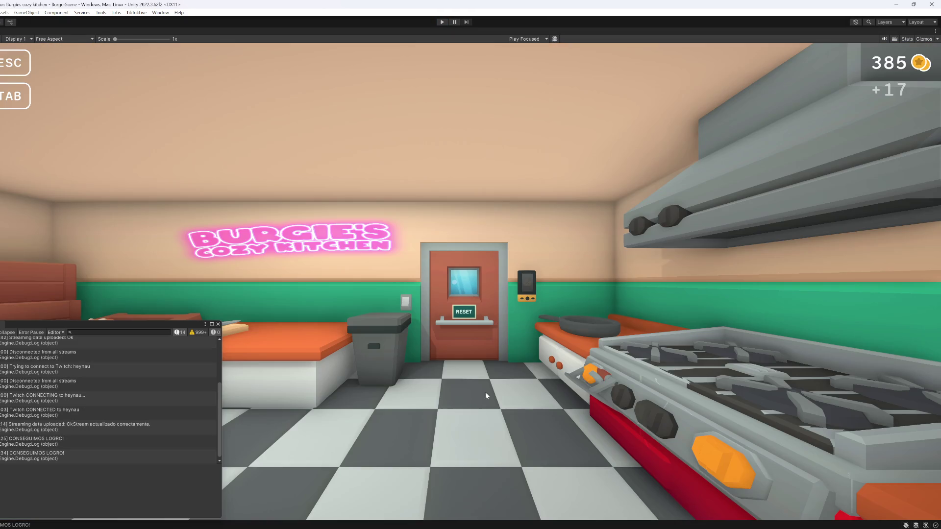
- Delete the hasHalloweenDLC = true line in SteamBridge.cs and save the script
key(alt+Tab)
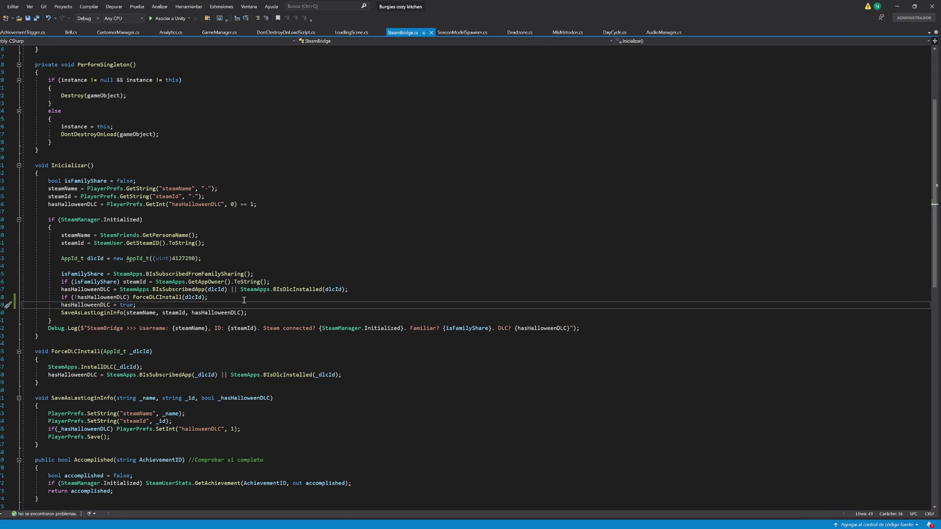
key(shift+Home)
key(shift+Home)
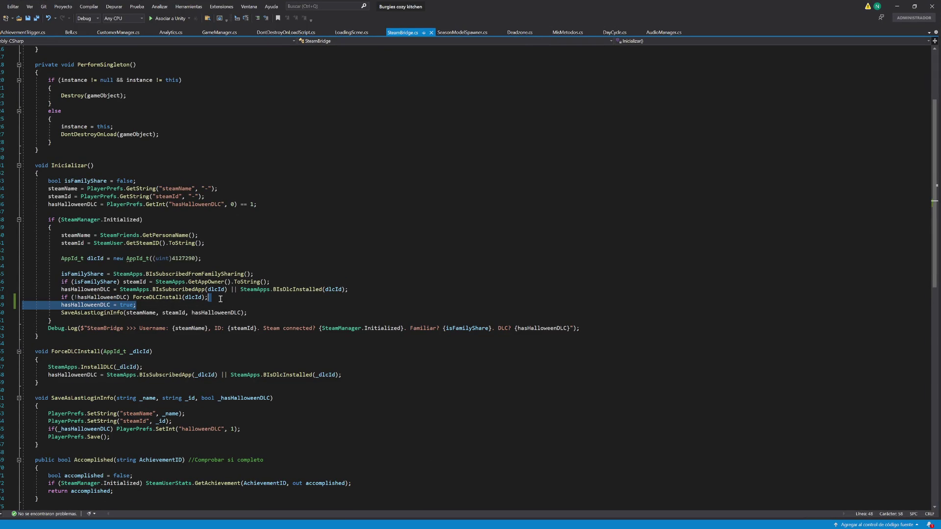
key(BackSpace)
key(BackSpace)
key(ctrl+s)
mouse_move(466, 526)
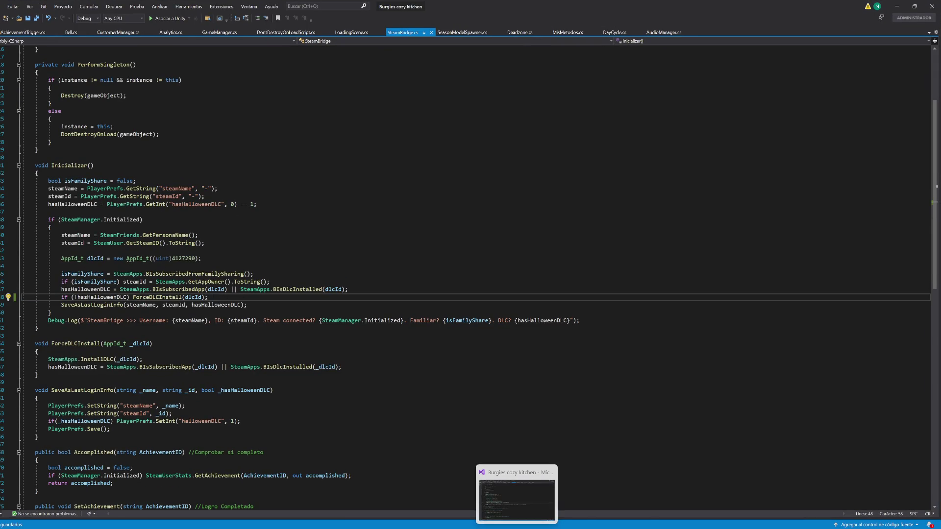
click(508, 493)
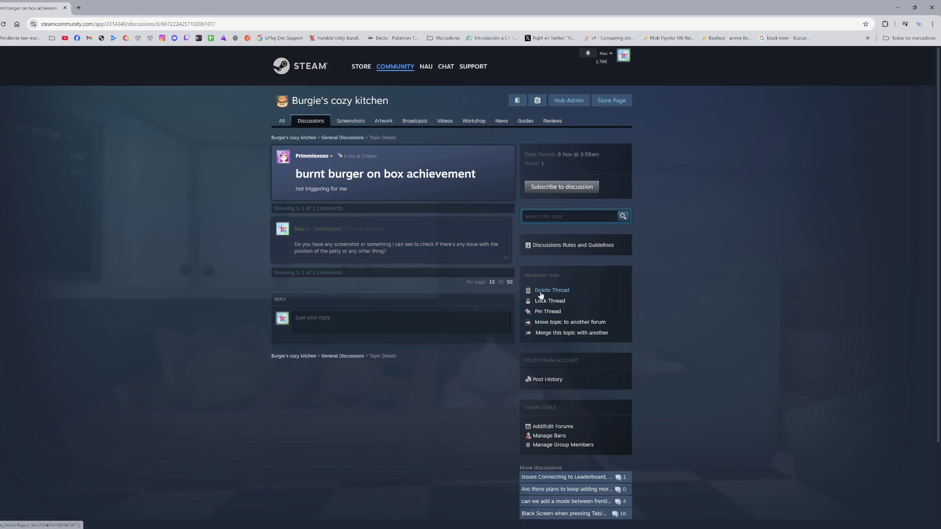
- Read the Issues Connecting to Leaderboard thread and the Are there plans to keep adding more content? thread
key(alt+Left)
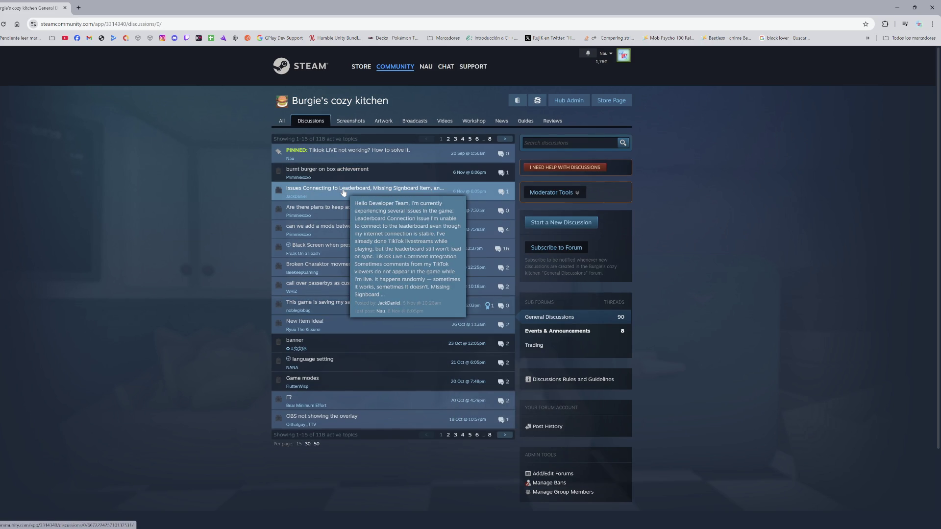
click(344, 191)
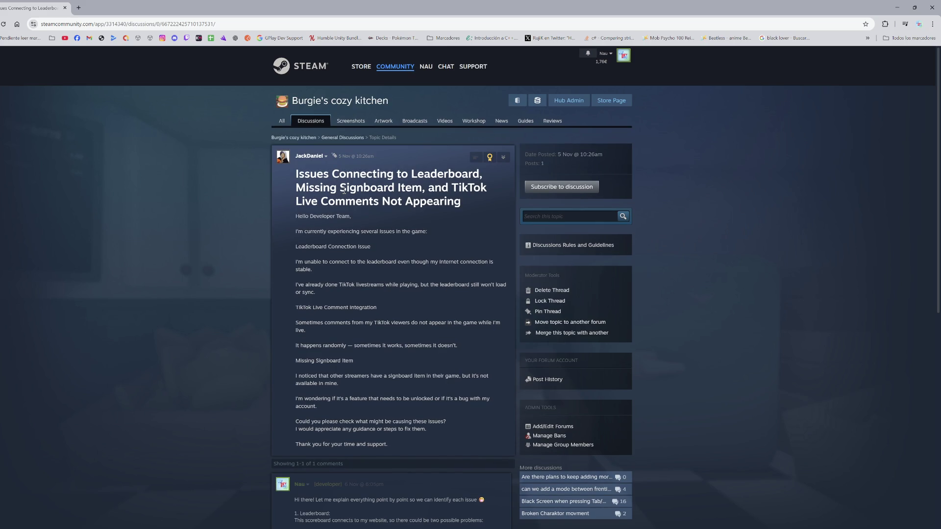
scroll(344, 192, down, 5)
scroll(379, 287, up, 5)
click(346, 137)
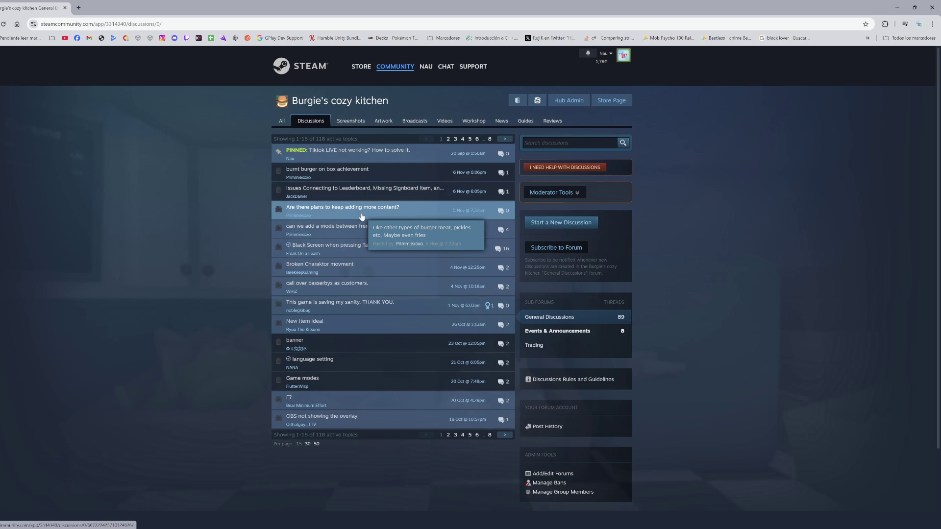
click(361, 217)
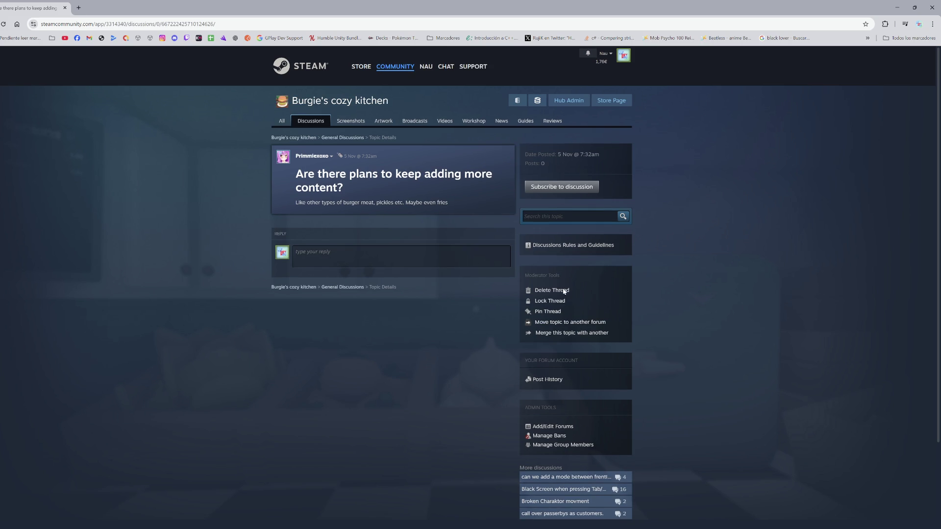
click(342, 286)
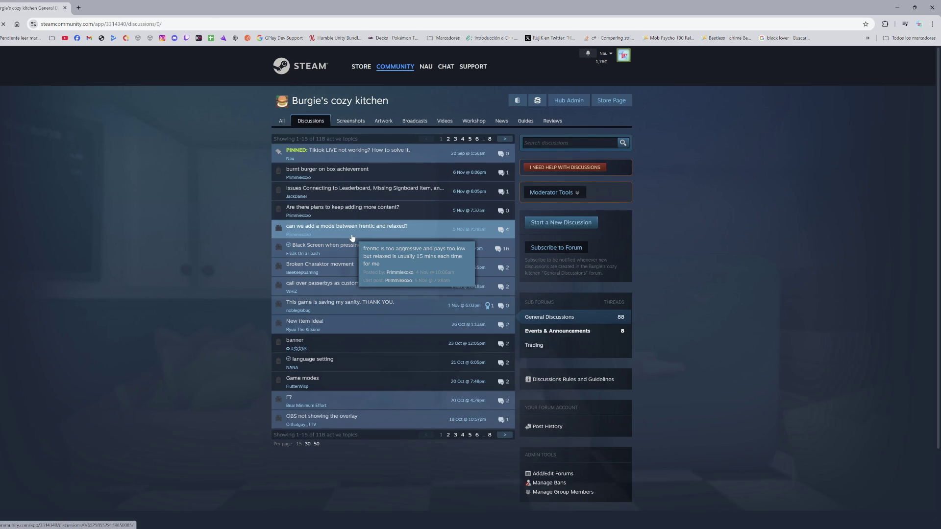
- Lock the 'can we add a mode between frentic and relaxed?' thread
click(352, 236)
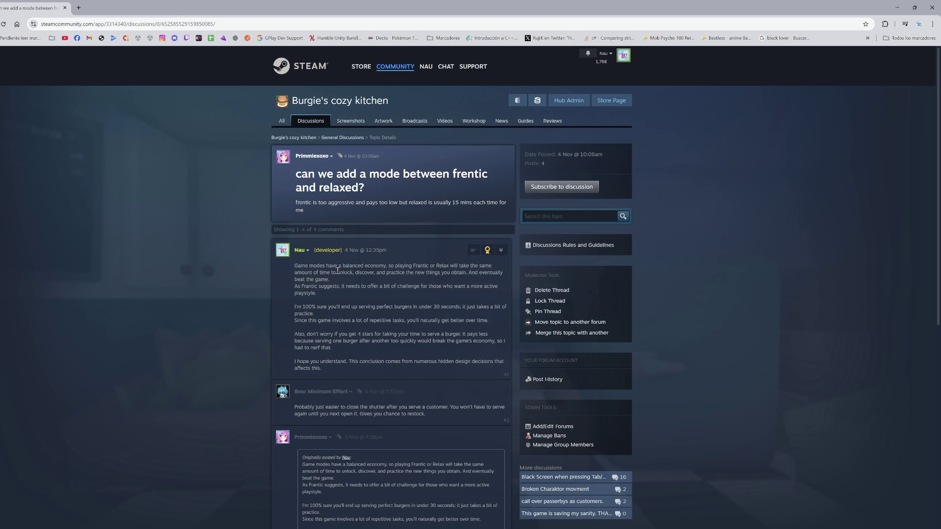
scroll(545, 322, down, 1)
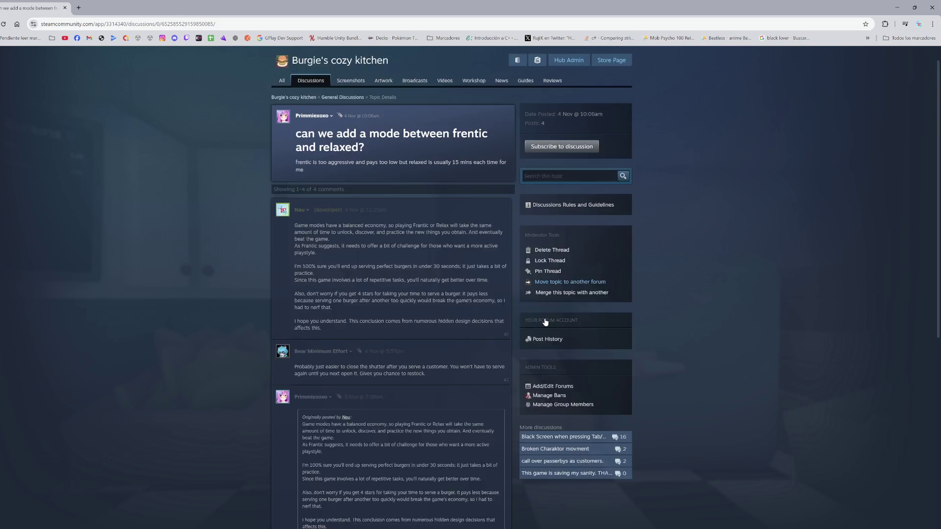
scroll(545, 322, down, 2)
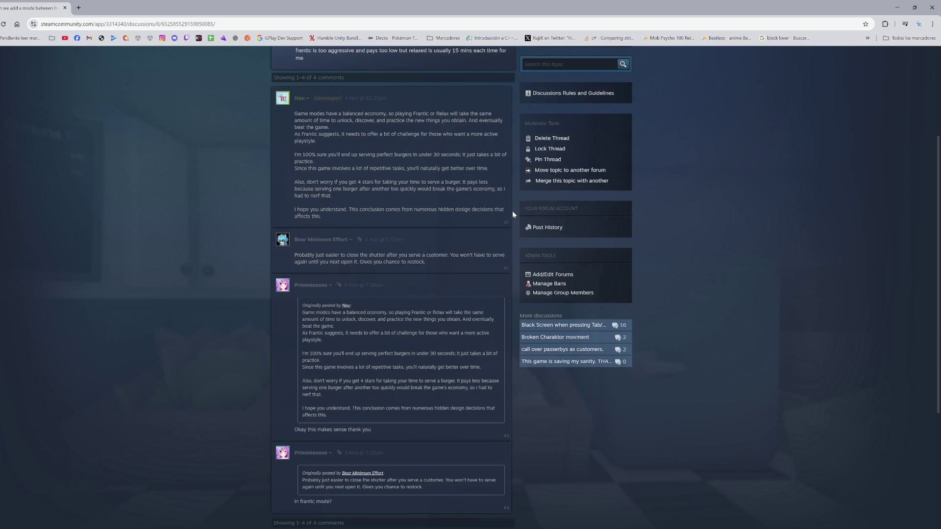
click(550, 149)
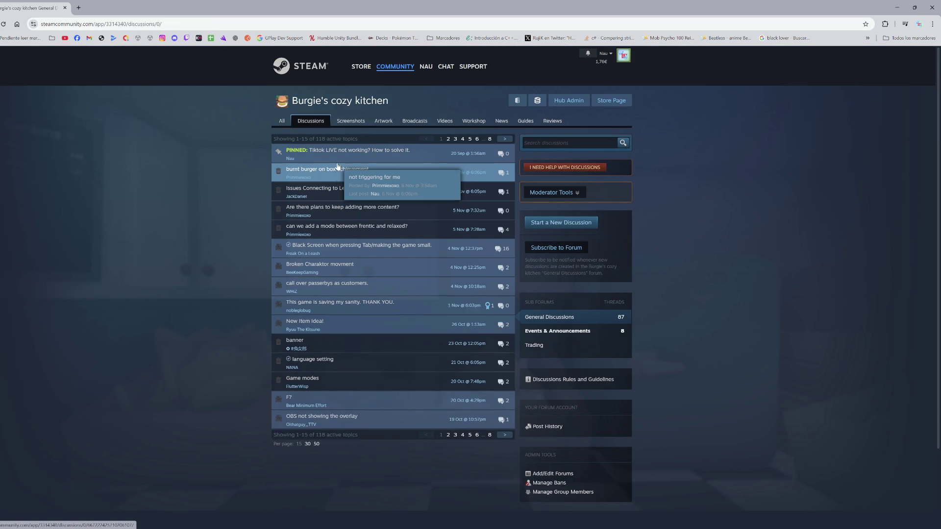
- Read the Black Screen when pressing Tab thread and return to General Discussions
mouse_move(364, 268)
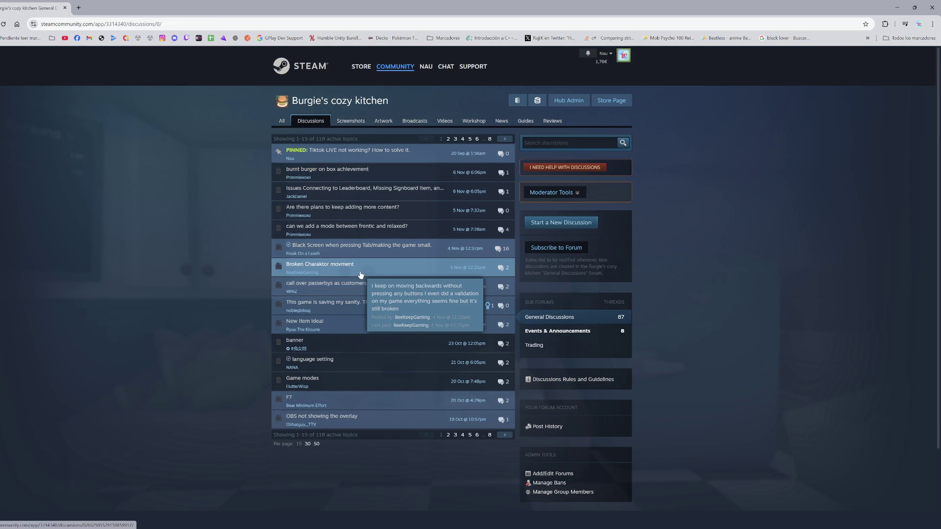
click(341, 259)
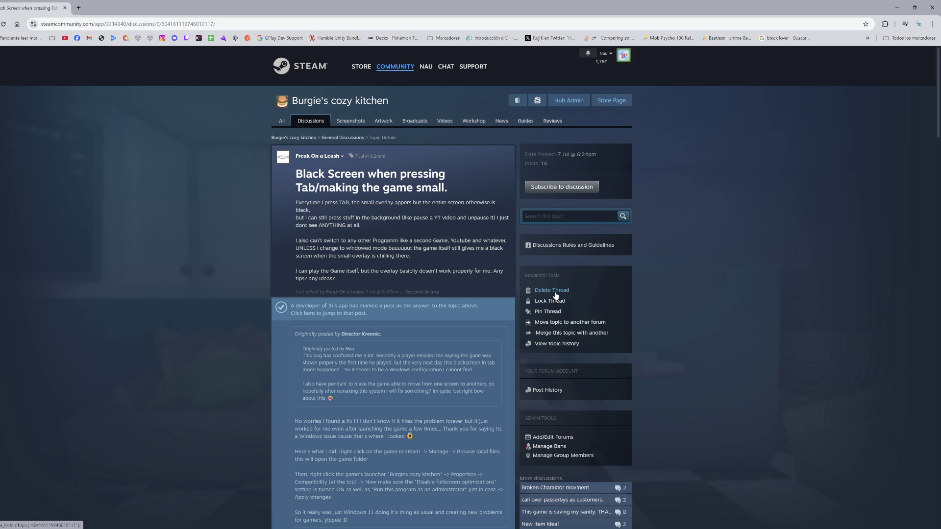
scroll(371, 339, down, 3)
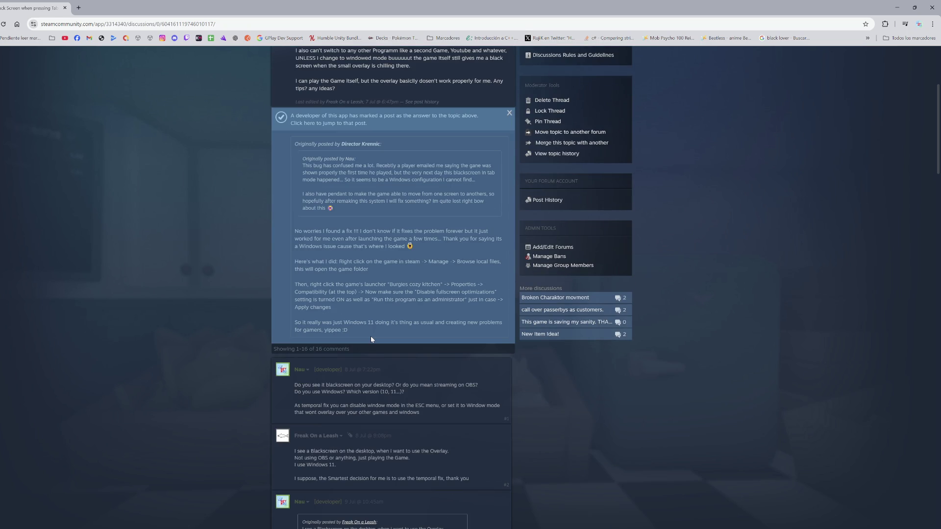
scroll(370, 339, down, 2)
scroll(371, 336, up, 5)
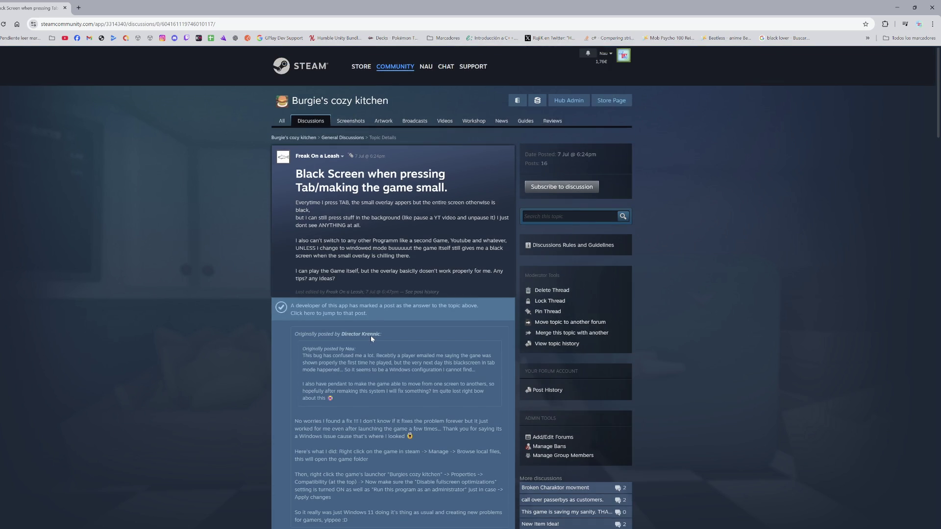
mouse_move(371, 336)
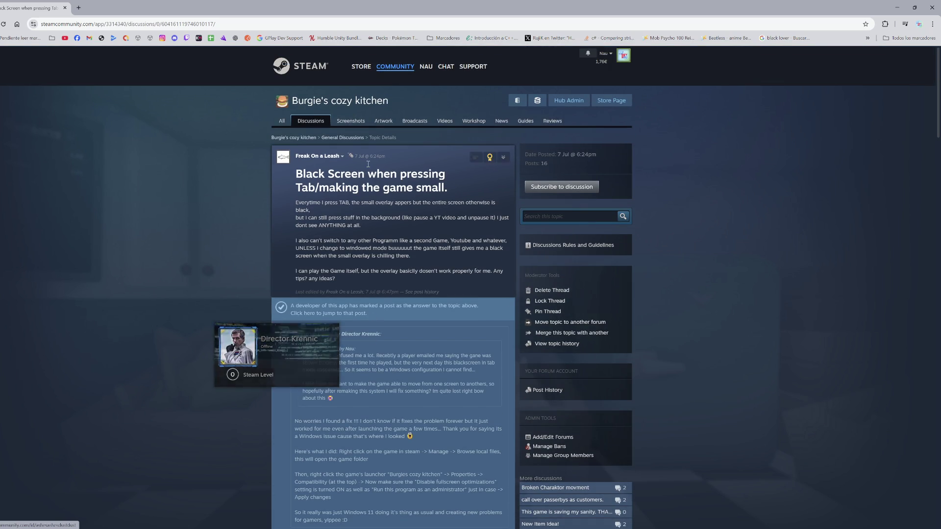
click(358, 138)
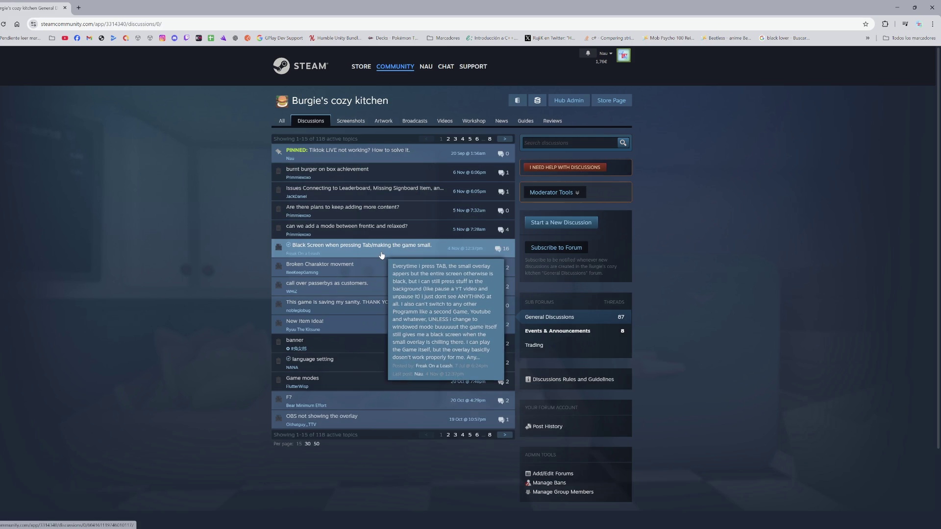
- Read the Broken Charaktor movment thread and go back to the topic list
mouse_move(381, 268)
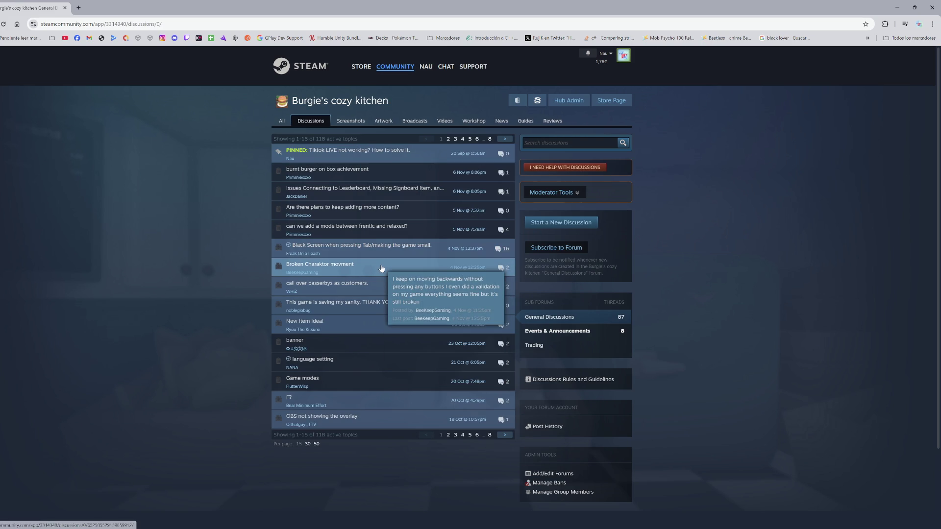
click(382, 269)
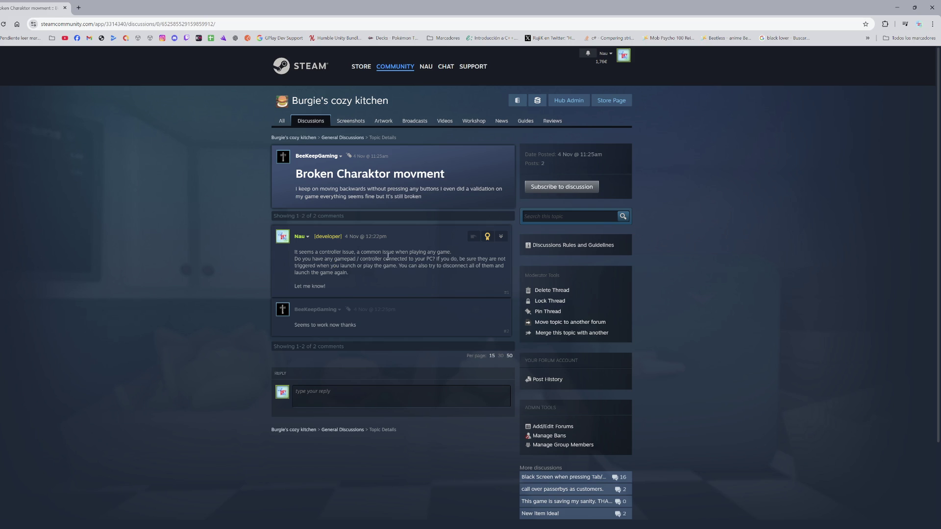
key(alt+Left)
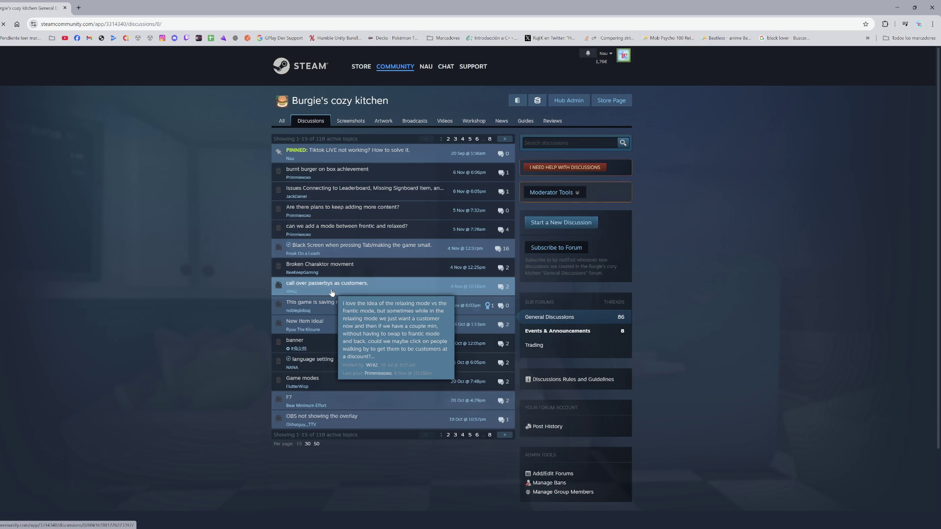
- Read the 'call over passerbys as customers.' and 'This game is saving my sanity. THANK YOU.' threads
click(332, 293)
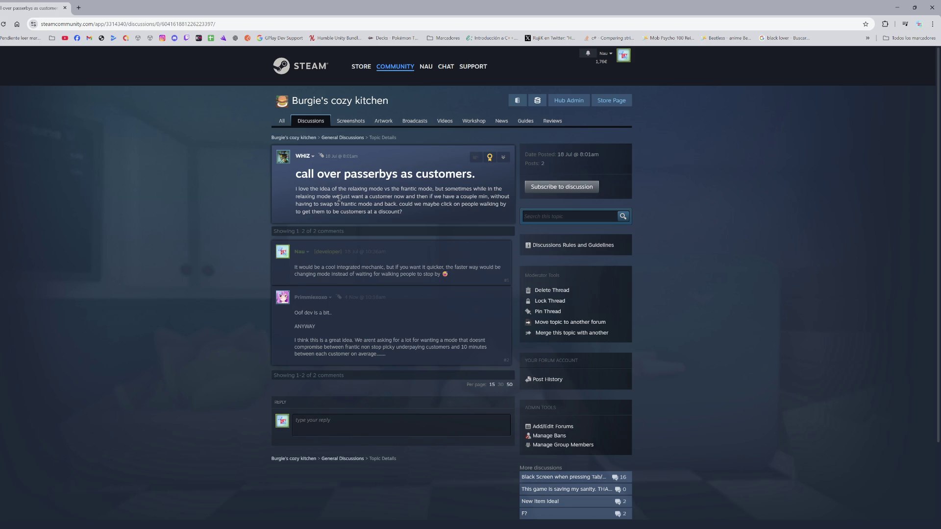
click(357, 138)
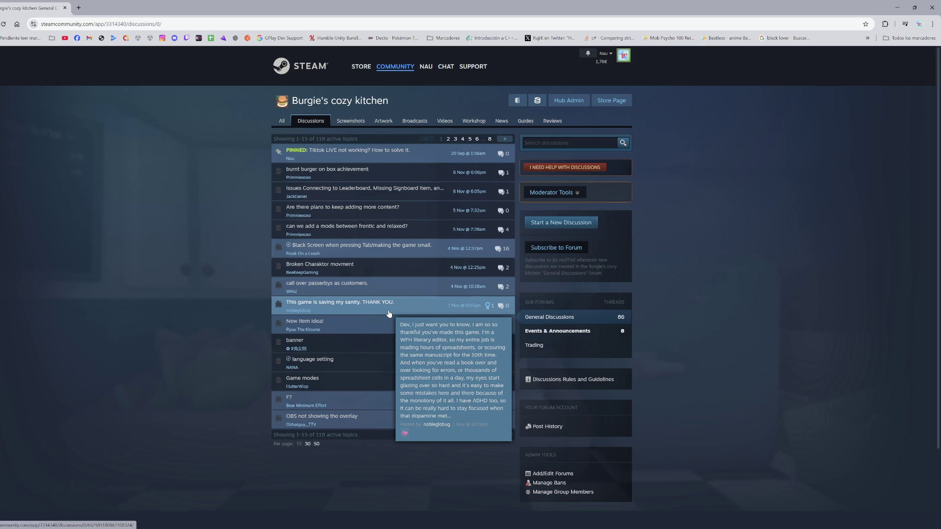
click(406, 291)
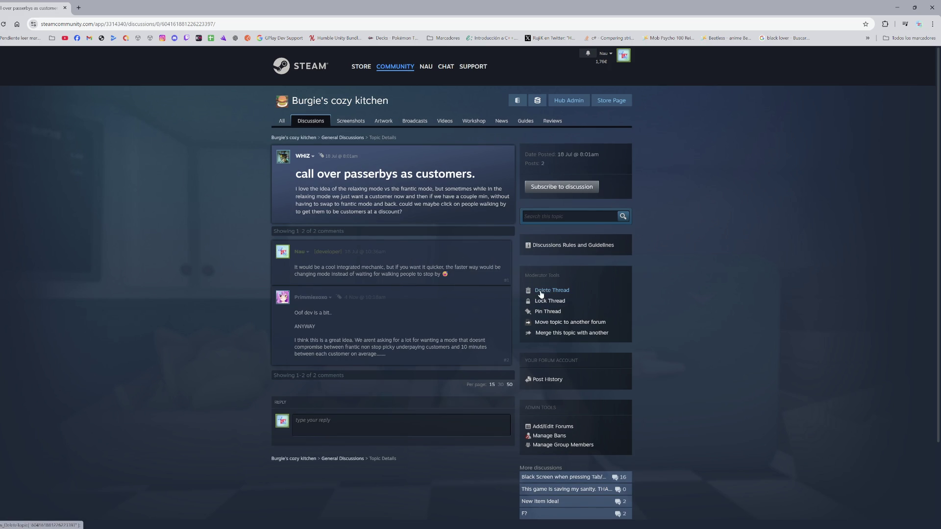
key(alt+Left)
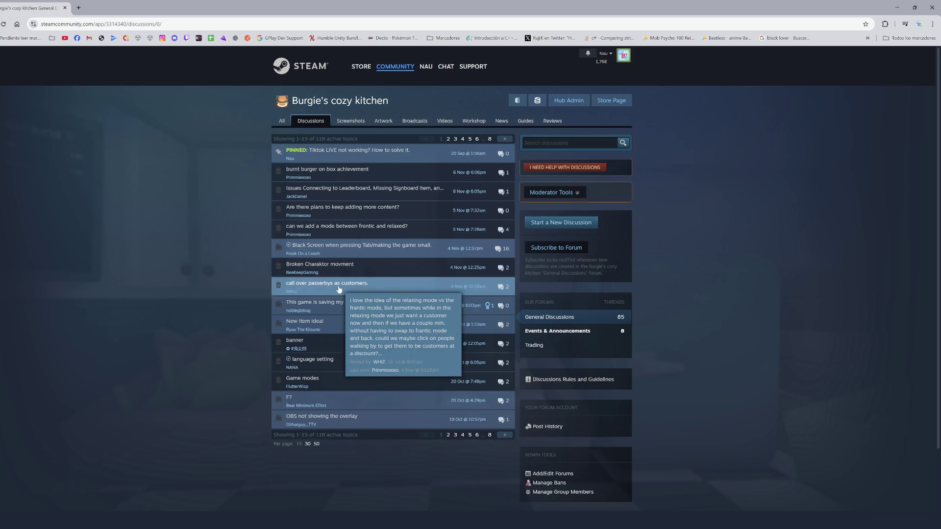
mouse_move(347, 311)
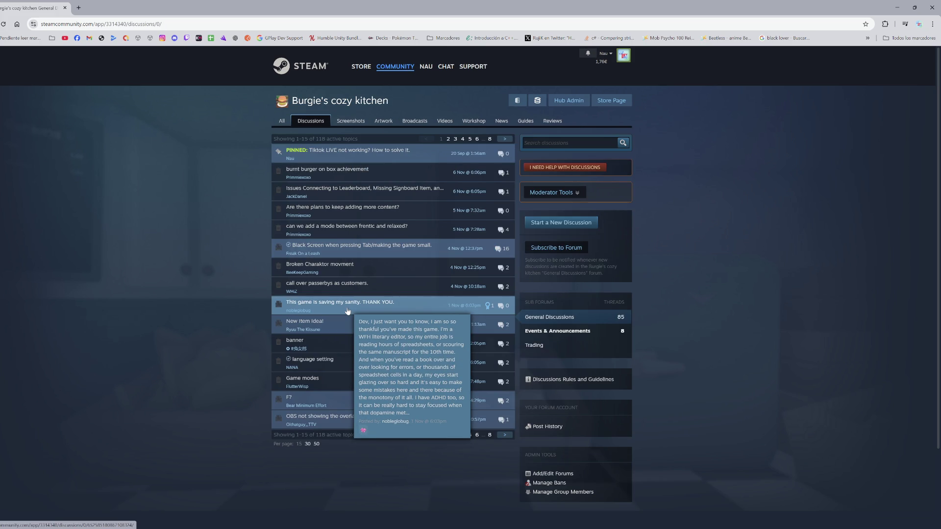
mouse_move(348, 328)
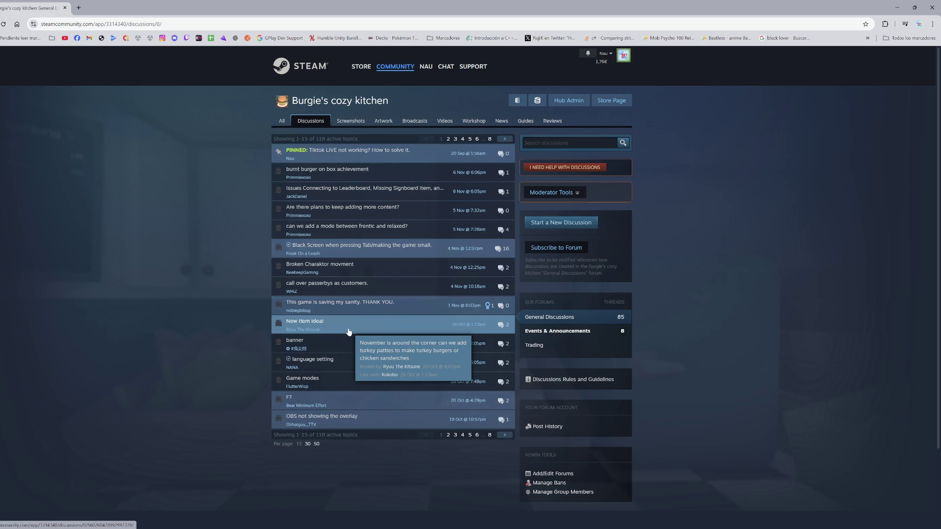
- Delete the F? and OBS not showing the overlay threads
click(332, 408)
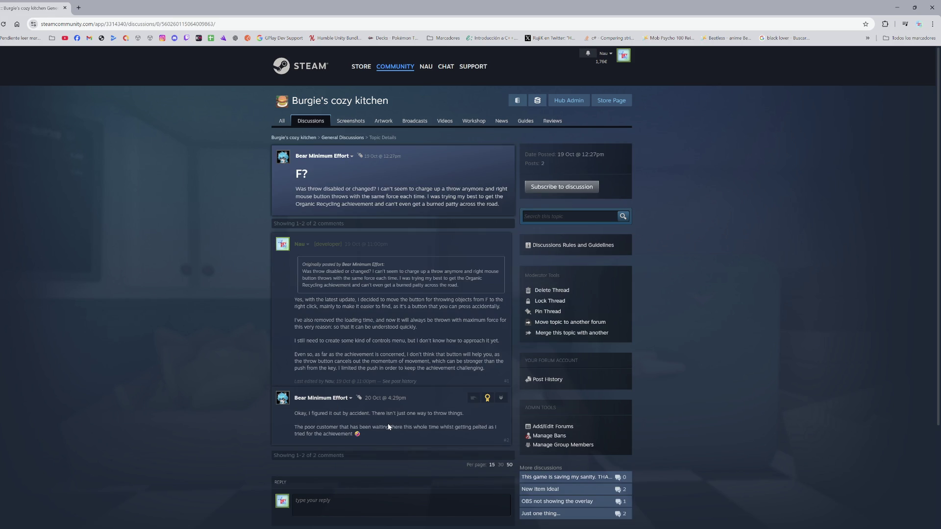
click(548, 290)
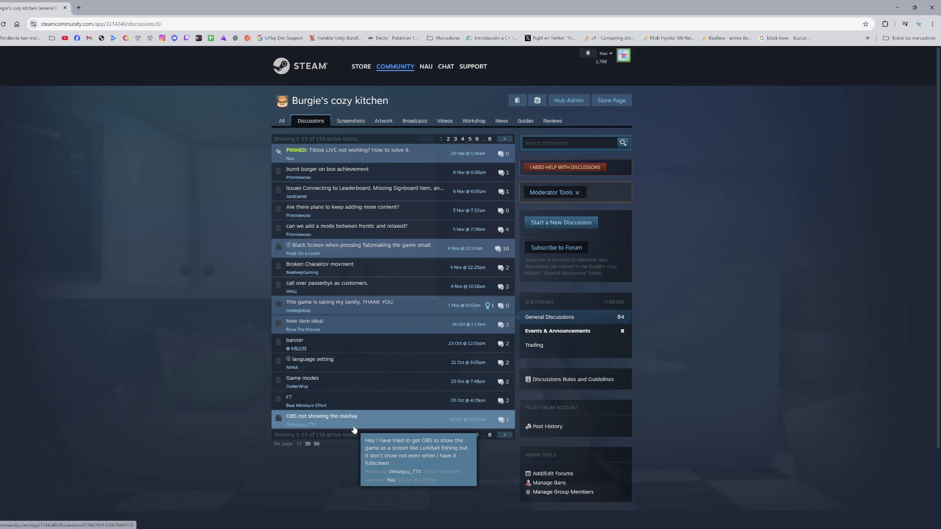
click(354, 429)
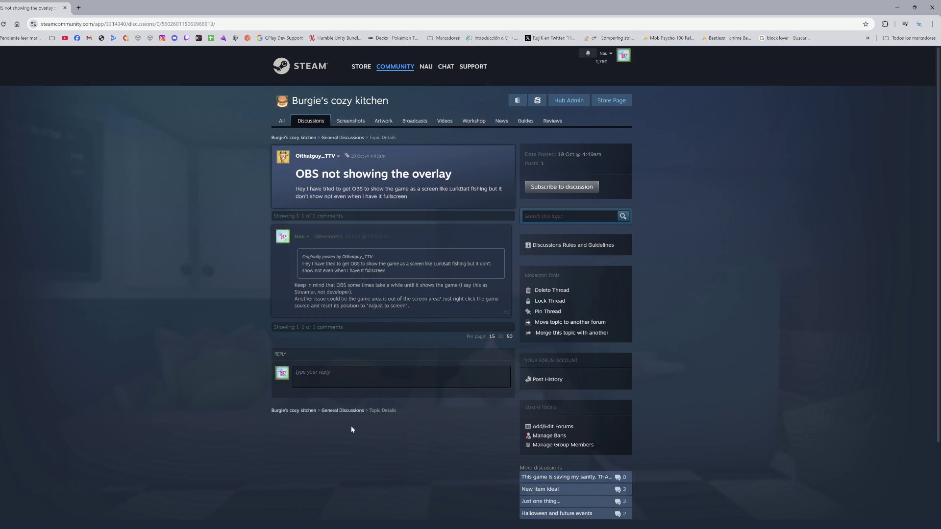
click(548, 291)
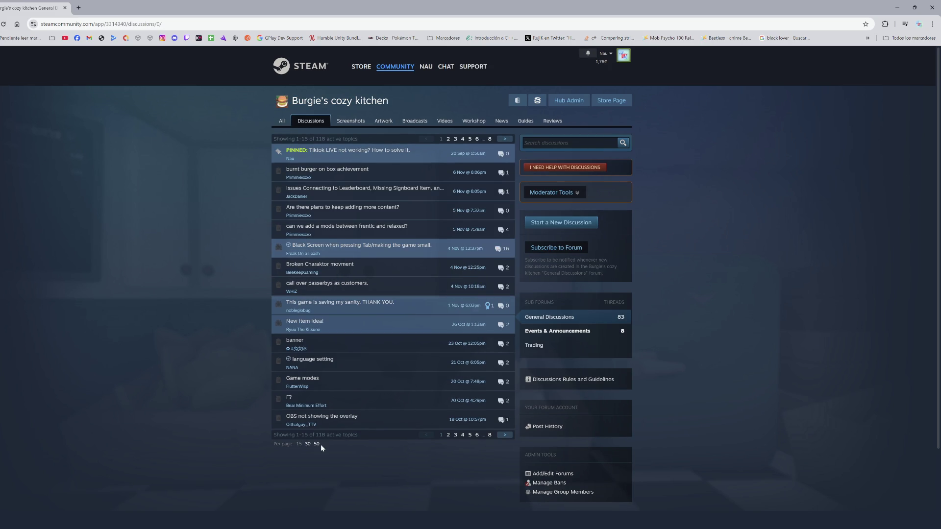
- Show 30 topics per page and delete the Just one thing... thread
click(307, 444)
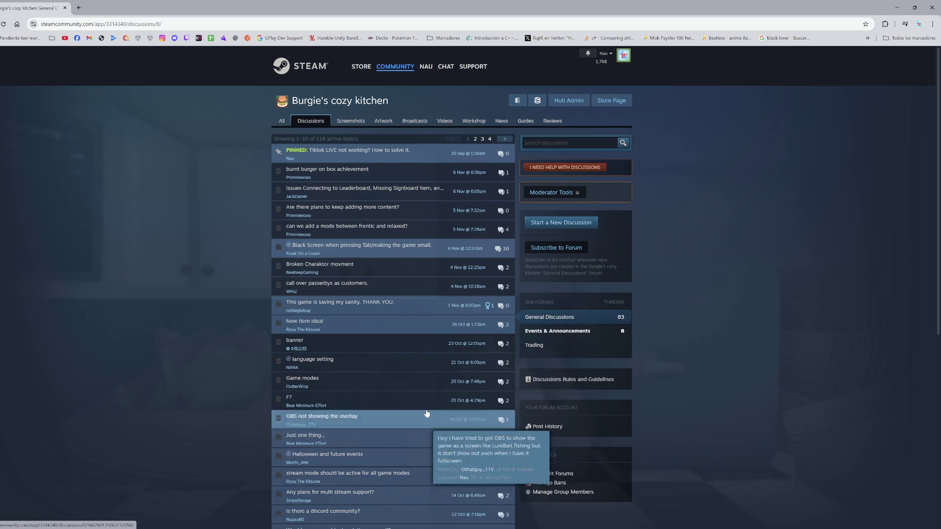
scroll(343, 323, down, 2)
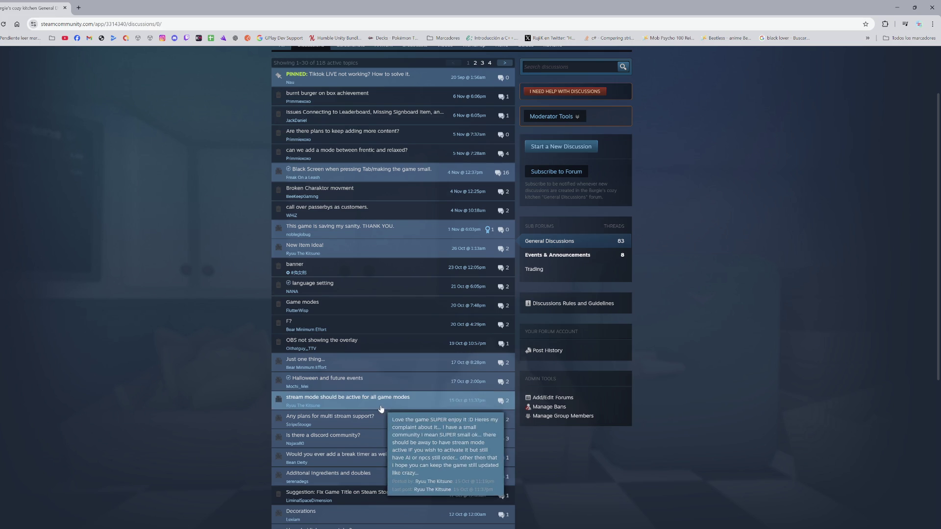
click(321, 374)
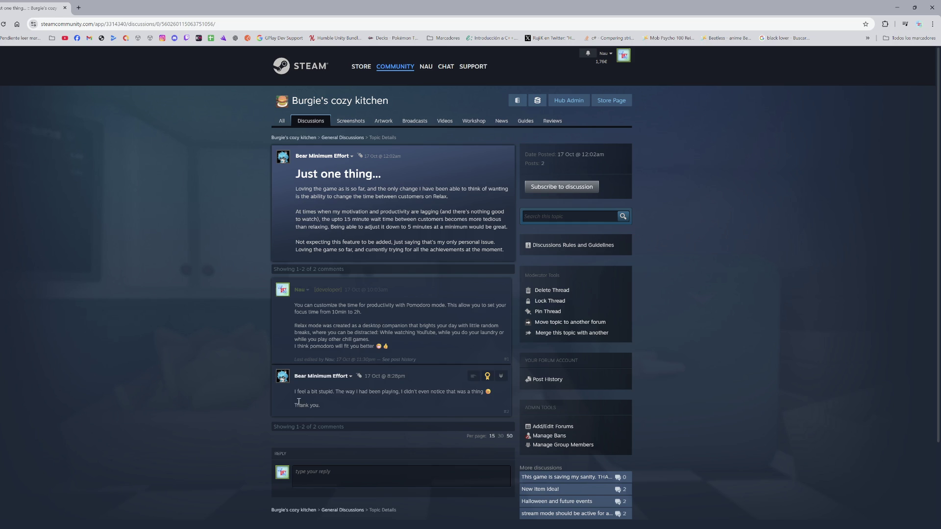
mouse_move(361, 67)
key(alt+Left)
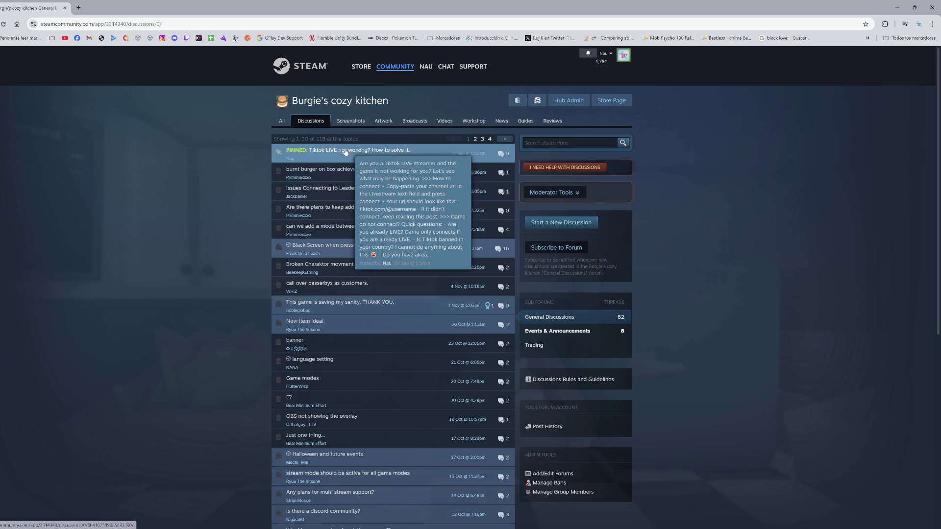
- Confirm Just one thing... is gone, then turn on bulk moderation checkboxes for the topic list
scroll(341, 422, down, 3)
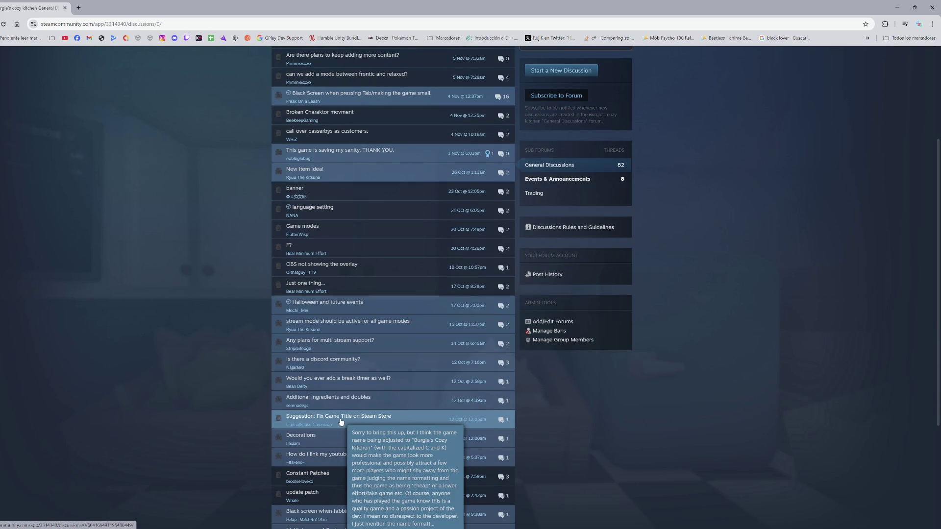
click(363, 294)
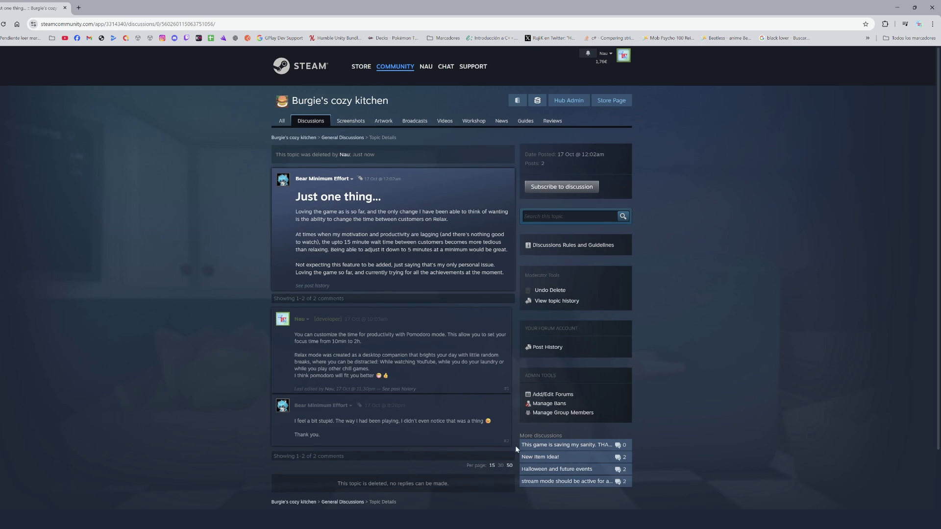
click(343, 138)
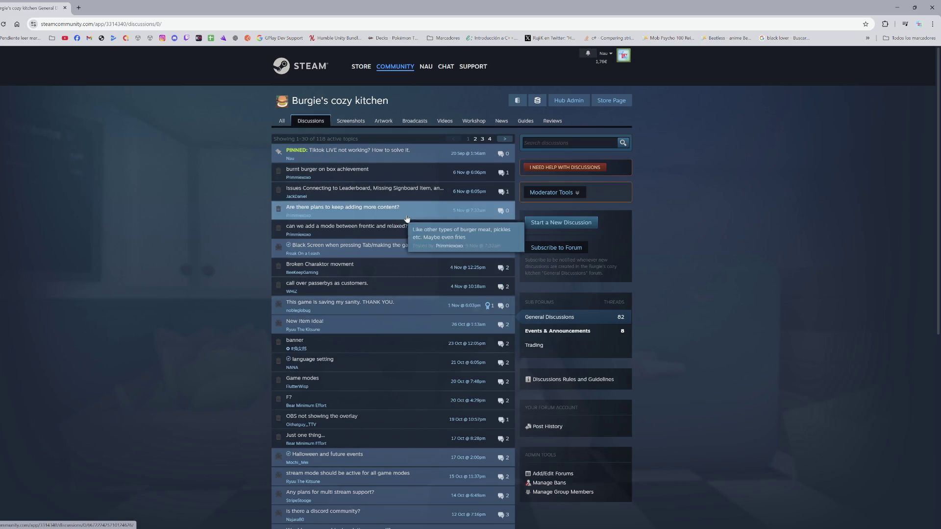
click(579, 194)
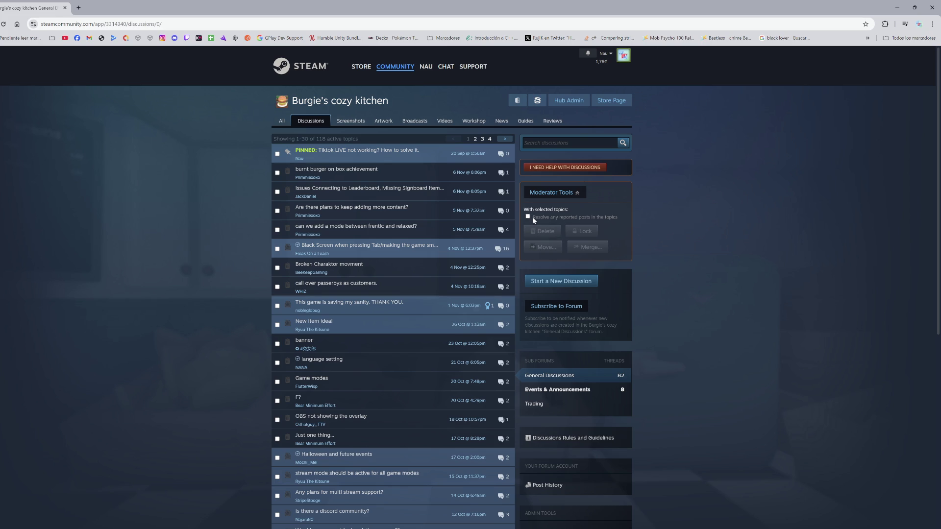
- Try bulk-selecting the leaderboard and burnt burger topics, then clear them and hide the checkboxes
click(276, 192)
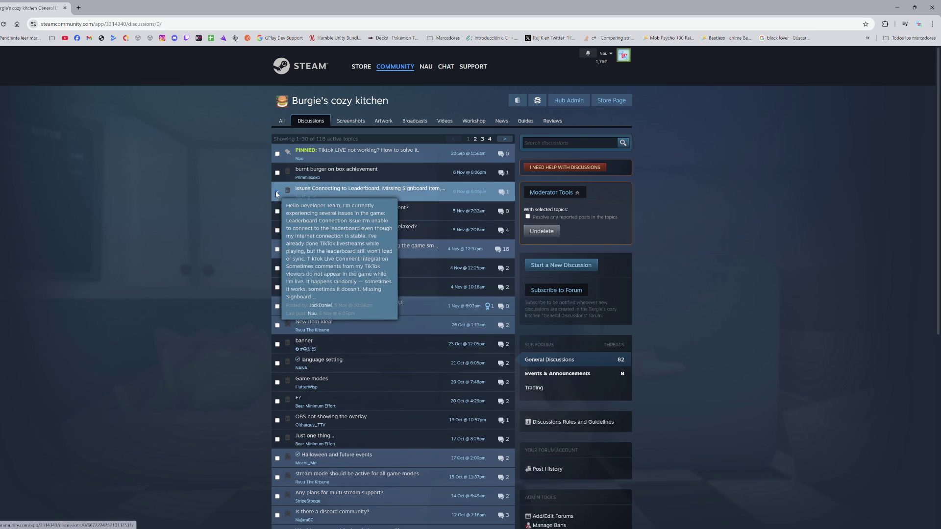
click(277, 172)
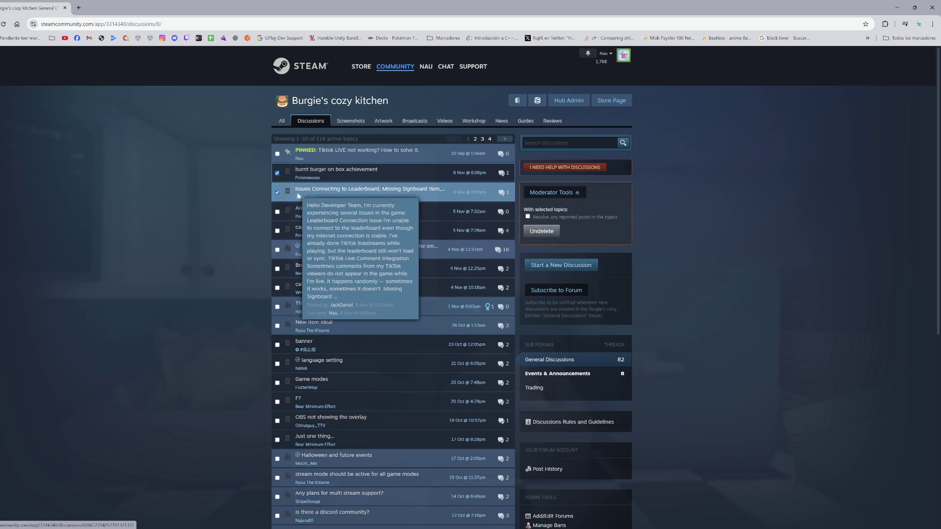
click(527, 217)
click(528, 217)
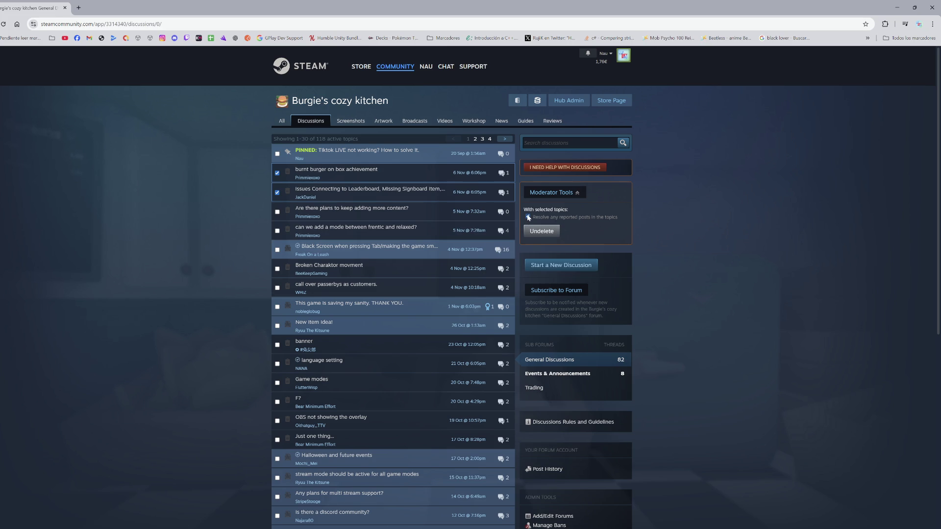
click(542, 231)
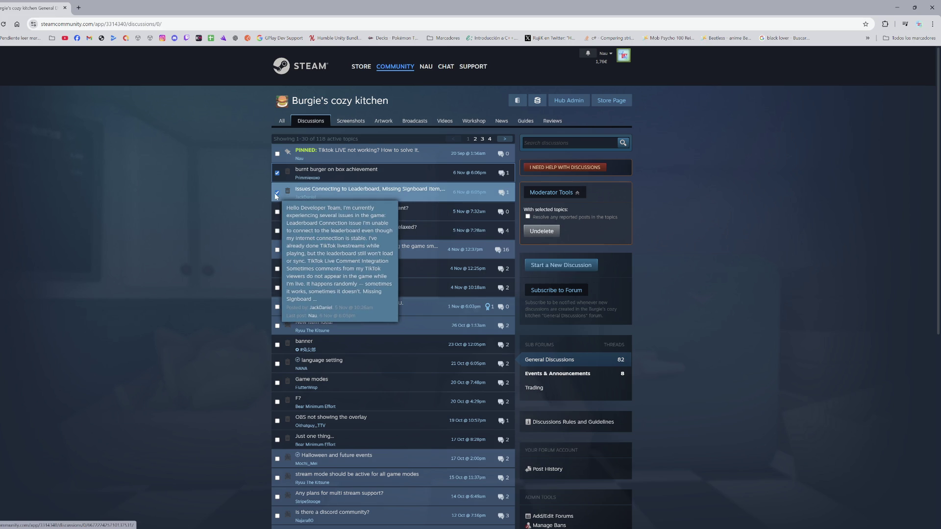
click(277, 173)
mouse_move(474, 281)
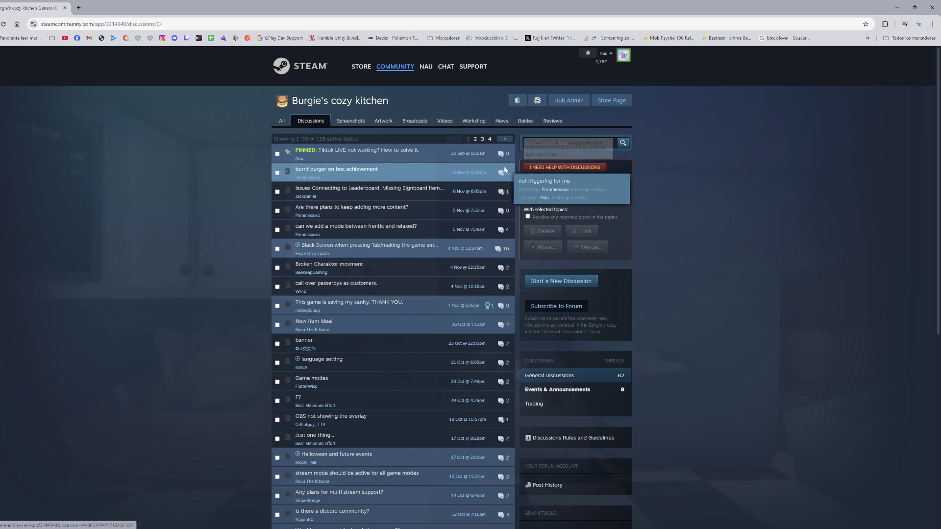
mouse_move(480, 169)
right_click(449, 196)
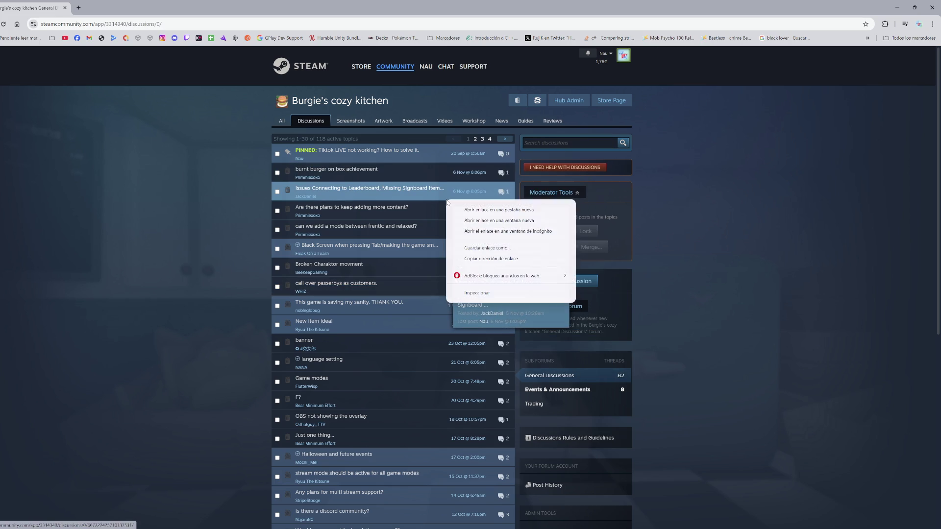
click(419, 192)
click(419, 192)
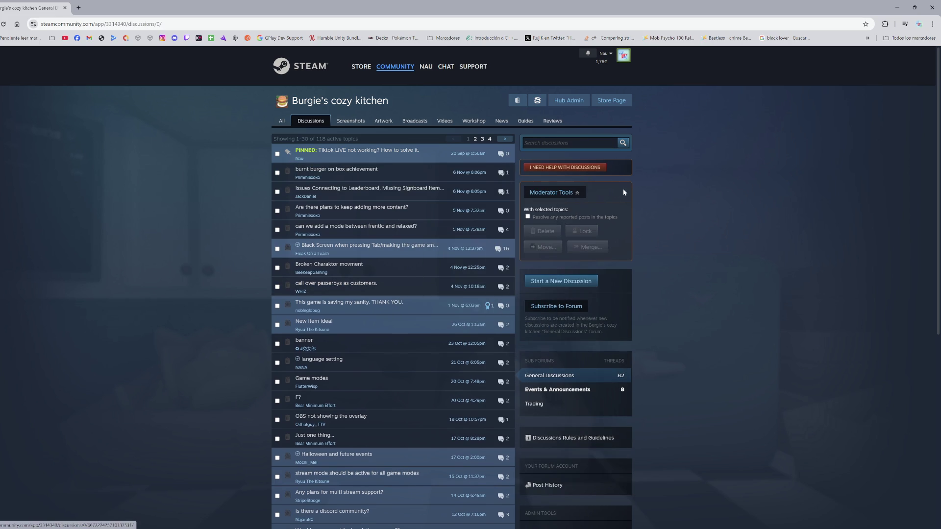
click(572, 194)
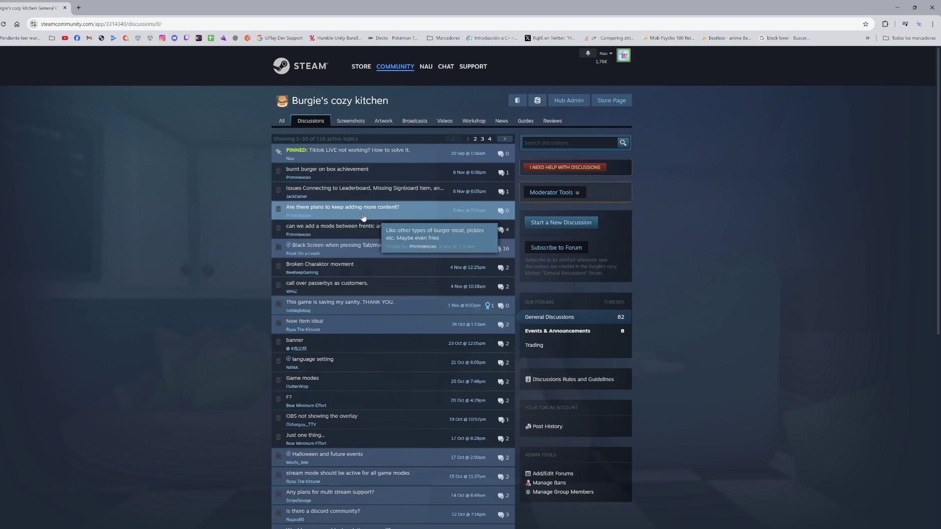
- Review the leaderboard topic, then load the discussions page in a private window as a logged-out visitor
click(306, 195)
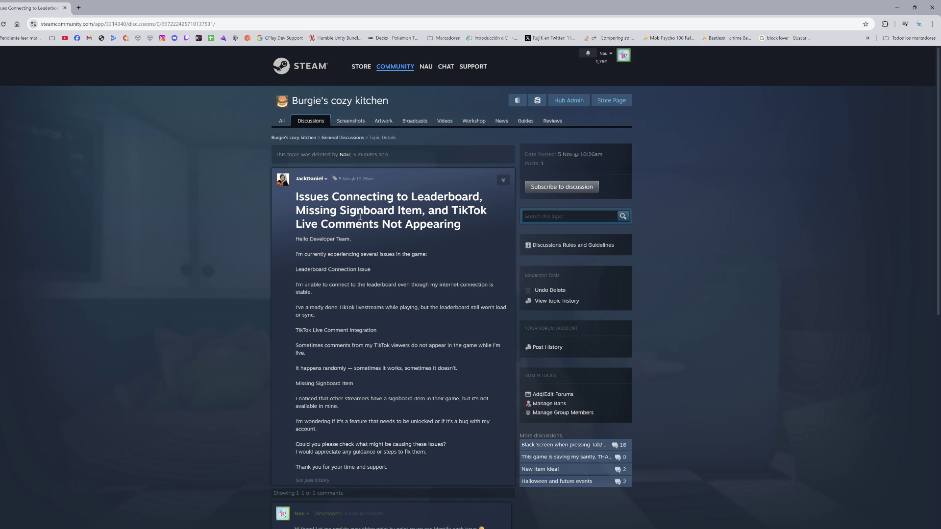
click(348, 137)
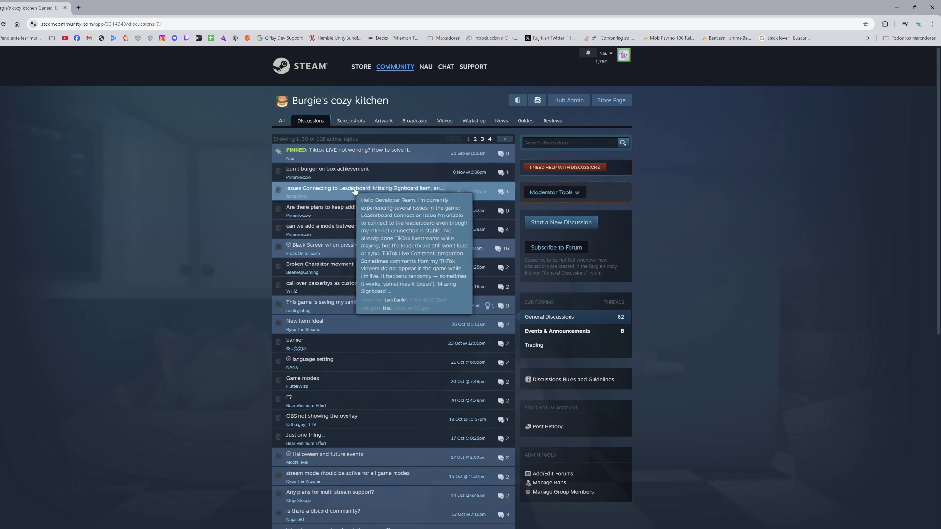
click(202, 21)
key(ctrl+shift+n)
text(https://steamcommunity.com/app/3314340/discussions/0/)
key(Return)
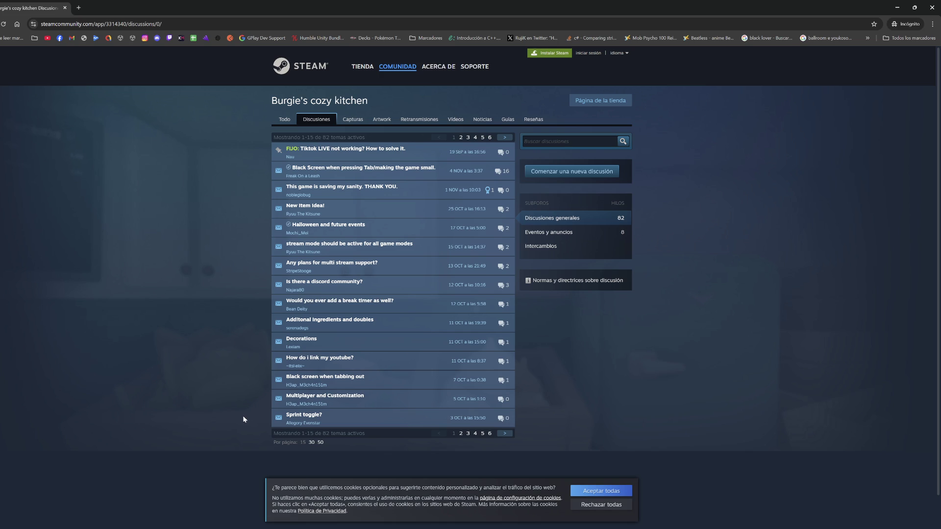
- Delete the Sprint toggle? thread
scroll(437, 387, down, 5)
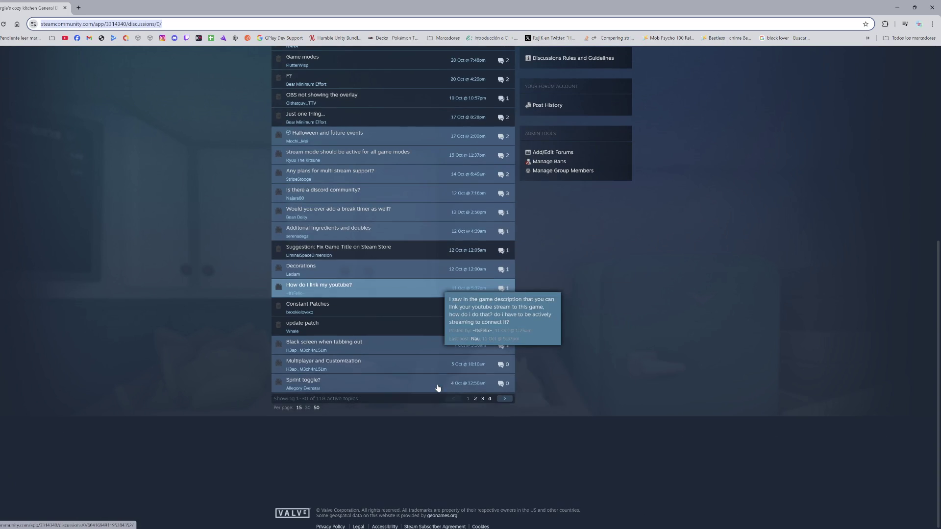
click(405, 385)
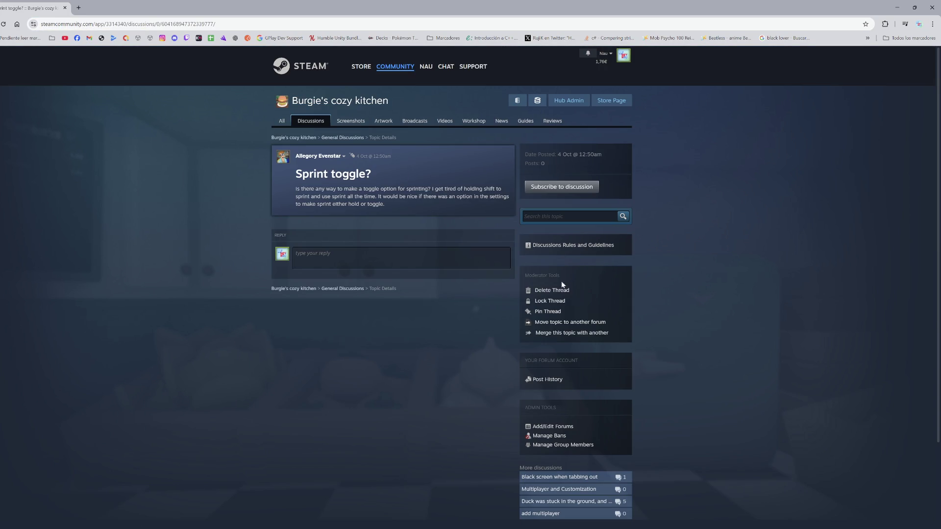
click(553, 291)
scroll(376, 396, down, 5)
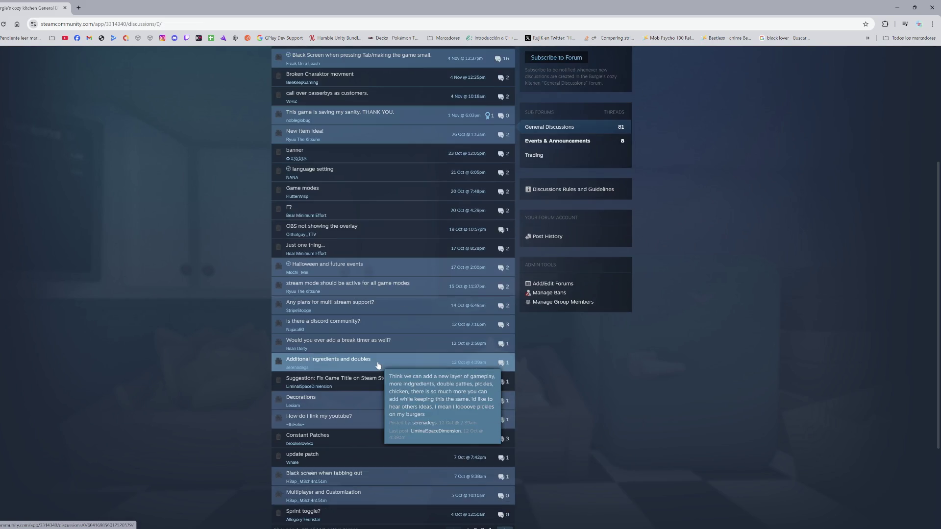
scroll(376, 396, down, 1)
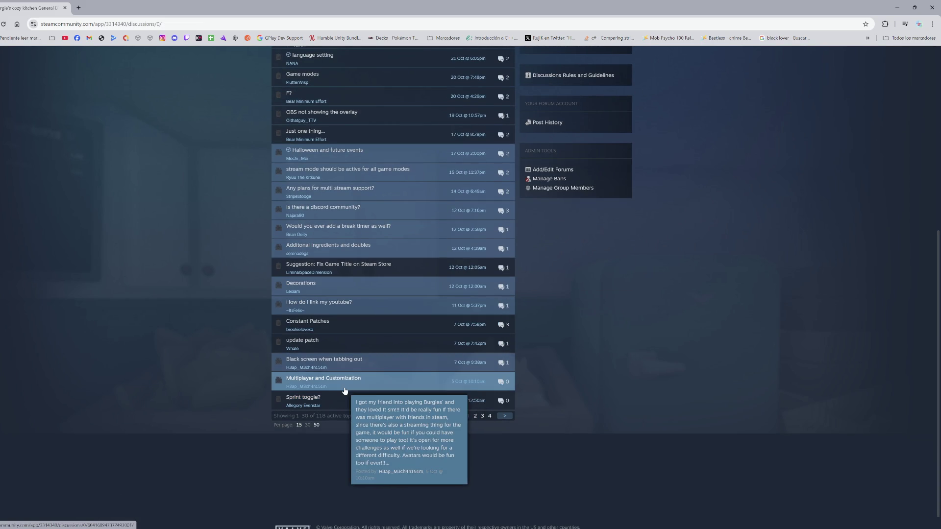
- Review the Multiplayer and Customization and Black screen when tabbing out threads
click(356, 387)
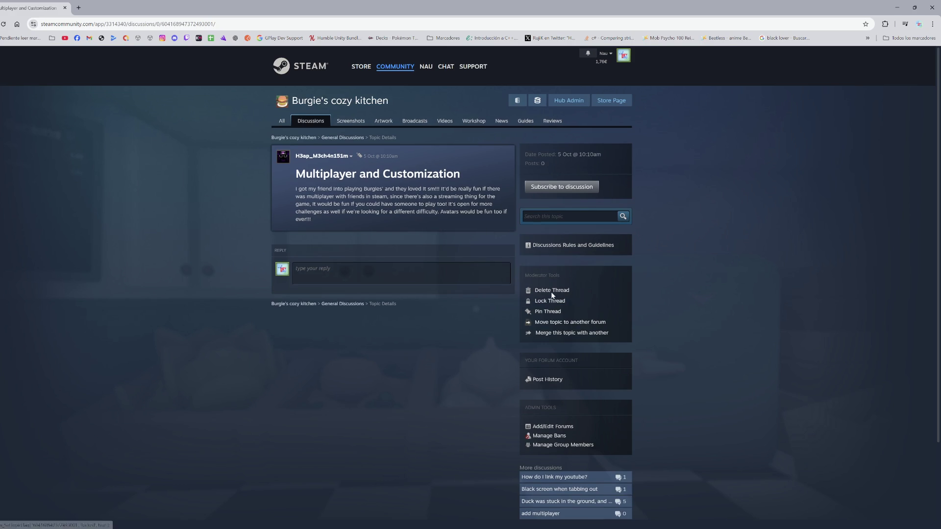
key(alt+Left)
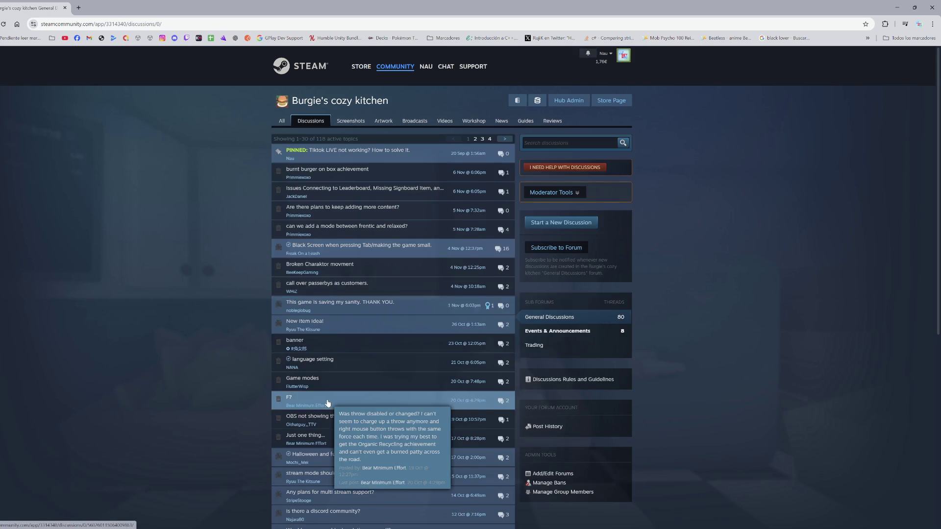
scroll(341, 395, down, 6)
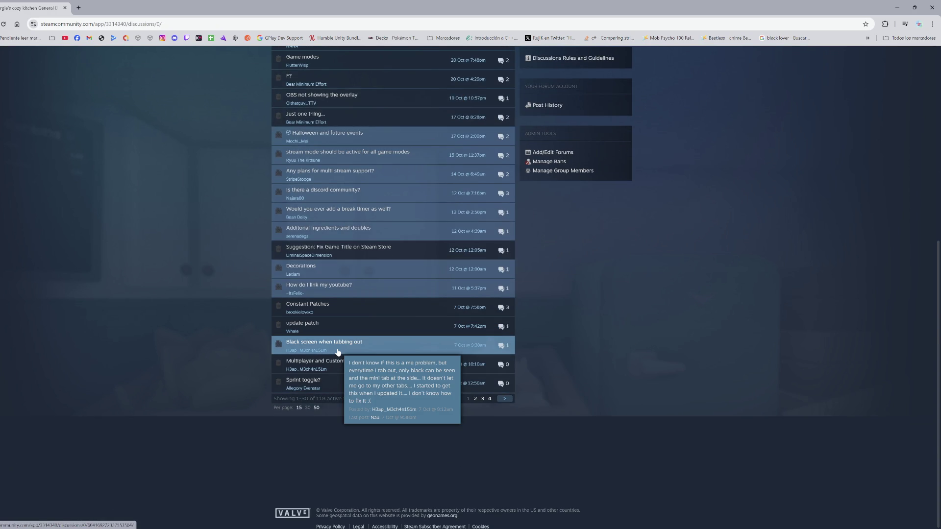
click(337, 351)
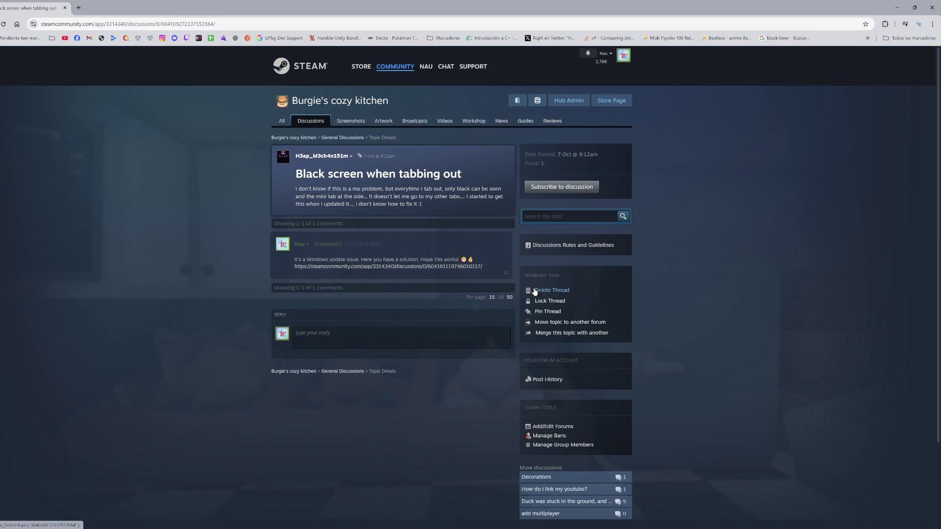
key(alt+Left)
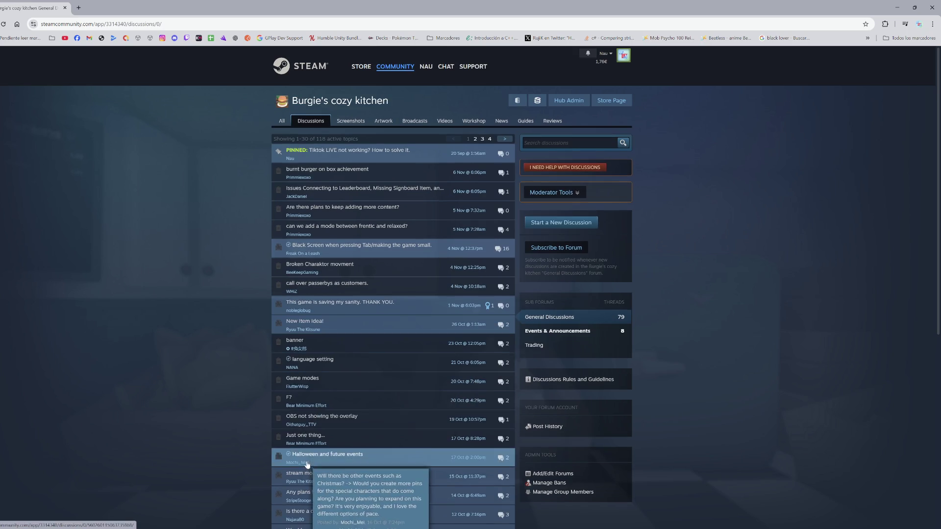
- Review the How do i link my youtube? and Decorations threads
scroll(387, 443, down, 3)
scroll(386, 443, down, 3)
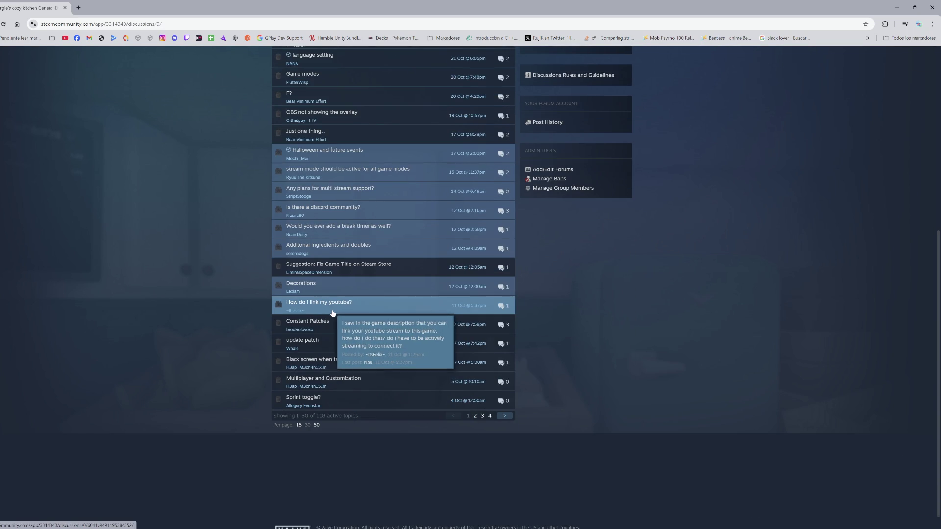
click(333, 309)
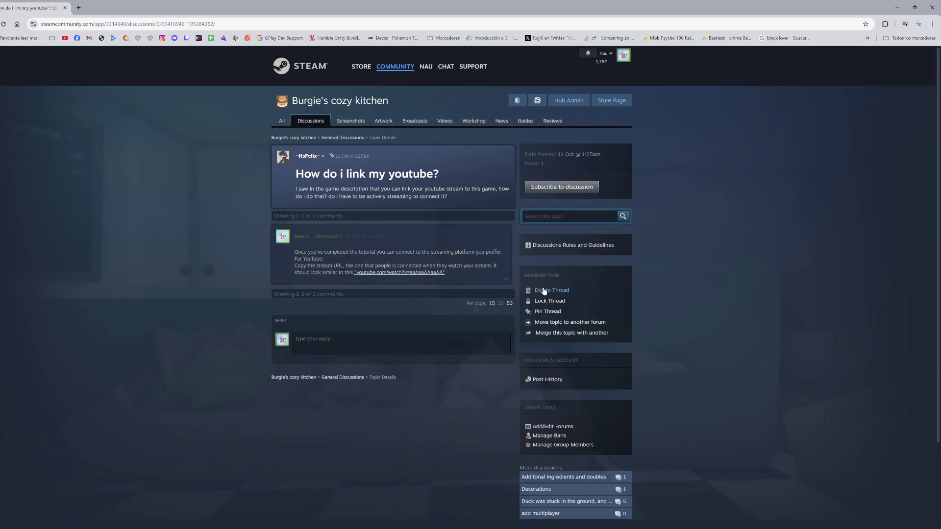
key(alt+Left)
scroll(399, 342, down, 2)
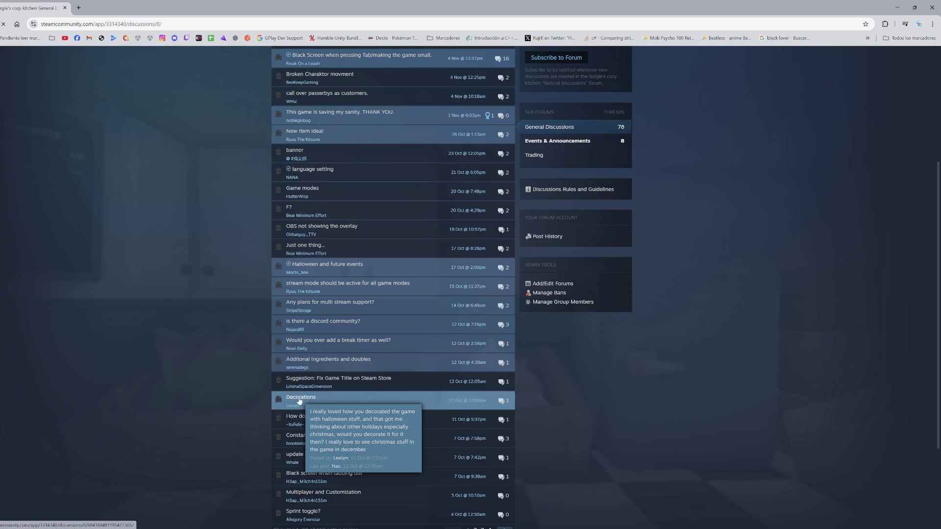
click(318, 397)
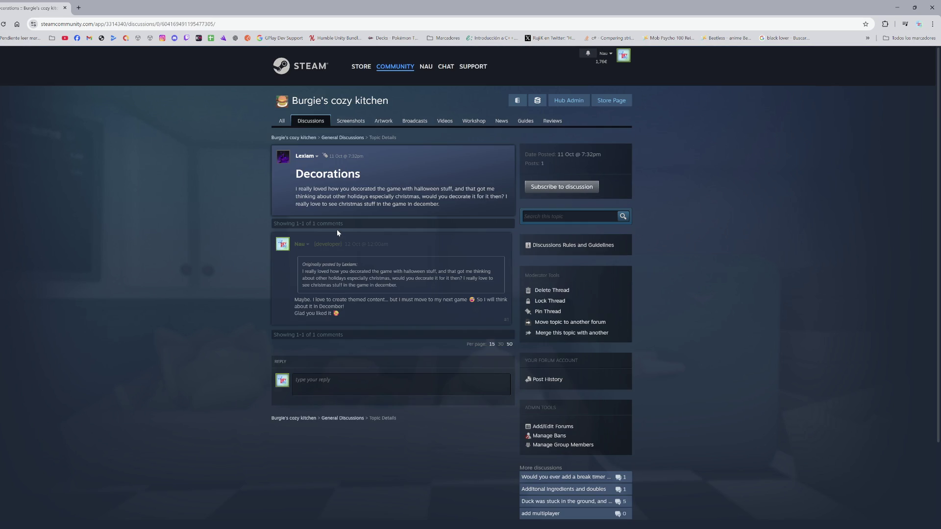
mouse_move(329, 236)
click(341, 141)
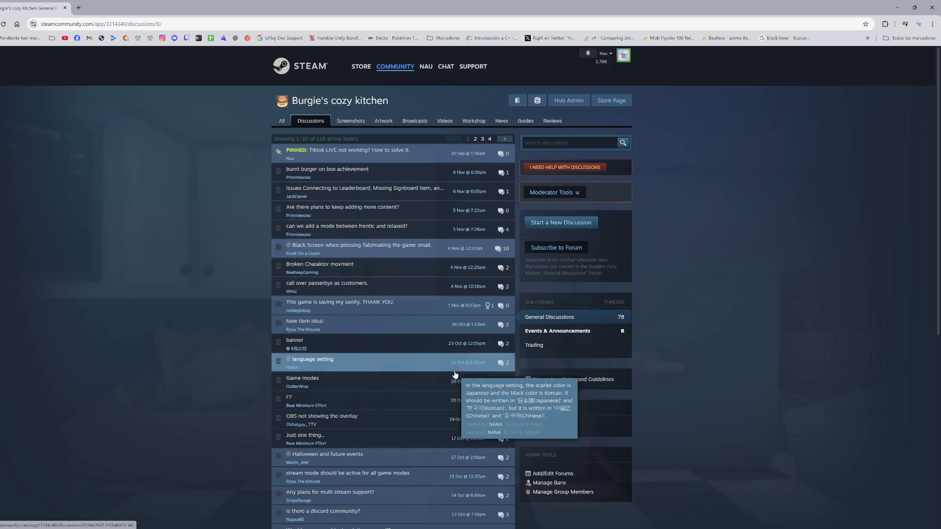
- Review the Additonal Ingredients and doubles and Halloween and future events threads
scroll(446, 384, down, 3)
mouse_move(414, 406)
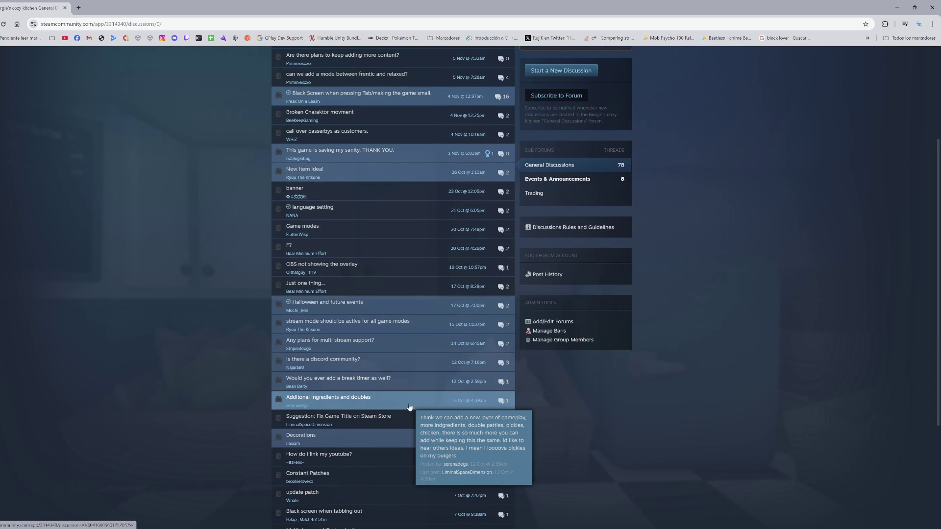
click(409, 406)
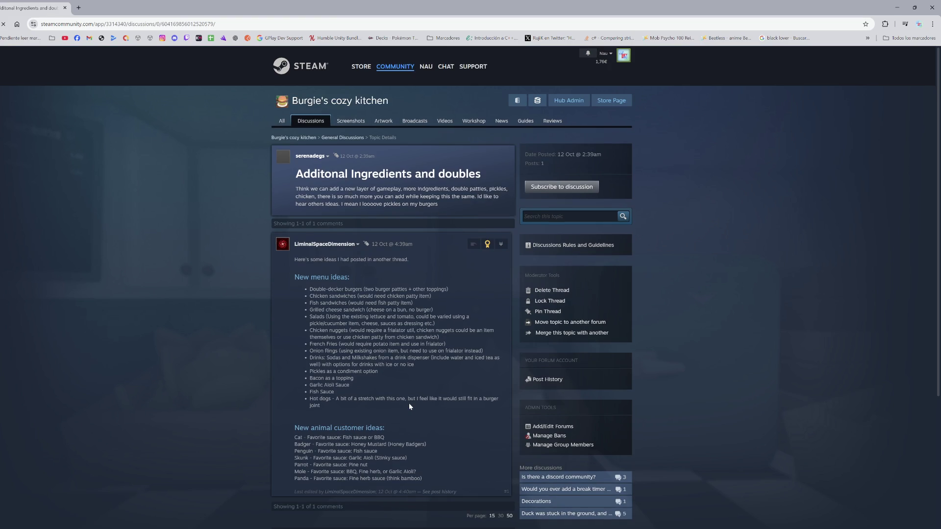
click(342, 137)
scroll(338, 466, down, 3)
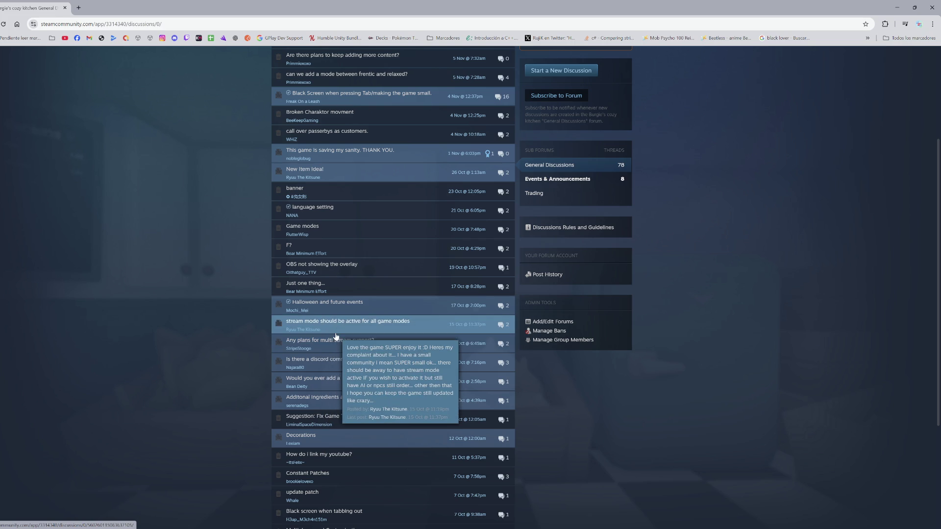
click(307, 313)
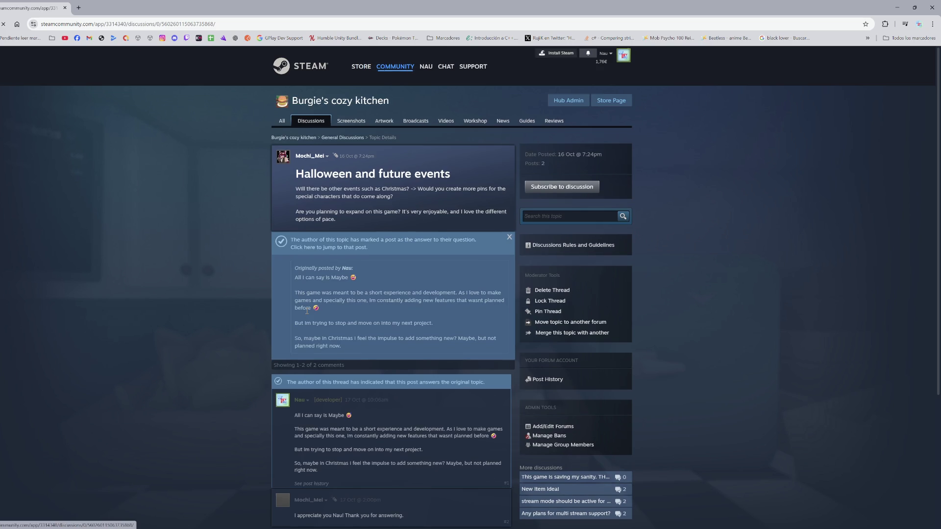
scroll(306, 310, down, 5)
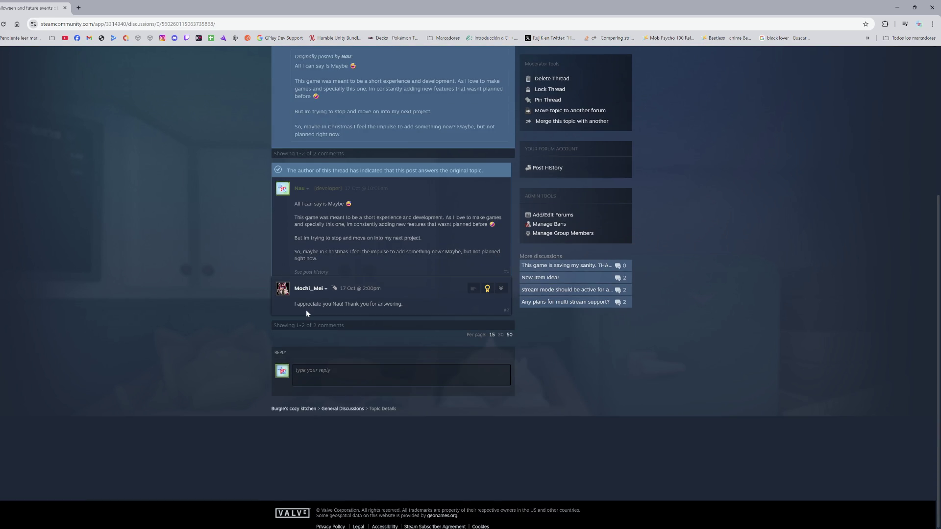
scroll(309, 319, up, 5)
click(343, 138)
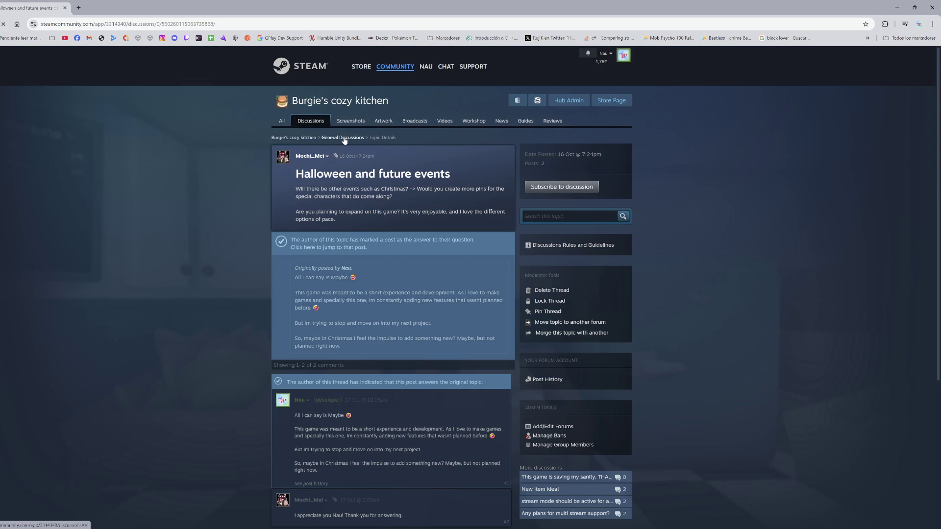
- Check the hub's Guides page, return to Discussions, and view the logged-out incognito window
click(526, 121)
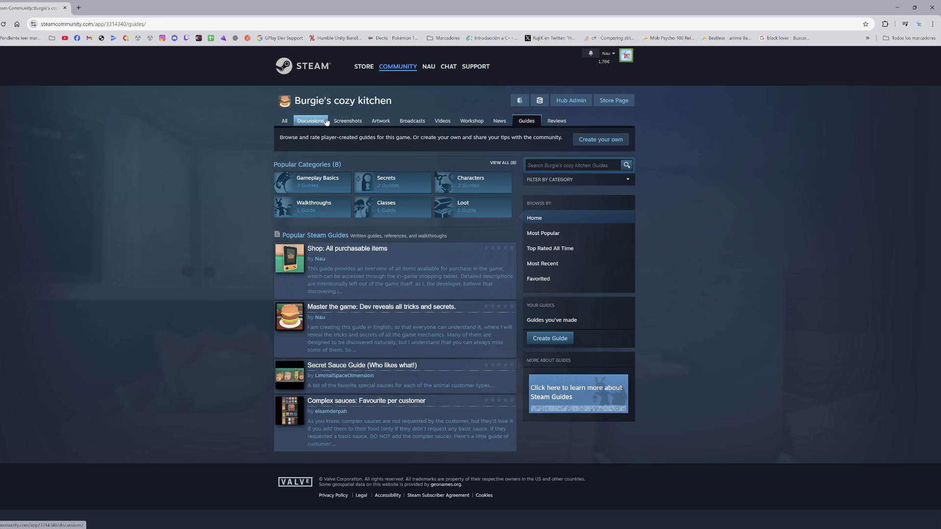
click(324, 121)
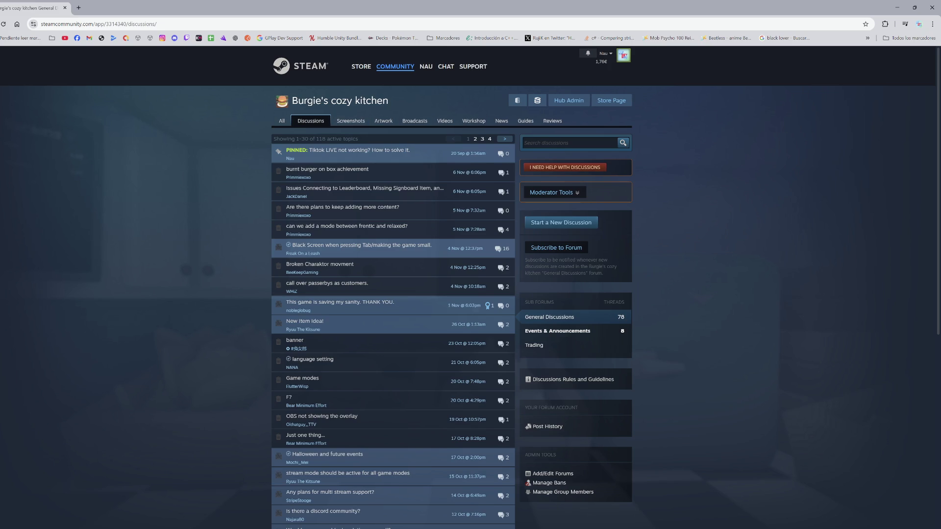
key(alt+Tab)
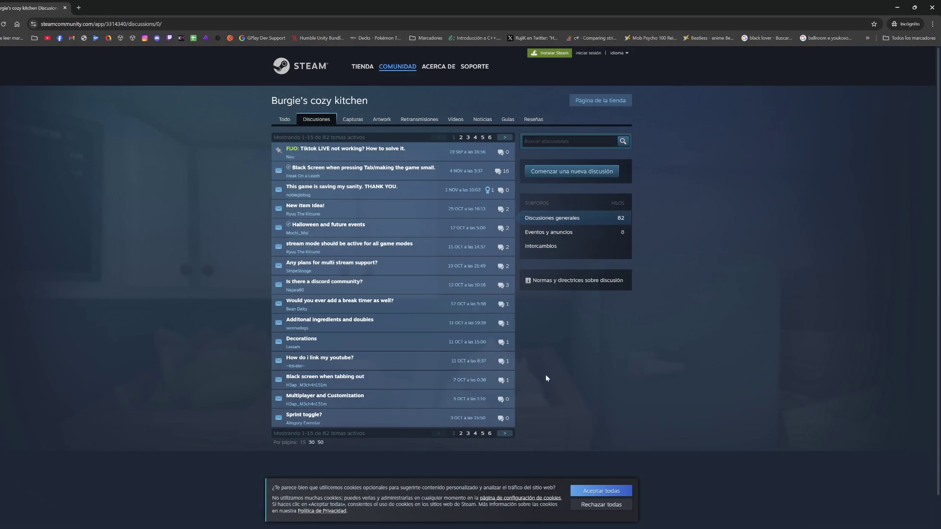
key(alt+Tab)
- Minimize Visual Studio, un-maximize Unity's Game view with Shift+Space, and close the floating Console
click(531, 237)
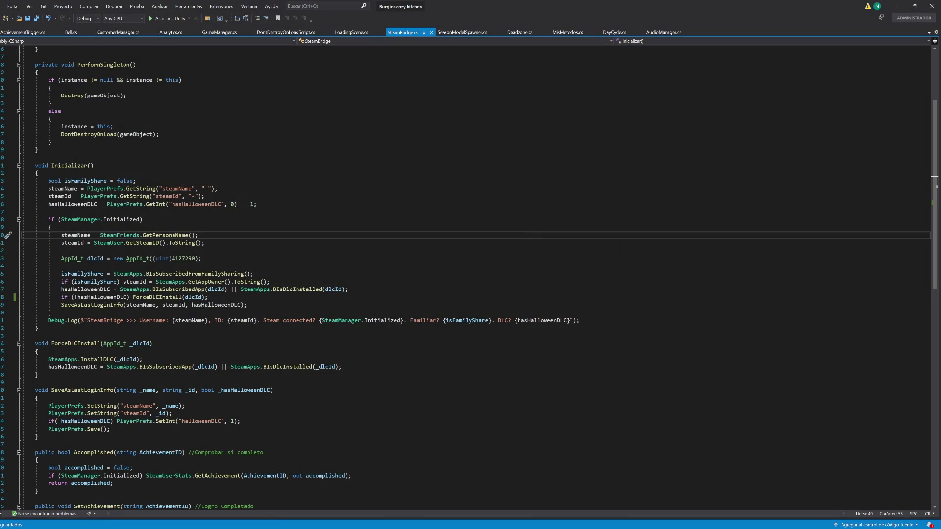
click(897, 6)
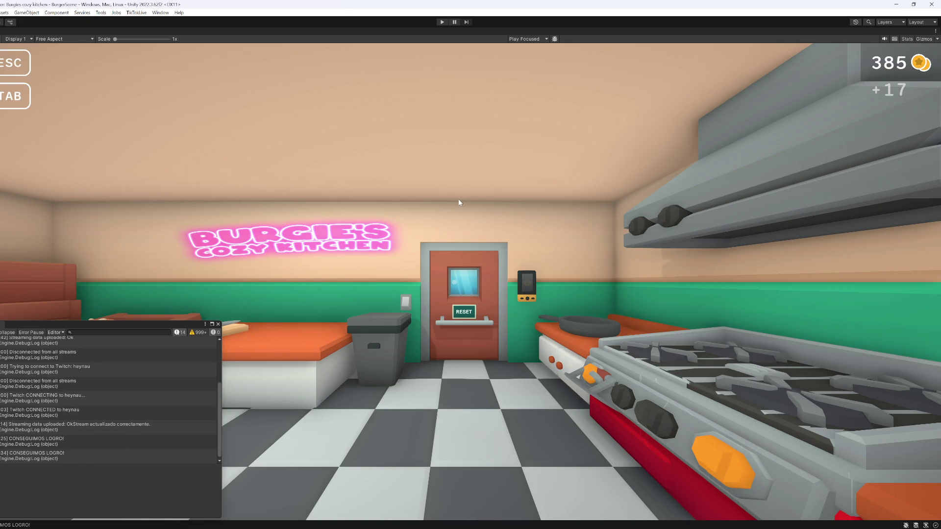
key(shift+space)
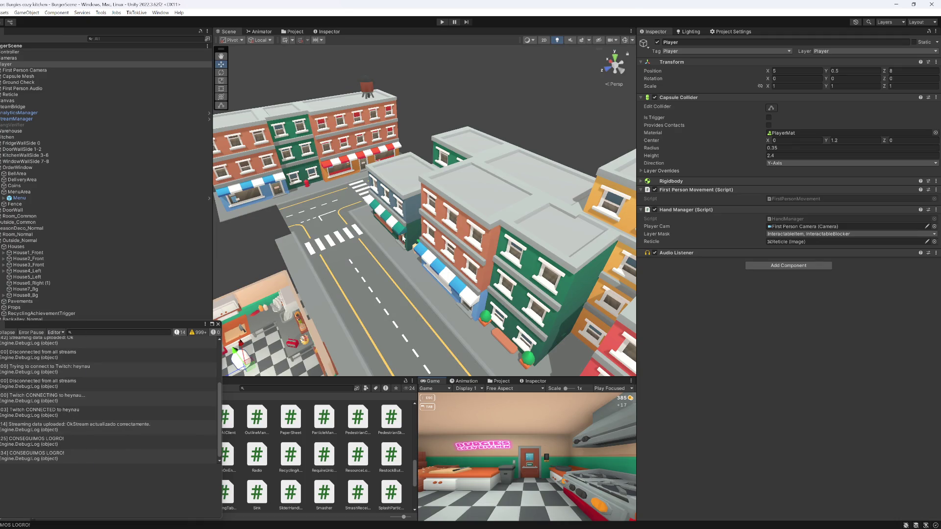
click(218, 324)
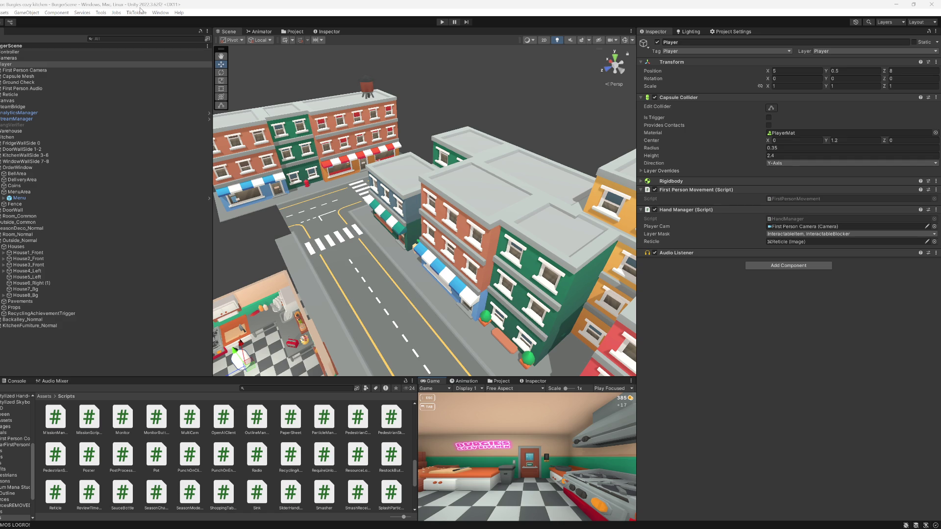
- Set Player version 0.3.8.5 and build for Windows into the Burgies cozy kitchen PC folder
key(alt+f)
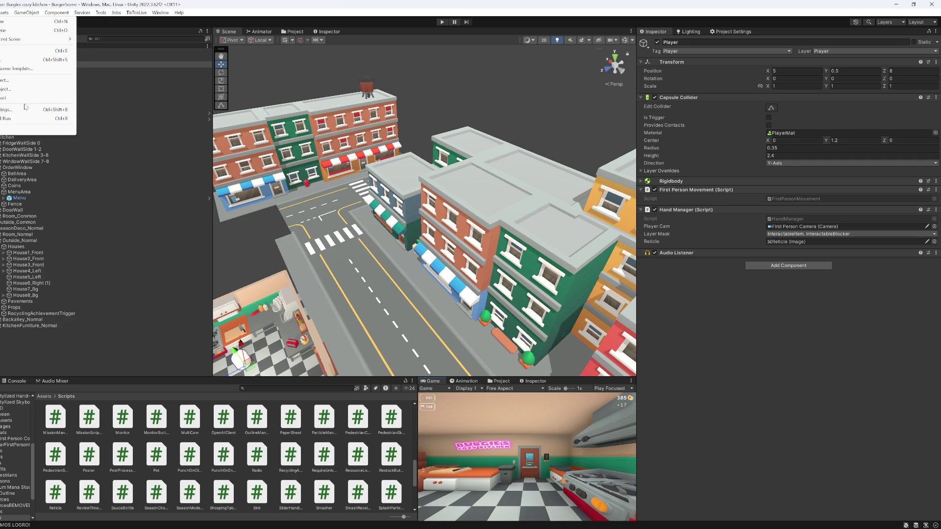
click(26, 109)
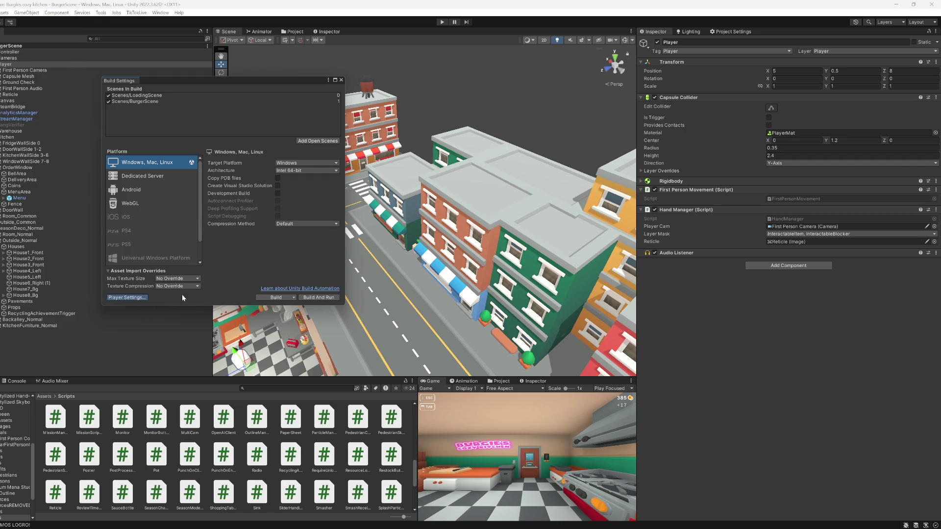
click(807, 76)
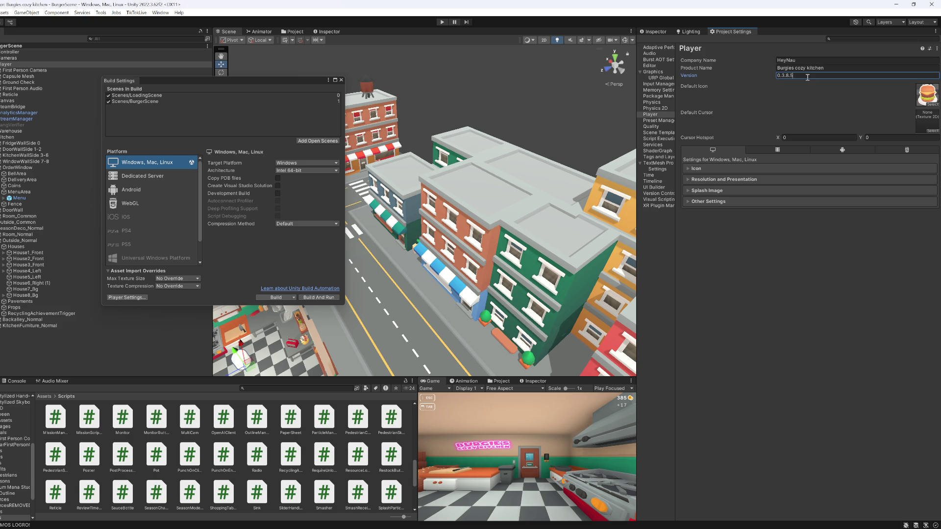
click(276, 297)
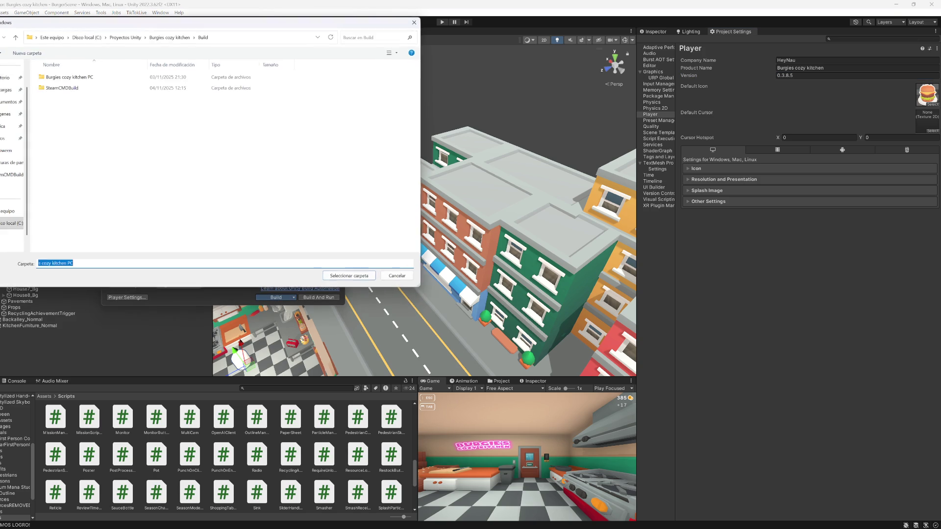
click(357, 276)
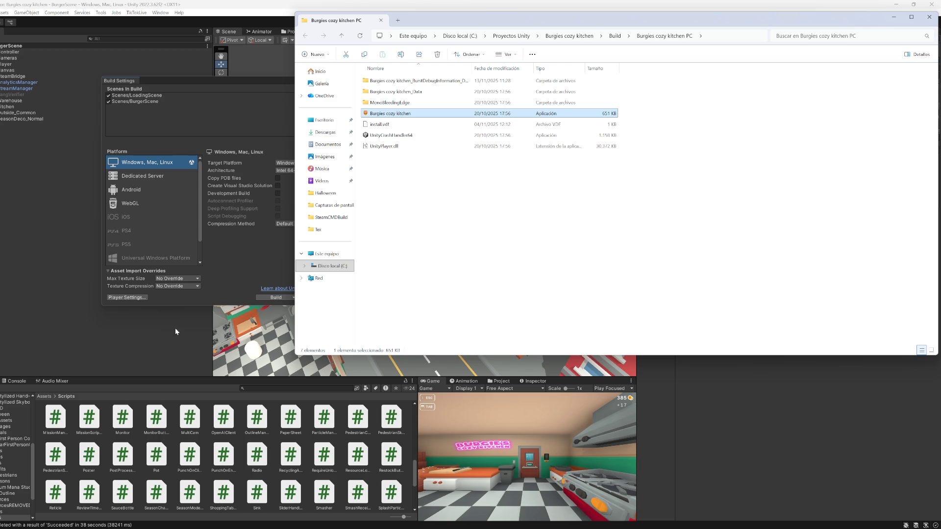
- Delete the BurstDebugInformation folder from the build and move up to the Build folder
click(414, 189)
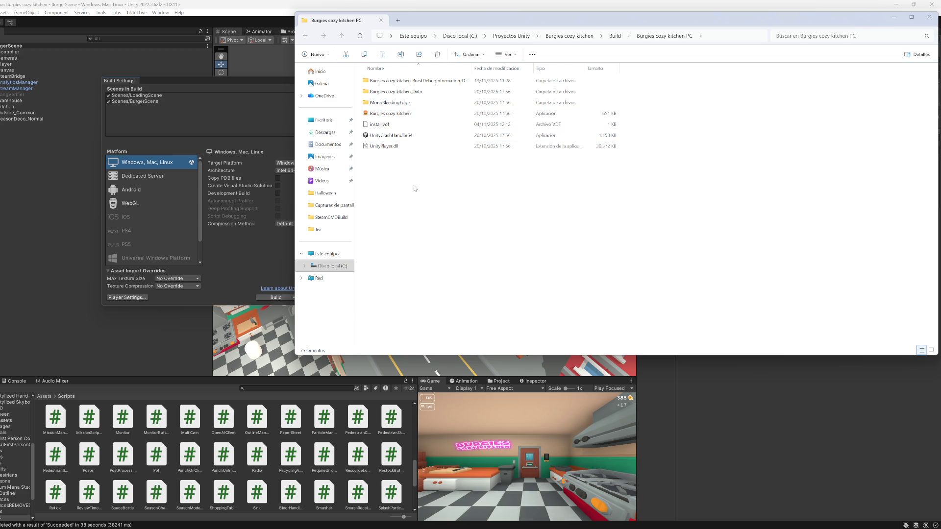
click(398, 82)
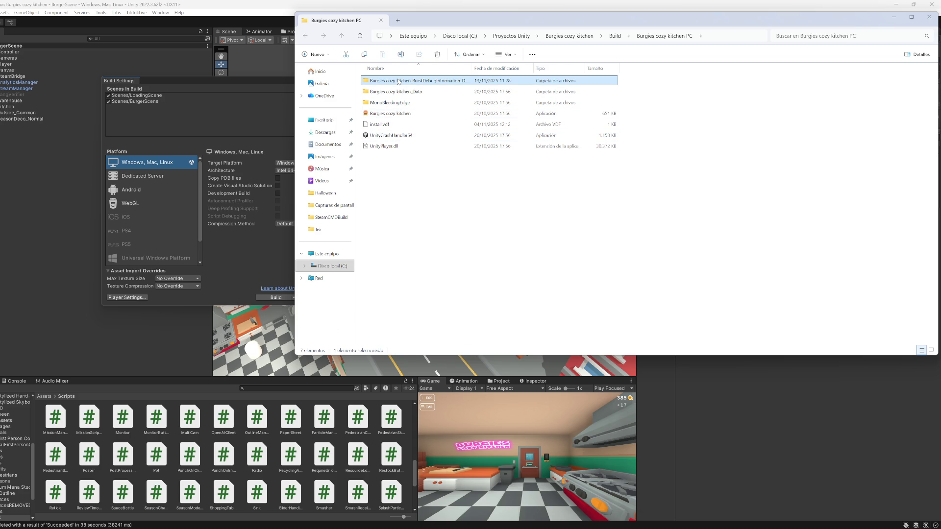
key(Delete)
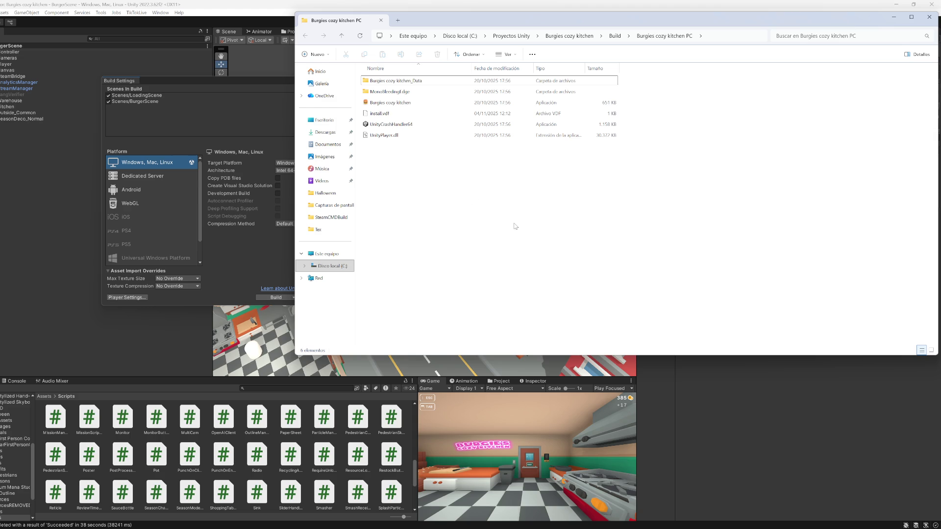
key(alt+Up)
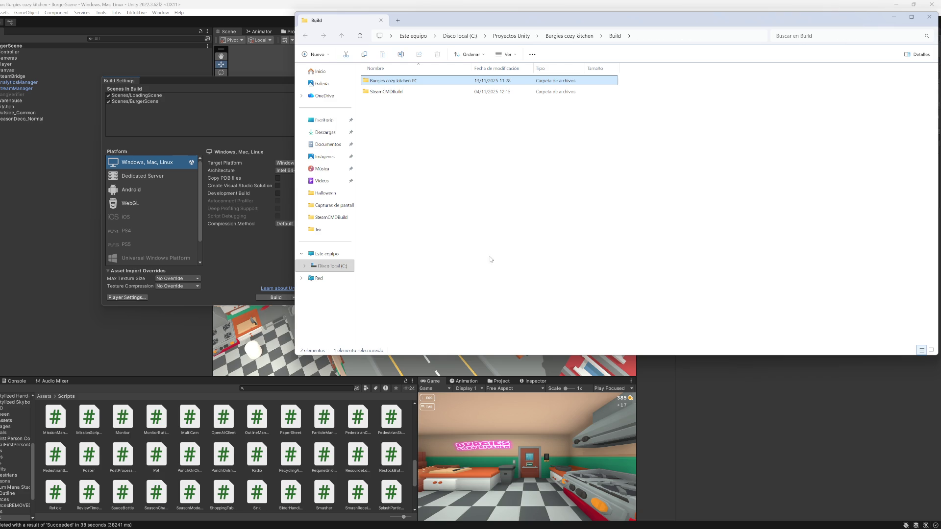
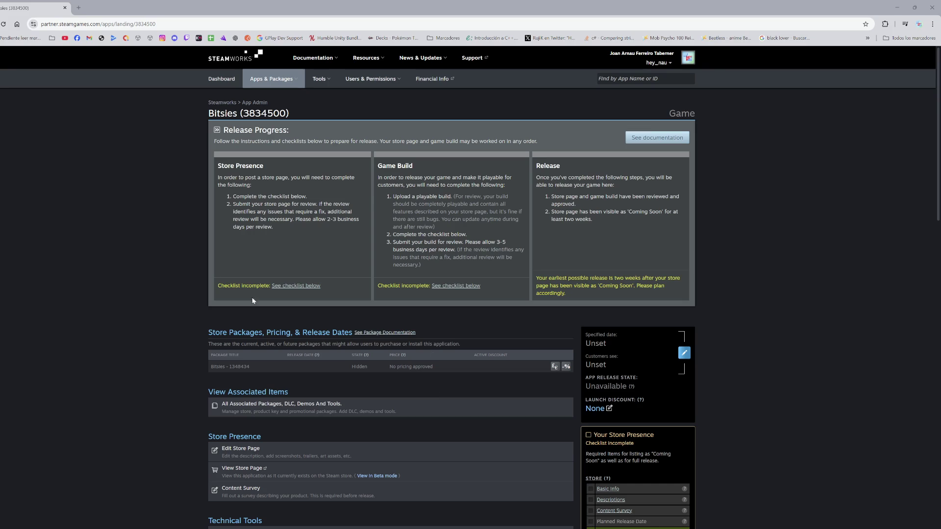
- Minimize the Unity editor and Chrome to reach the desktop
mouse_move(517, 528)
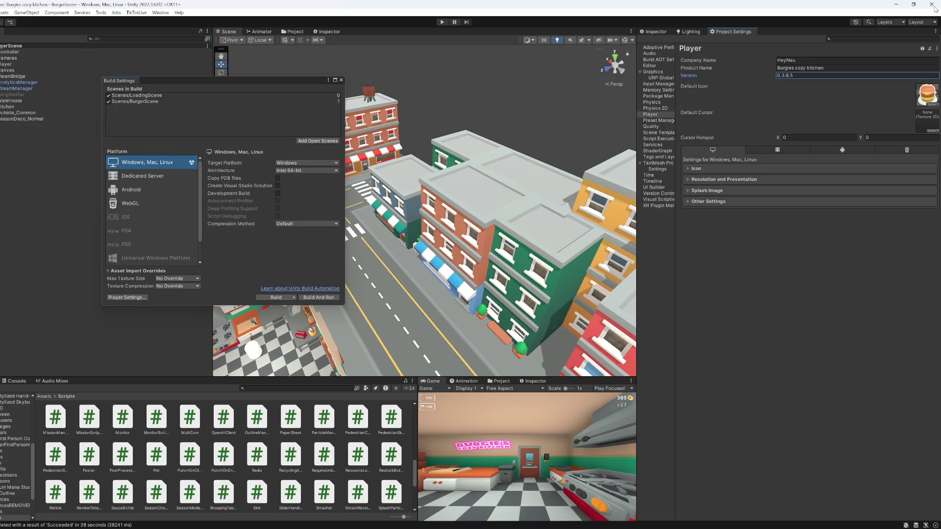
click(894, 7)
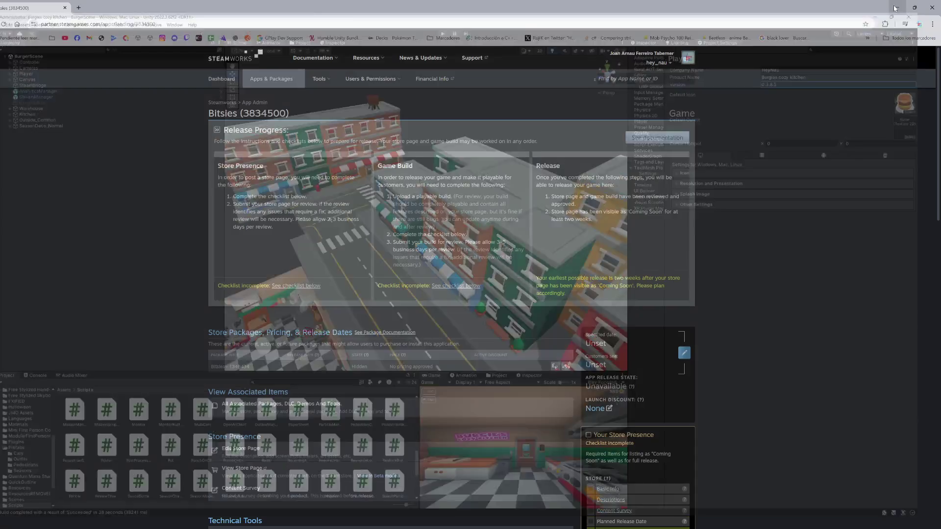
click(897, 5)
- Open Bitsies Desktop from Unity Hub, continuing past the admin warning and ignoring Safe Mode
double_click(914, 279)
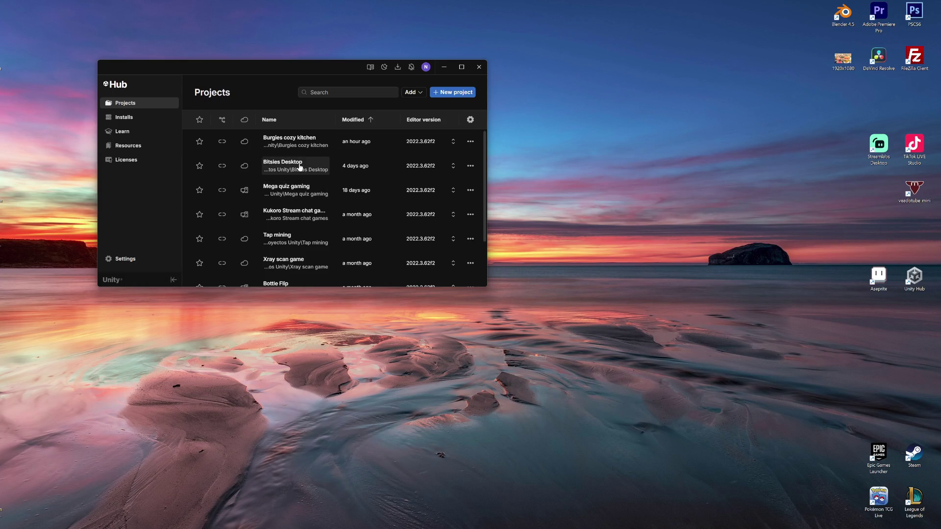
click(298, 164)
click(483, 314)
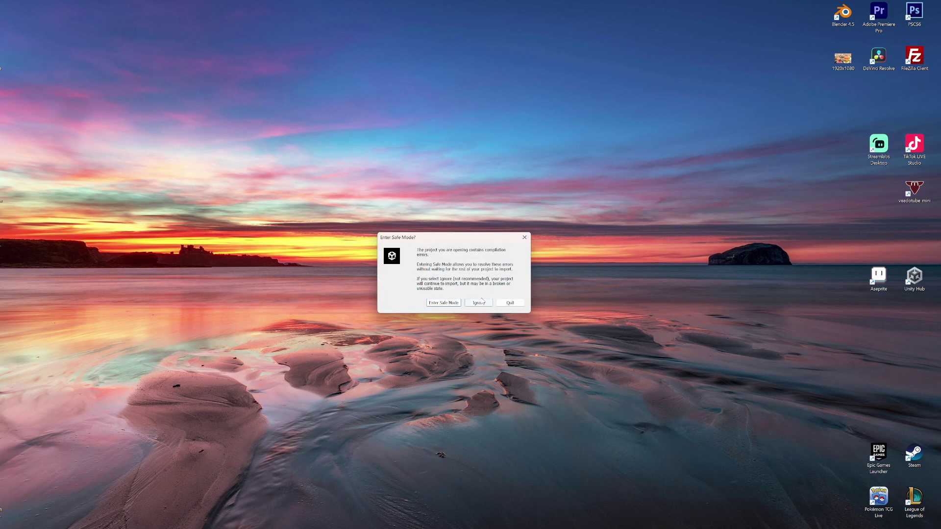
click(478, 303)
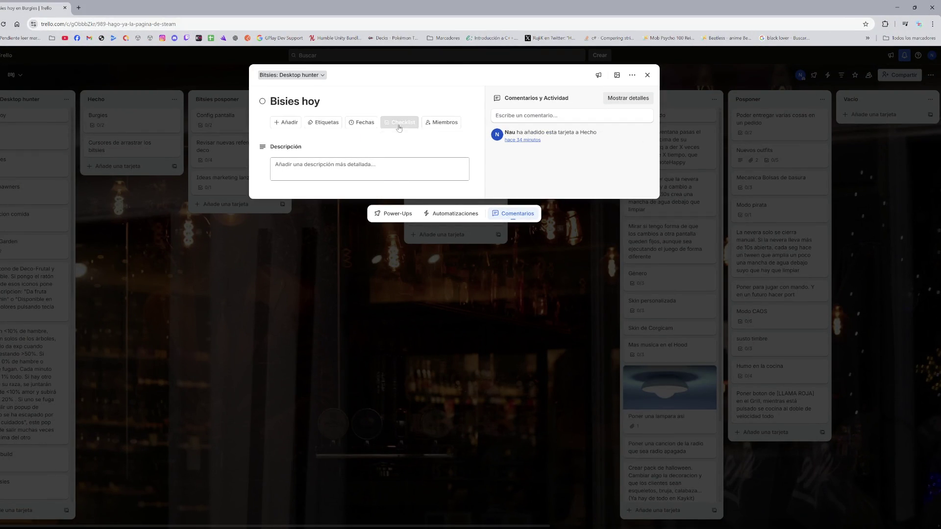
- Add a checklist with 'Terminar drag&drop de frutas' and 'Sacar build sin modo escritorio'
click(397, 129)
key(Return)
text(Terminar drag&drop de frutas)
key(Return)
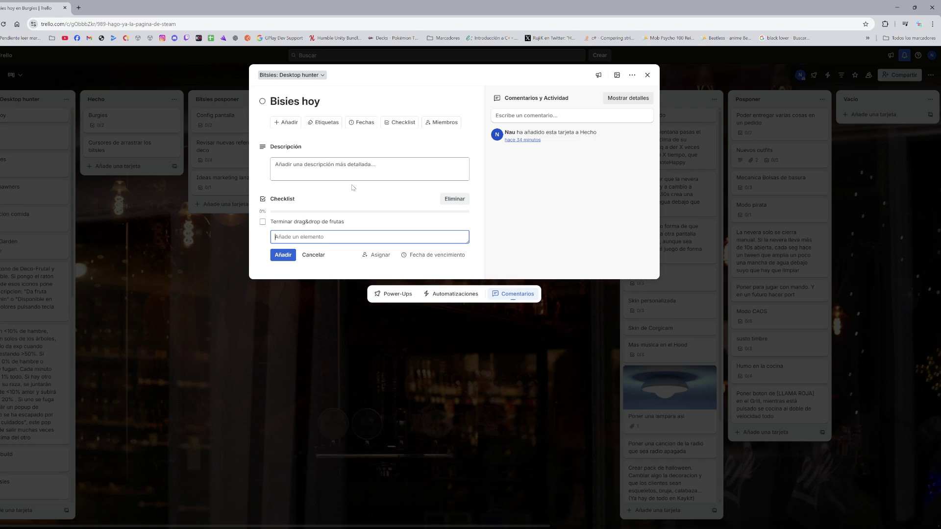
text(Sacar bu)
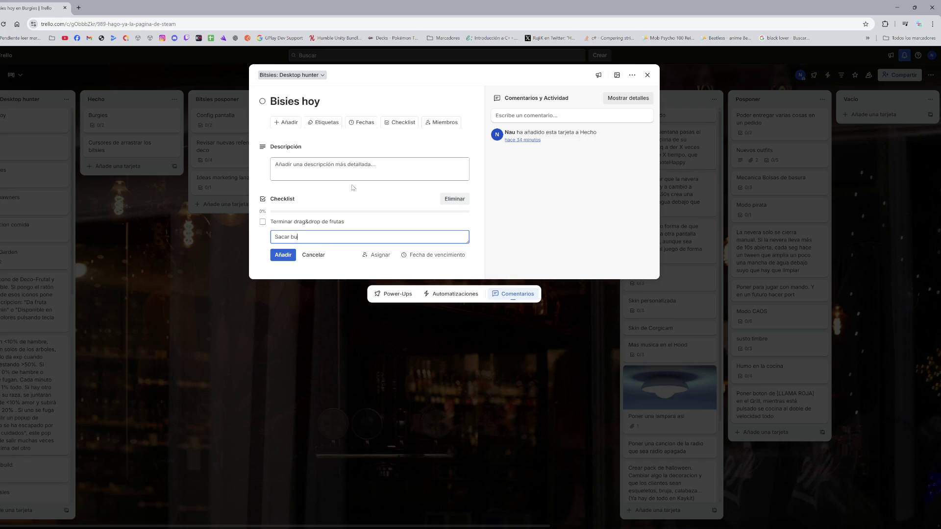
text(ild sin modo ventana)
key(Return)
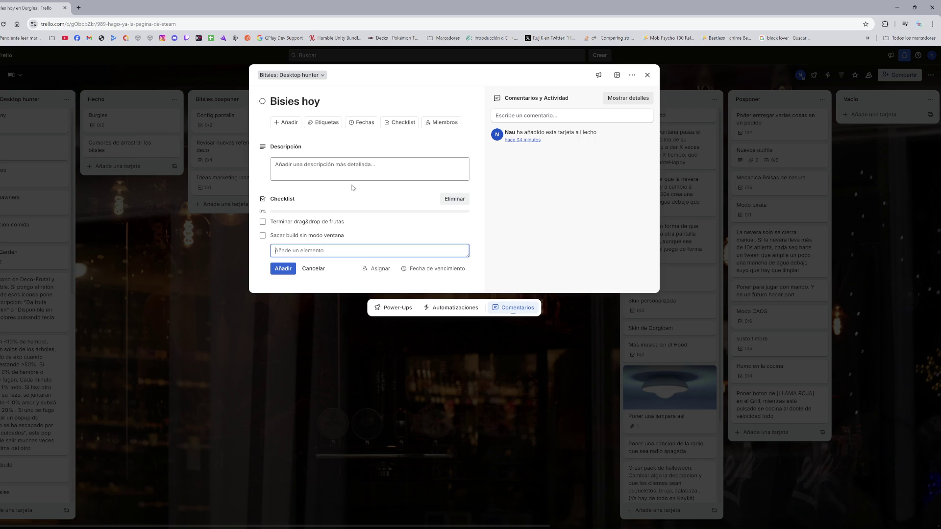
click(336, 235)
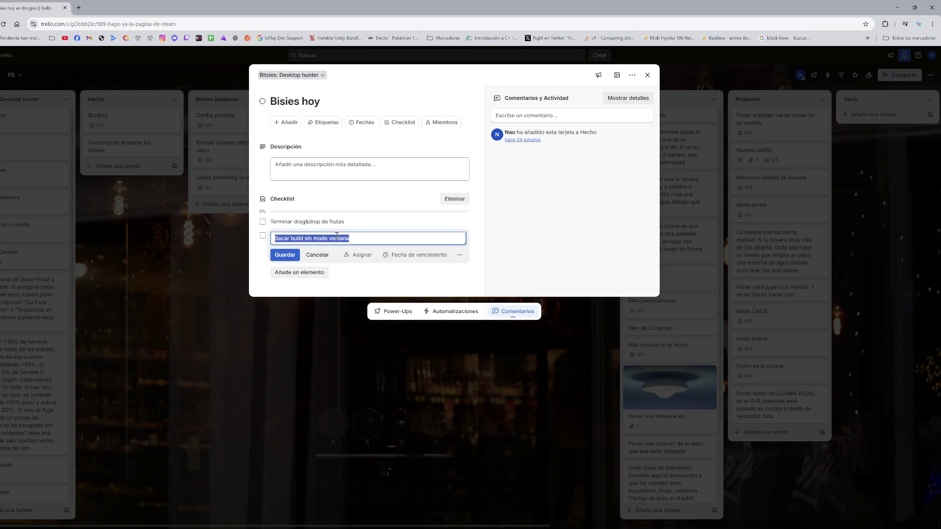
double_click(337, 238)
text(escr)
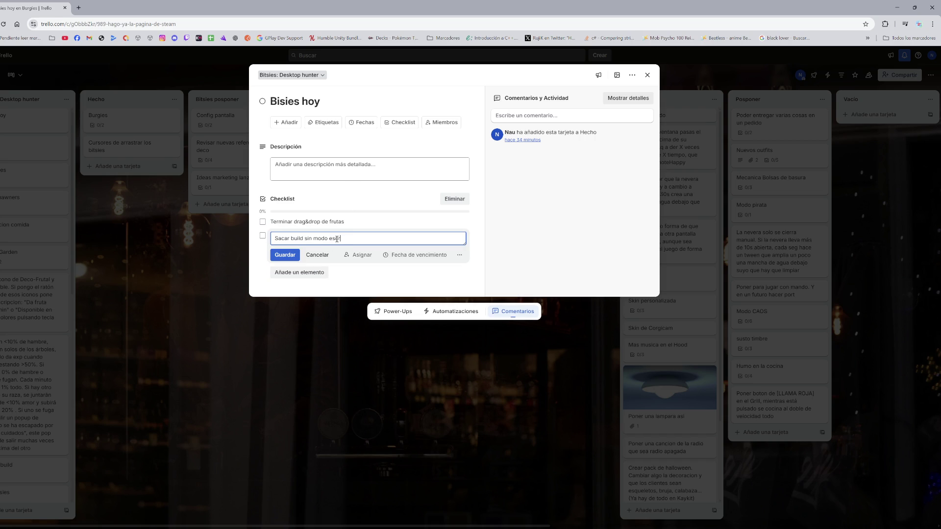
text(itorio)
key(Return)
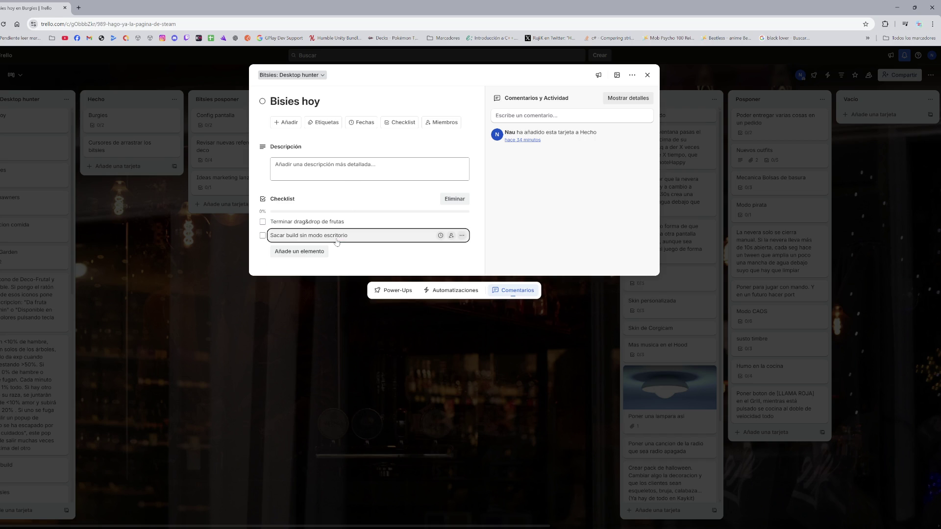
- Add the items 'Subir build a steam para que vayan aprobando' and 'Hacer página de Steam'
click(324, 252)
text(Subir build a steam)
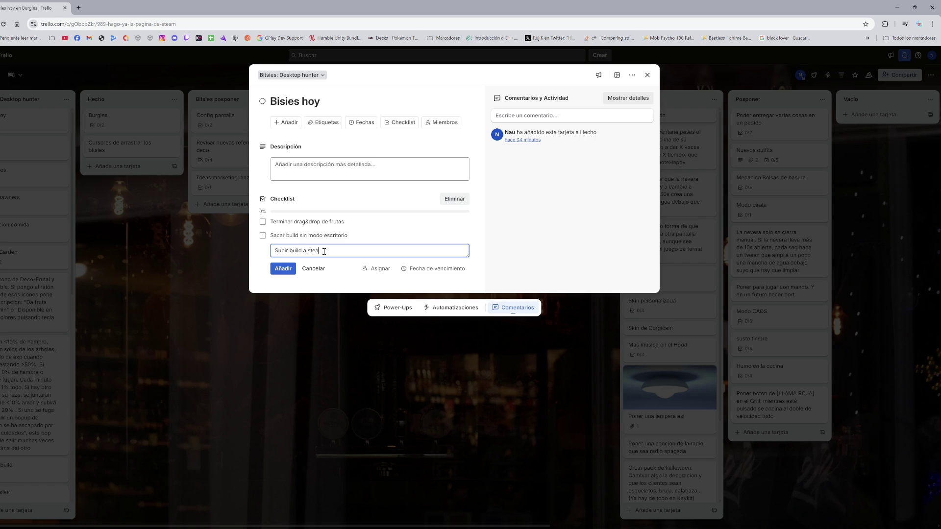
key(Return)
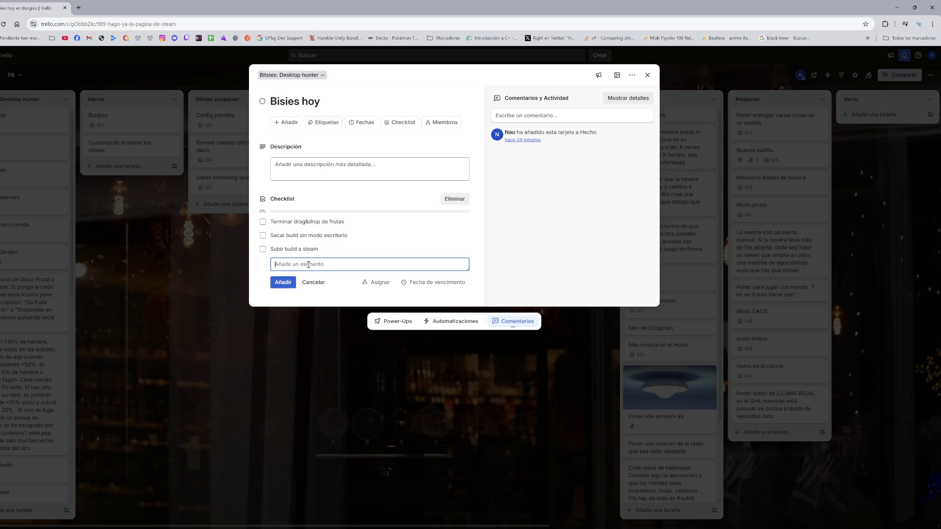
click(332, 250)
text(para)
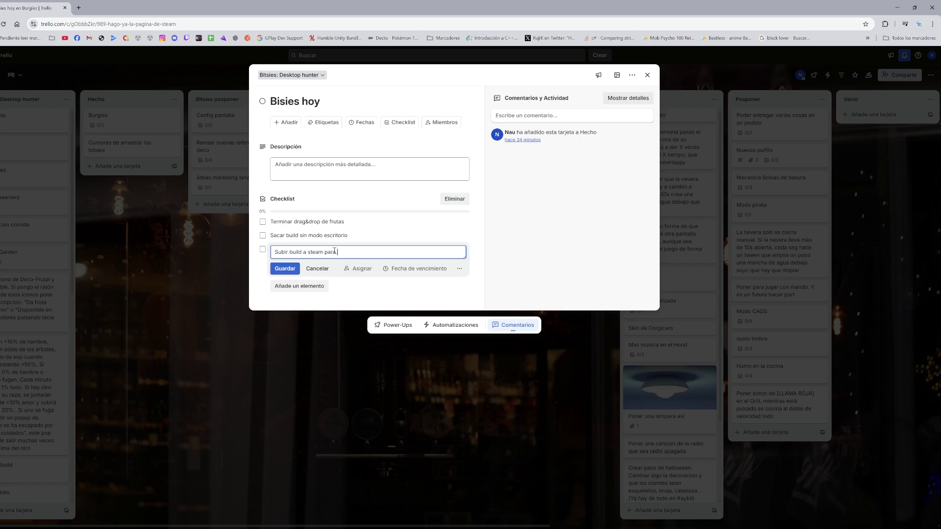
text( que vayan aprobando)
key(Return)
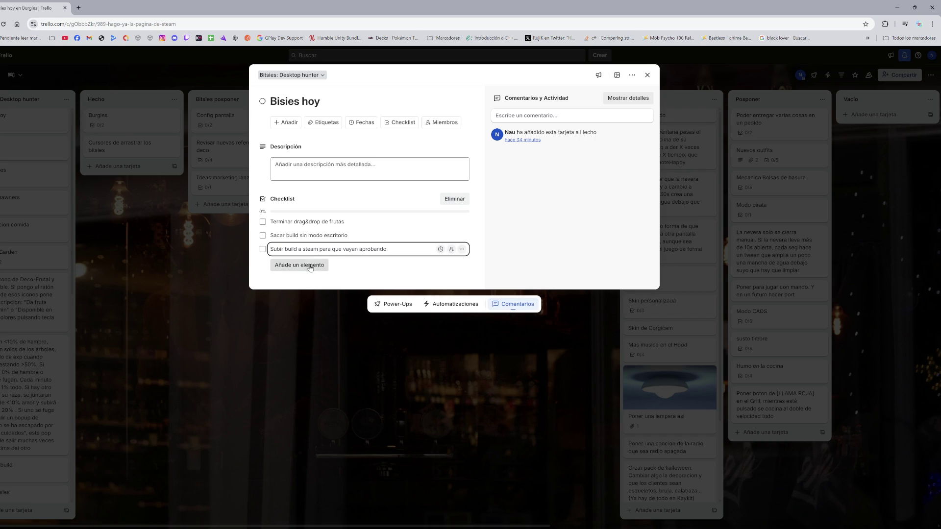
click(310, 265)
text(Hacer pág)
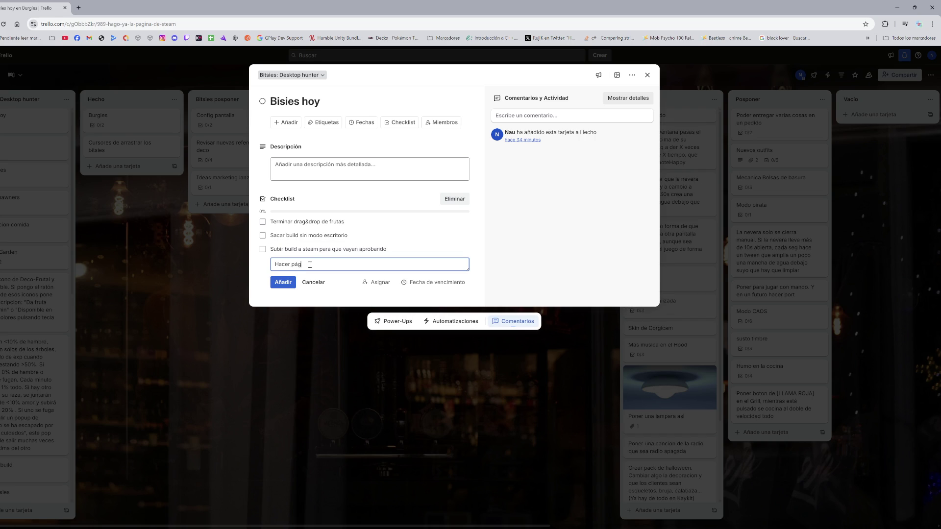
text(ina de Steam)
key(Return)
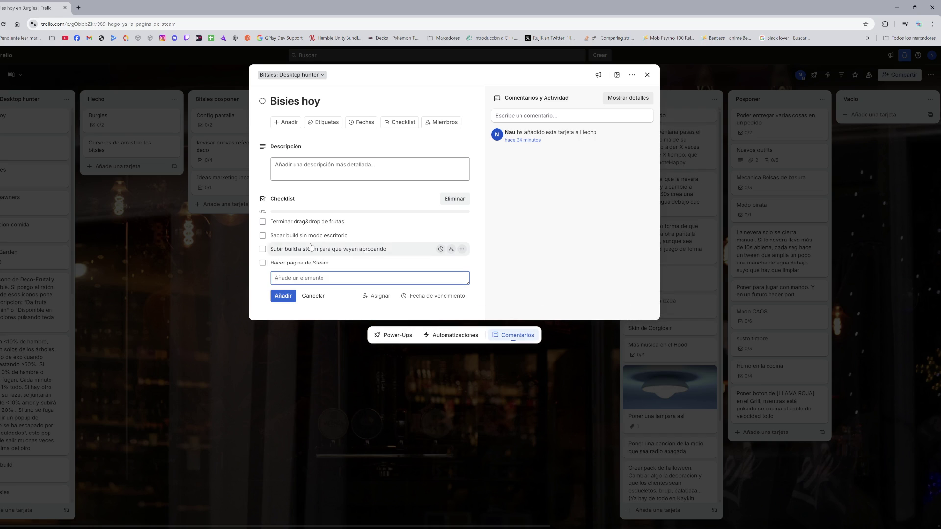
- Correct the first item to 'Terminar drag & drop de frutas' and minimize the browser
click(314, 222)
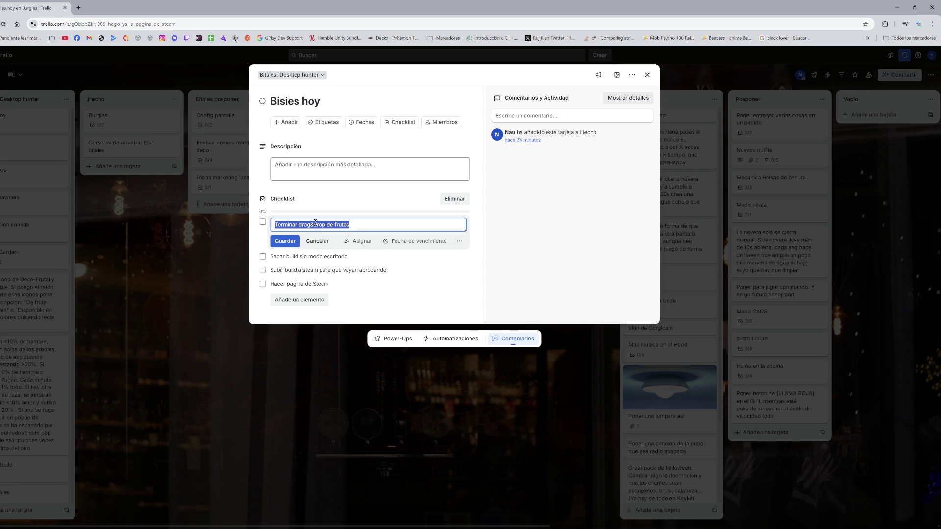
key(Home)
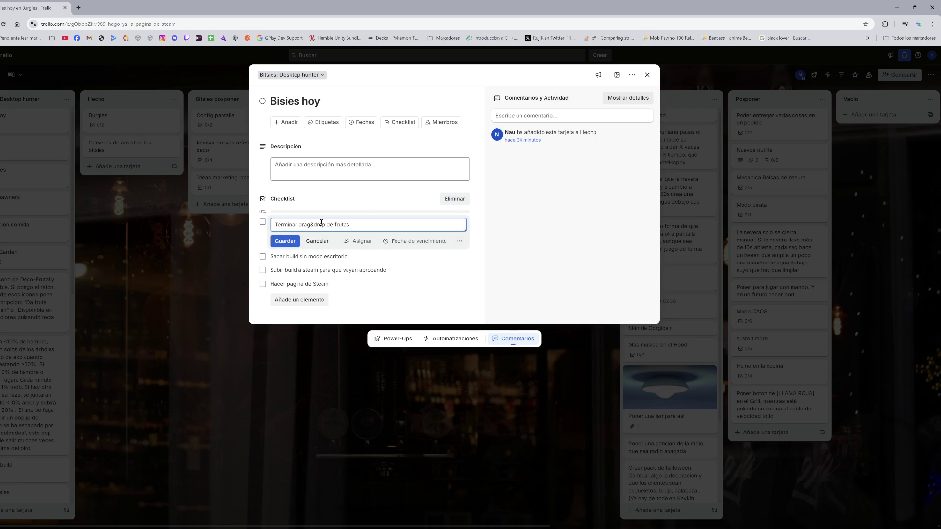
key(Right)
click(285, 241)
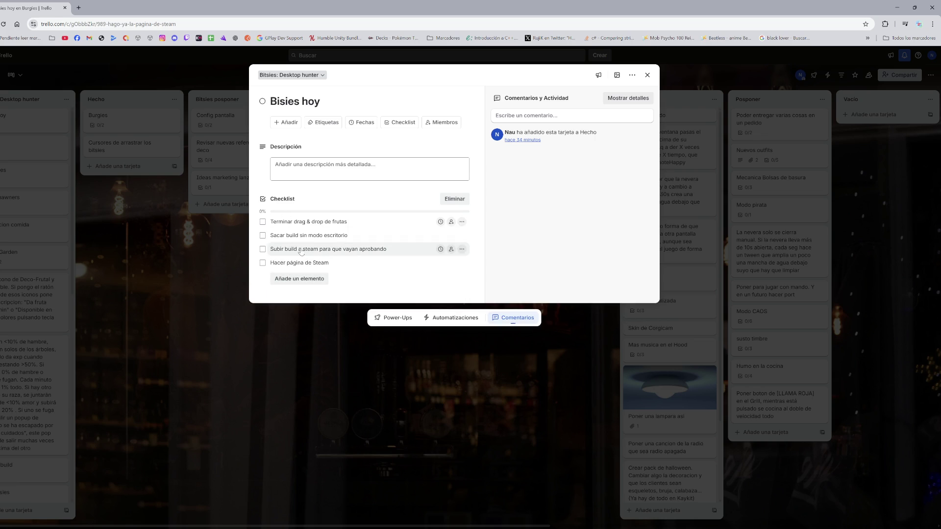
key(super+Down)
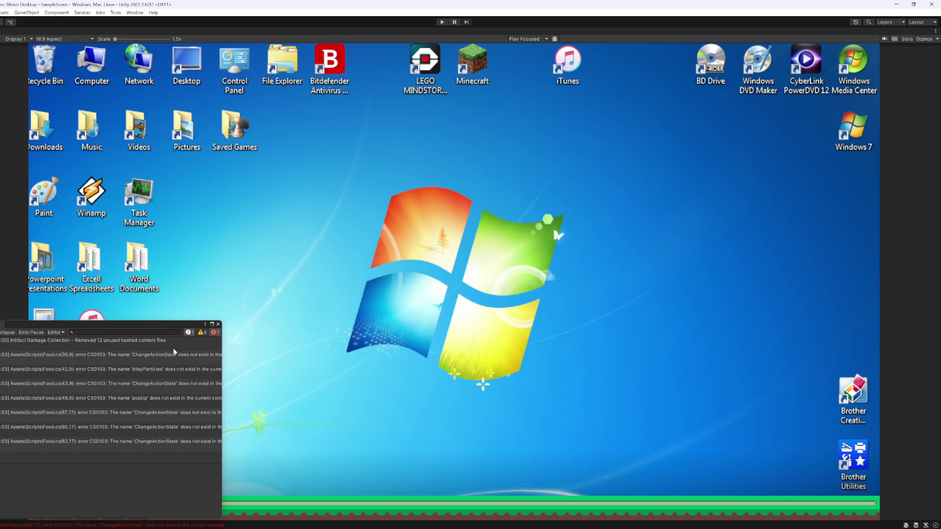
- Select the first Food.cs error in the Console and open its script in Visual Studio
click(167, 357)
double_click(168, 359)
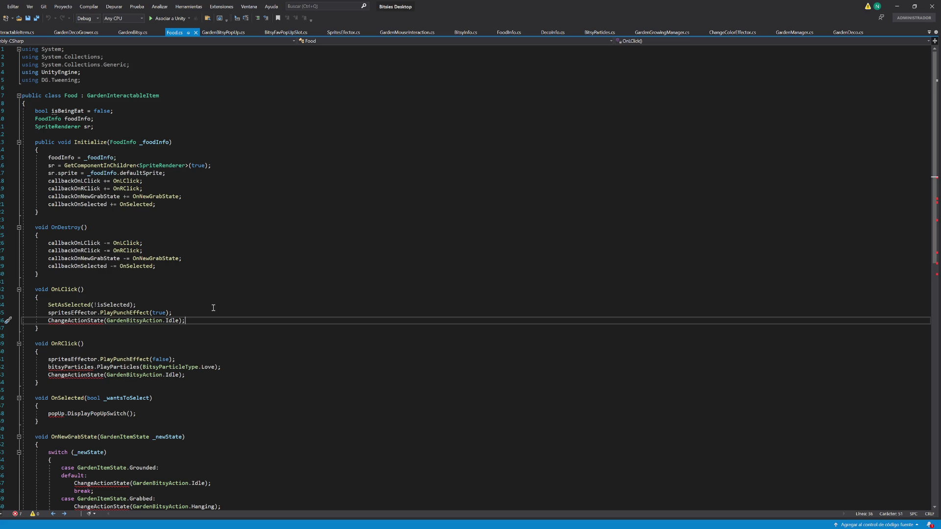
- Delete the SetAsSelected call from the OnLClick method in Food.cs
scroll(213, 307, down, 3)
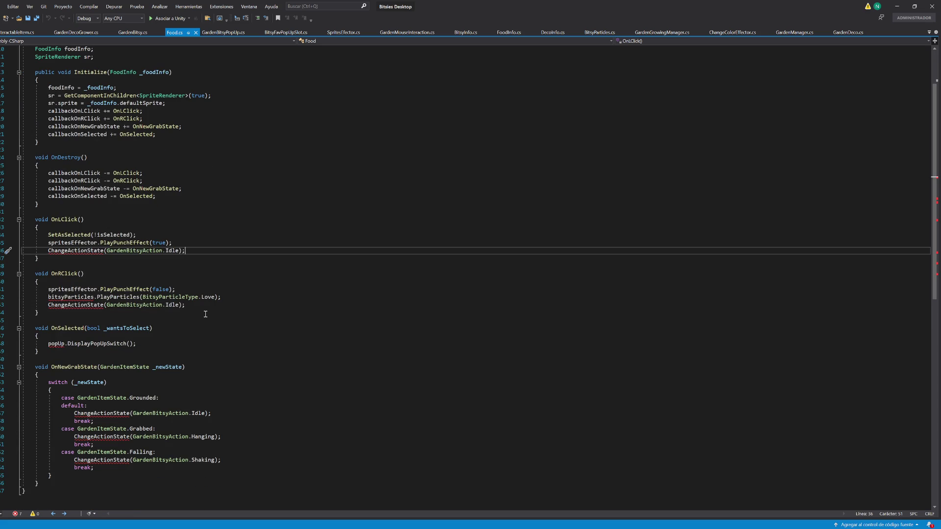
scroll(205, 314, down, 3)
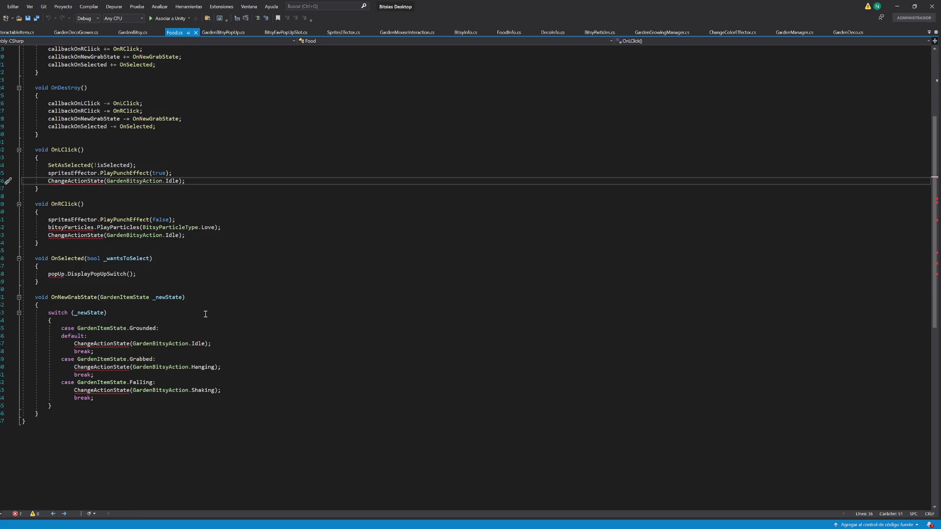
mouse_move(169, 392)
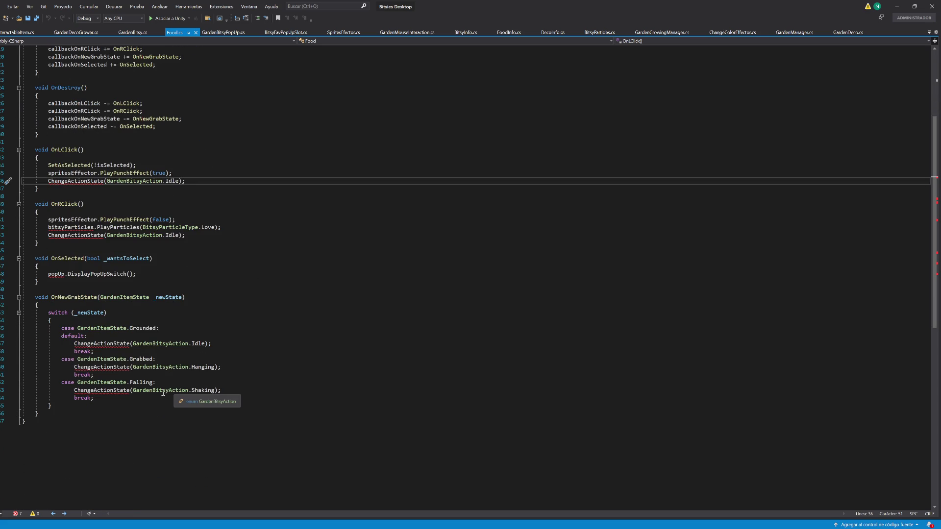
scroll(164, 393, up, 3)
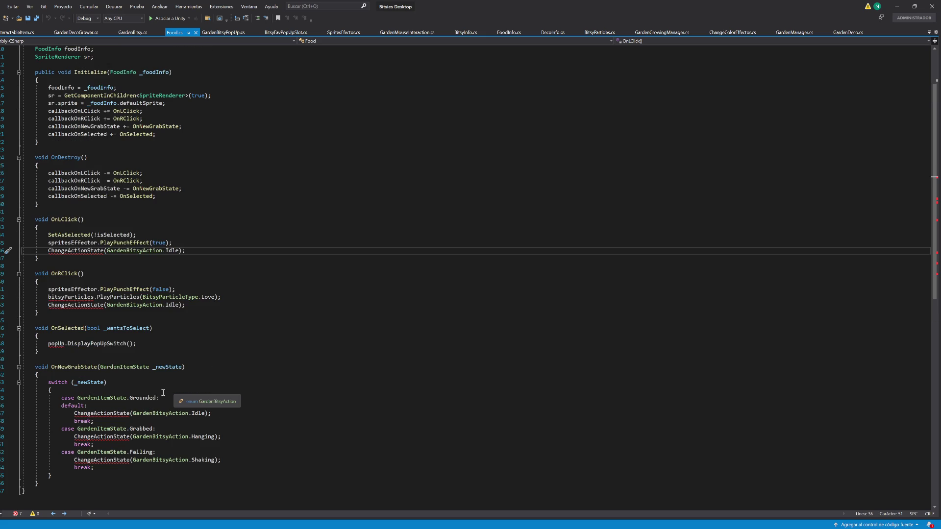
scroll(163, 393, up, 3)
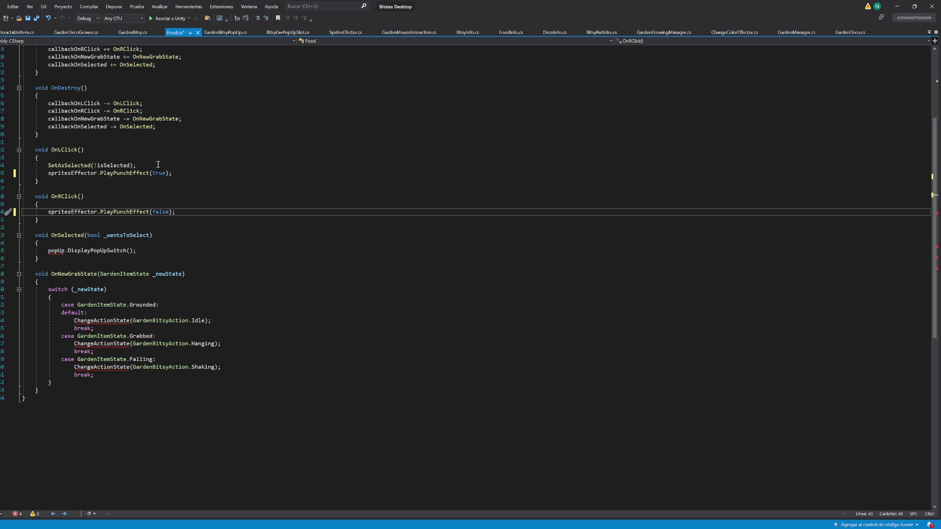
click(138, 166)
key(shift+Up)
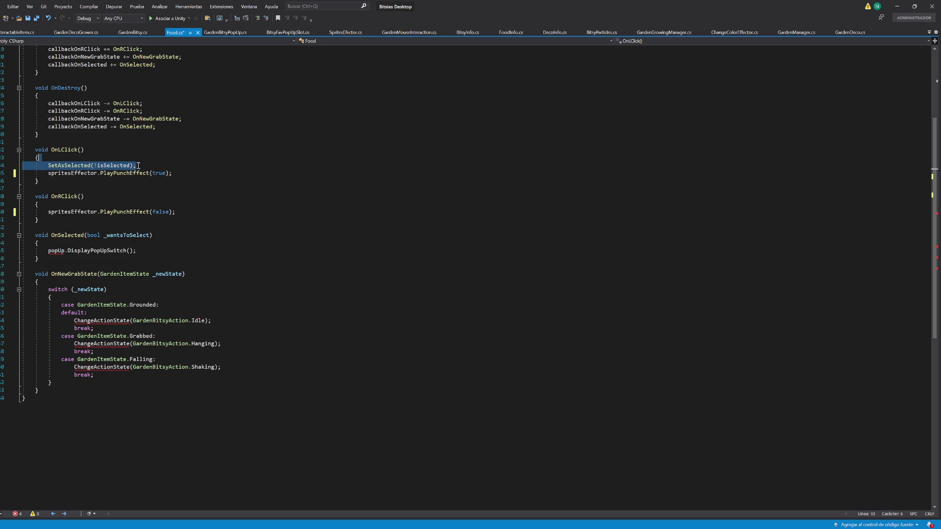
key(Delete)
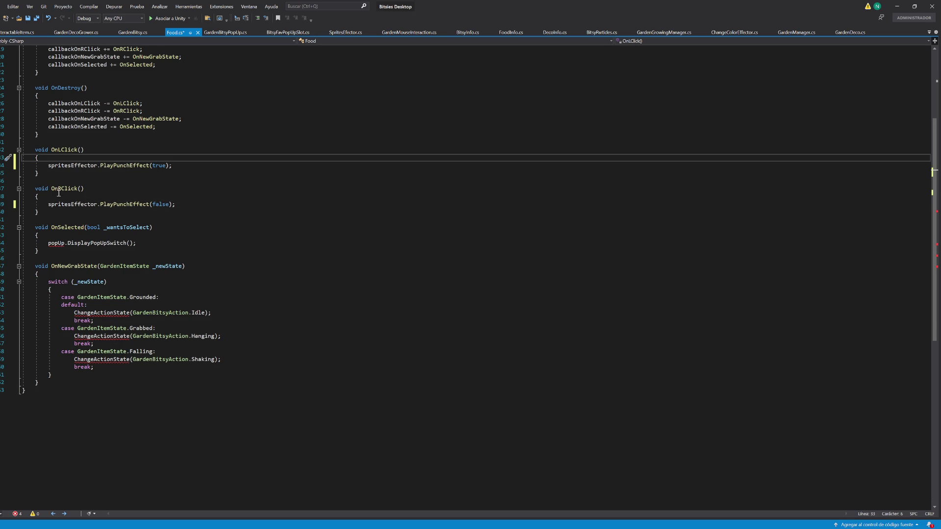
- Rename the OnLClick handler to OnAnyClick across its references
scroll(114, 199, up, 2)
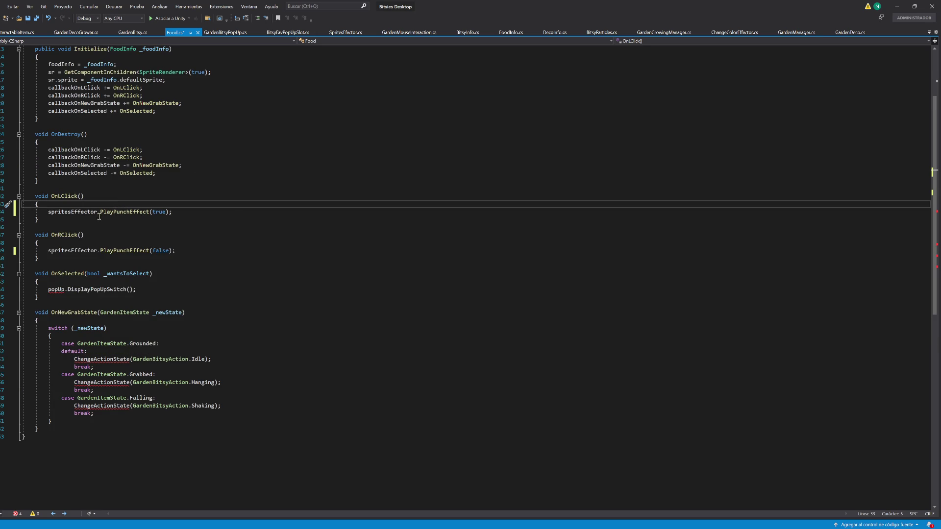
click(62, 197)
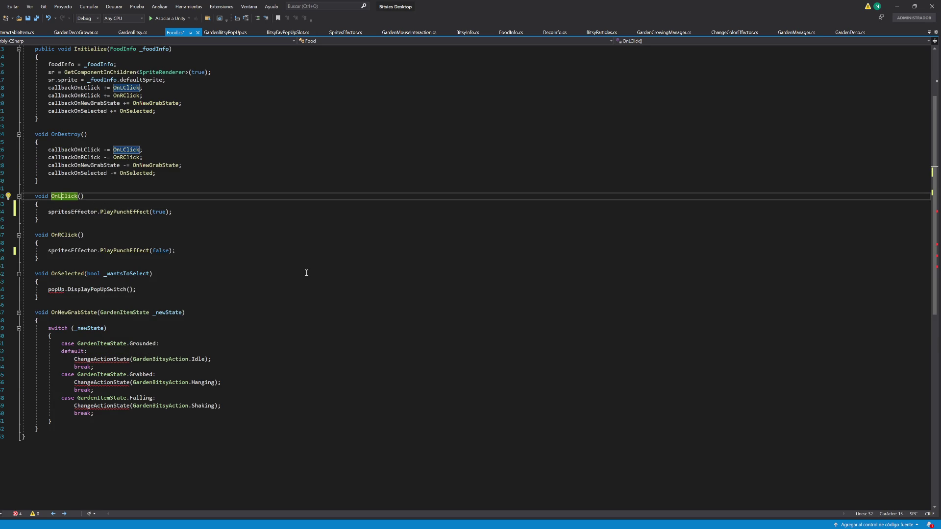
key(BackSpace)
text(Any)
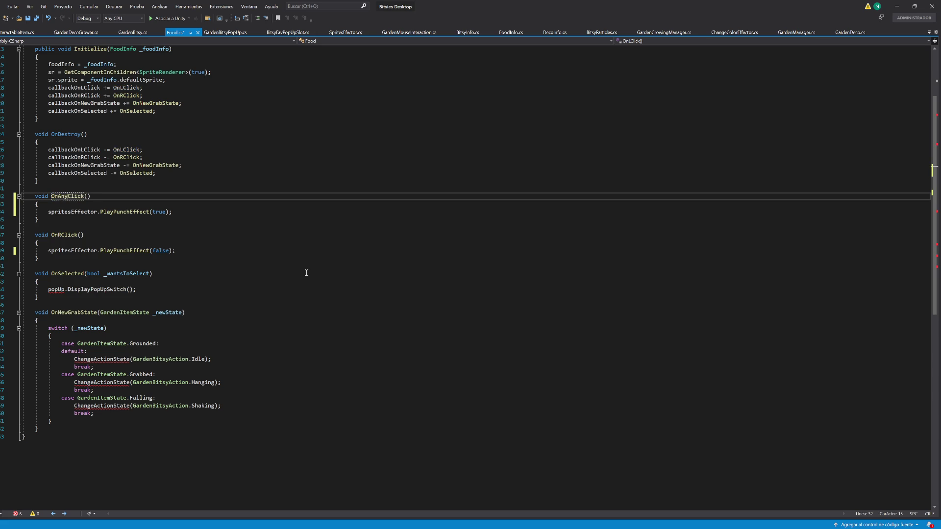
key(ctrl+r)
key(ctrl+r)
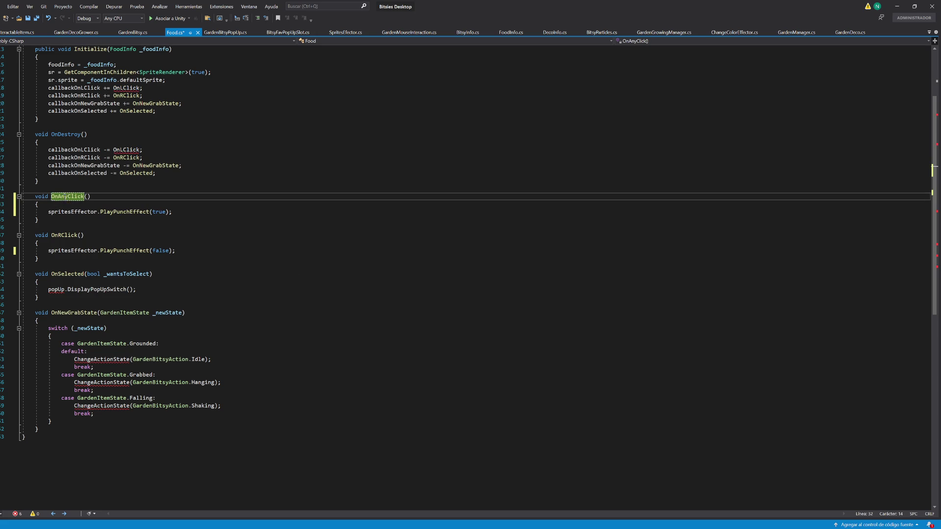
- Point all four left/right-click subscribe and unsubscribe lines at OnAnyClick
double_click(123, 158)
key(ctrl+v)
double_click(123, 150)
text(OnAnyClick)
double_click(129, 96)
text(OnAnyClick)
click(127, 88)
double_click(127, 88)
text(OnAnyClick)
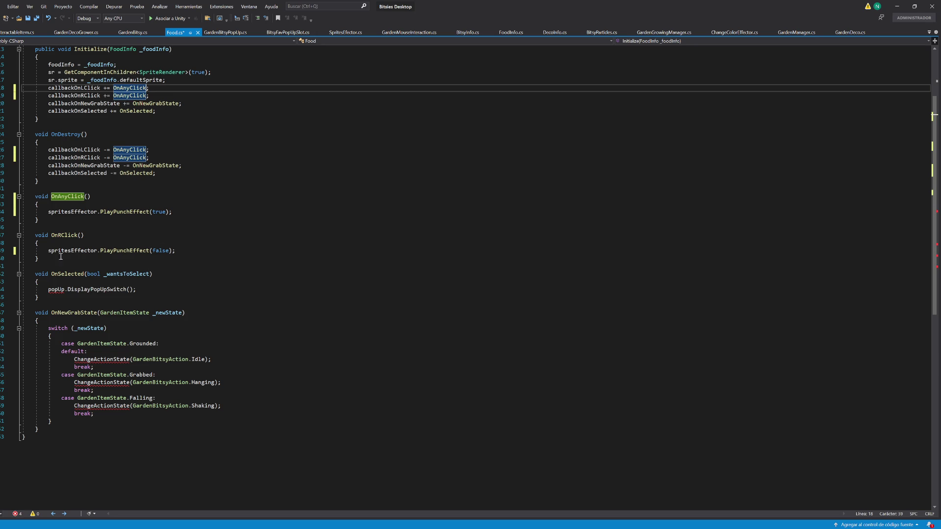
drag(46, 260, 39, 220)
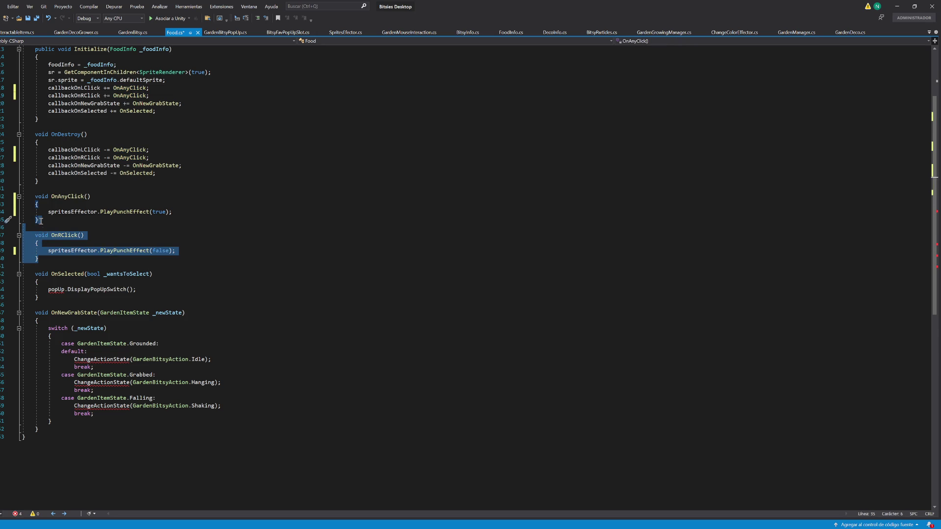
- Delete the OnRClick, OnSelected and OnNewGrabState methods from Food.cs
key(Delete)
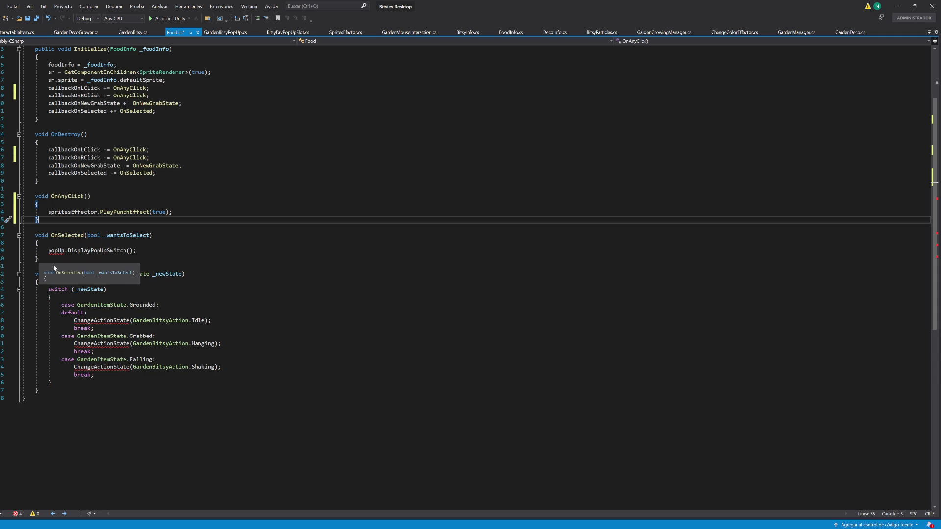
drag(49, 225, 48, 263)
key(Delete)
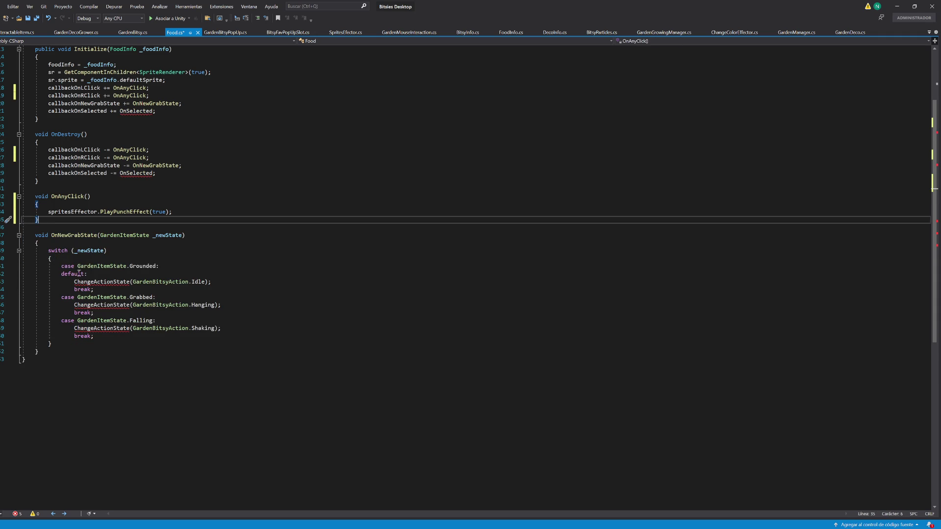
drag(51, 349, 39, 224)
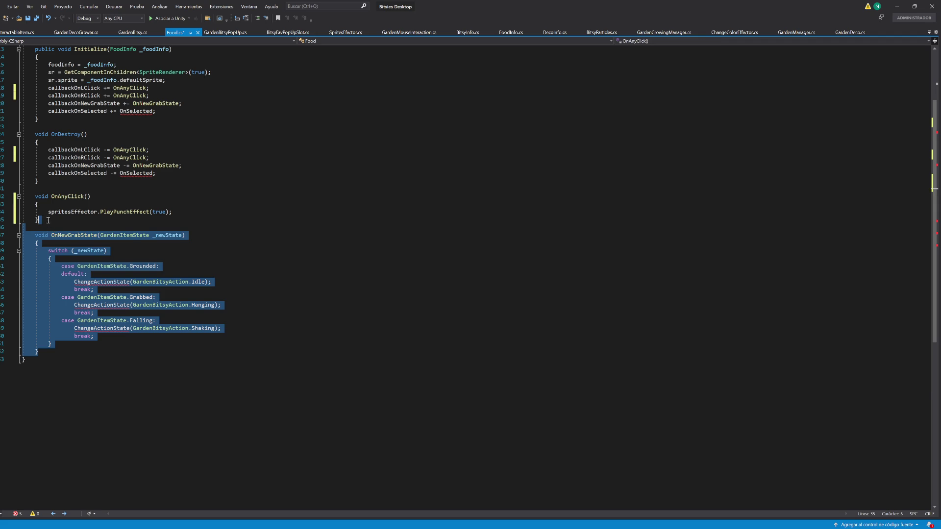
key(Delete)
- Remove the callbackOnSelected and callbackOnNewGrabState subscription lines and save Food.cs
drag(182, 173, 183, 165)
key(Delete)
click(182, 110)
drag(181, 110, 186, 101)
key(Delete)
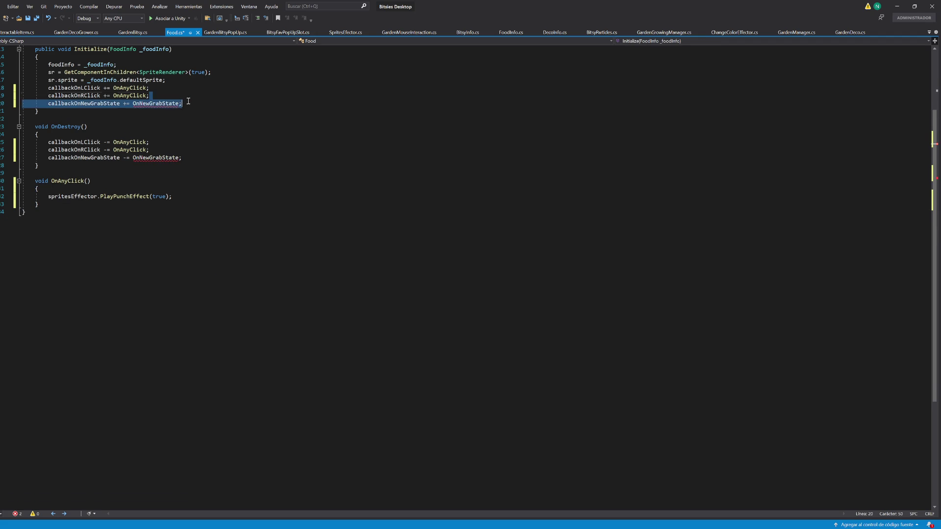
key(Delete)
drag(193, 149, 196, 146)
key(Delete)
scroll(213, 208, up, 4)
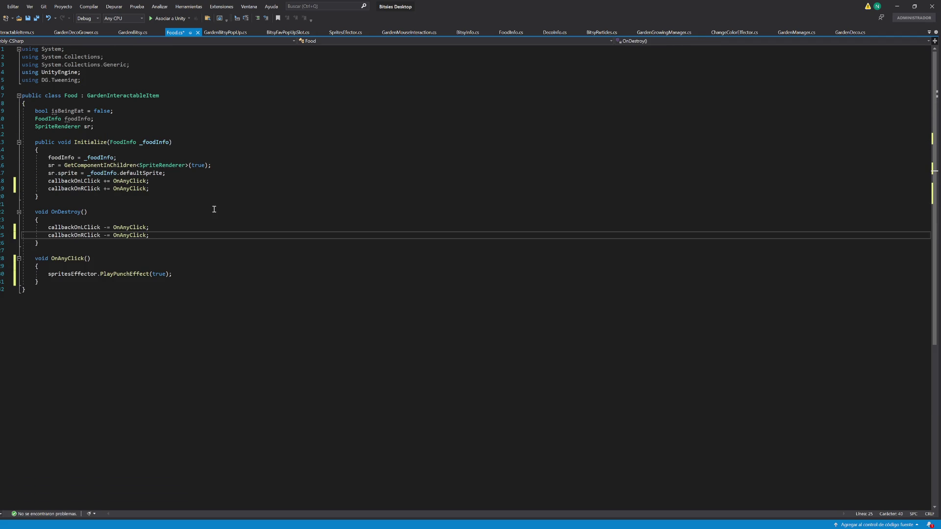
click(212, 211)
key(ctrl+s)
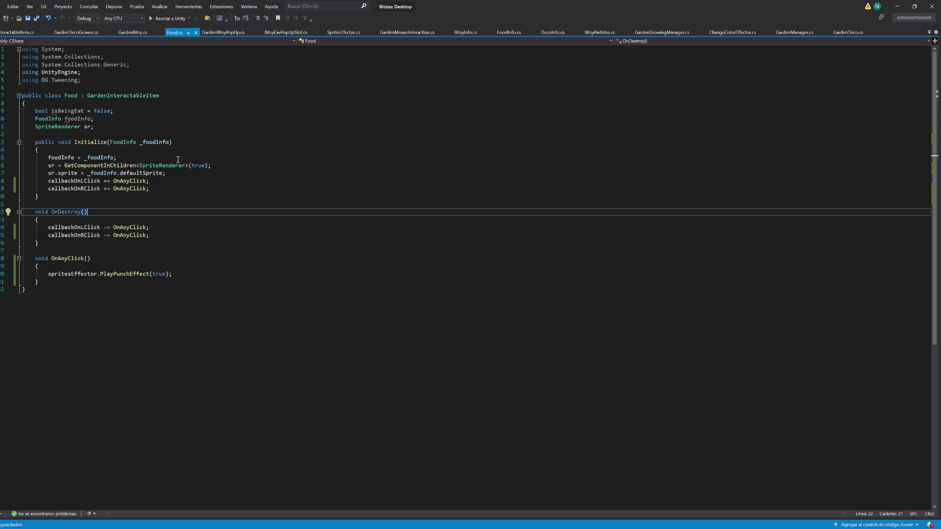
click(897, 6)
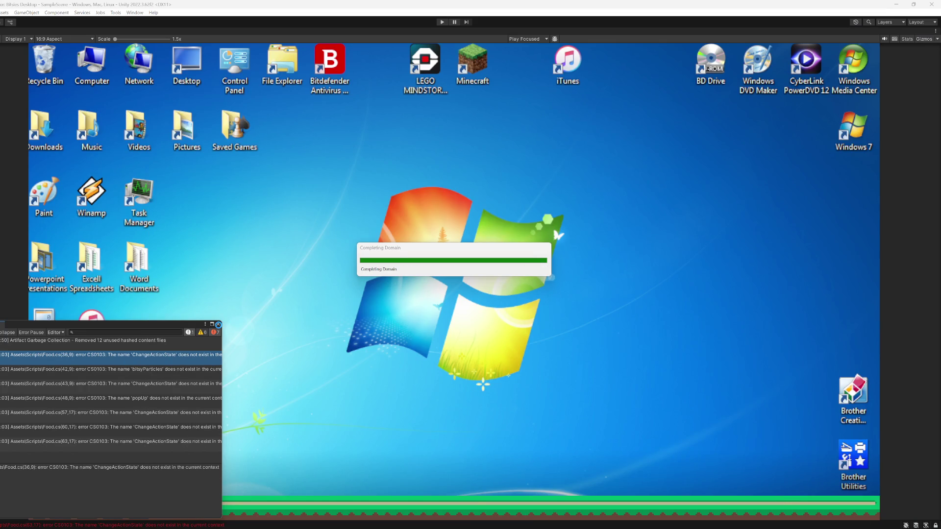
- Close the Console, enter Play mode, and open the UpdateOutline NullReferenceException in code
double_click(219, 324)
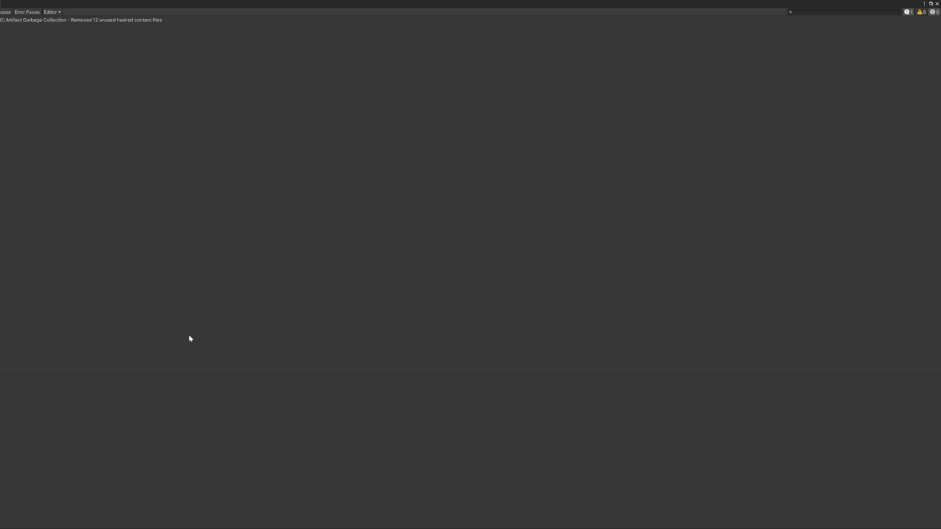
click(930, 4)
click(218, 324)
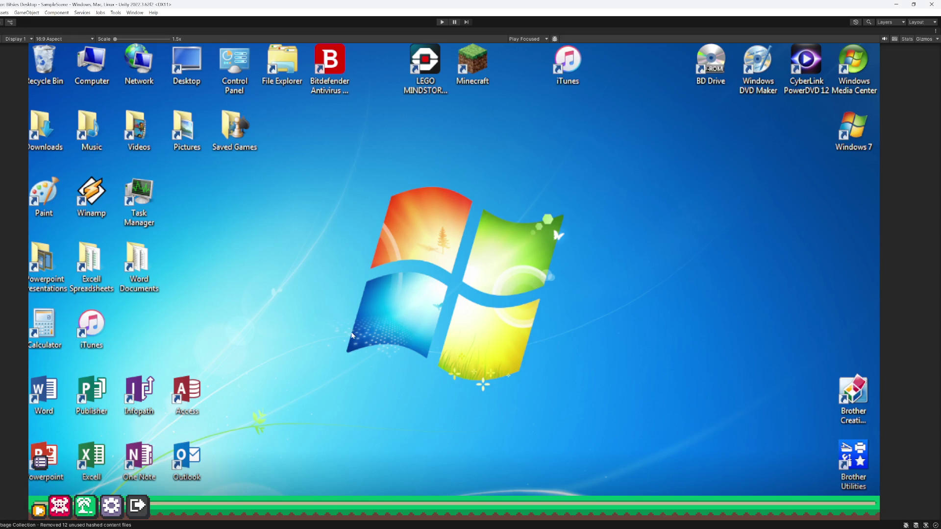
click(442, 22)
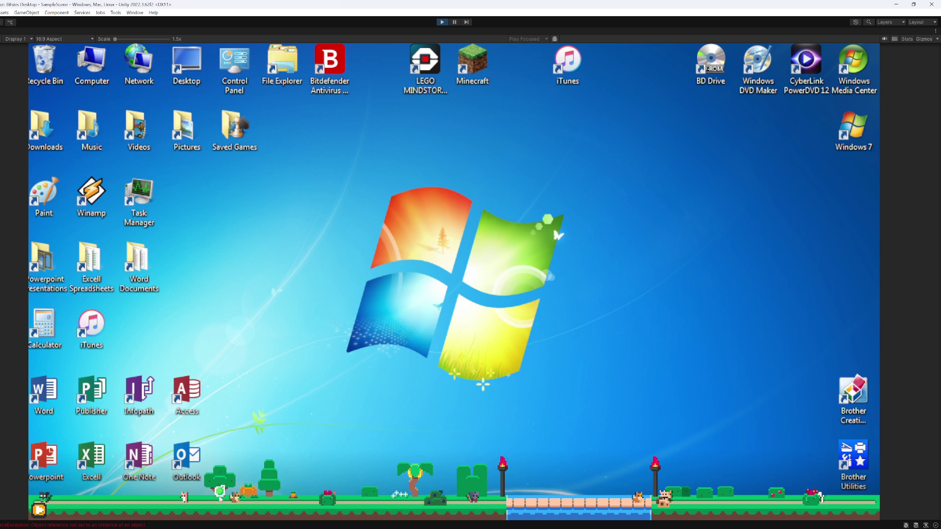
click(97, 526)
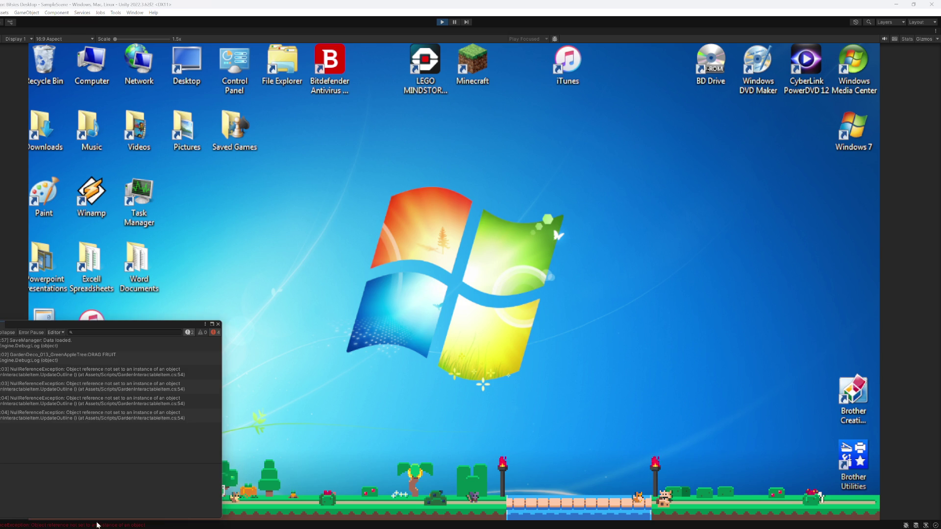
double_click(74, 373)
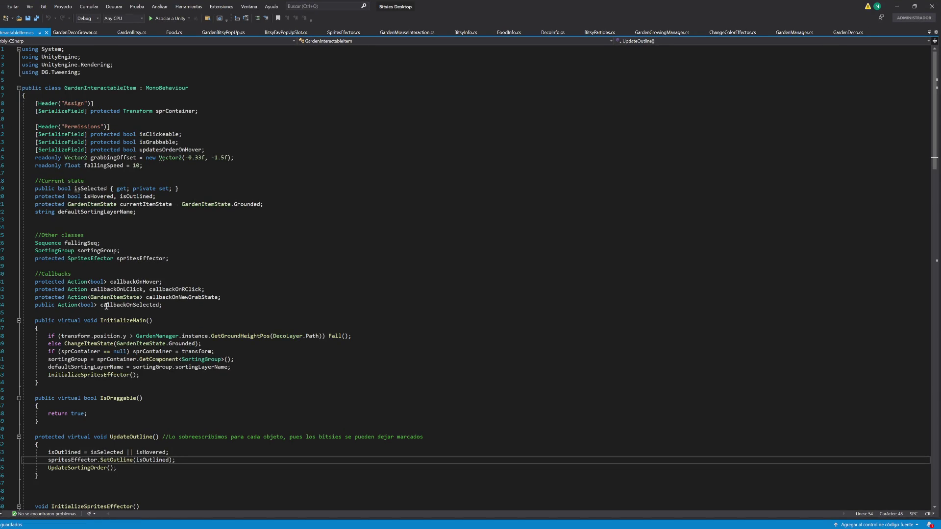
- Trace spritesEffector to where it is assigned, remove extra blank lines, and save GardenInteractableItem.cs
double_click(86, 460)
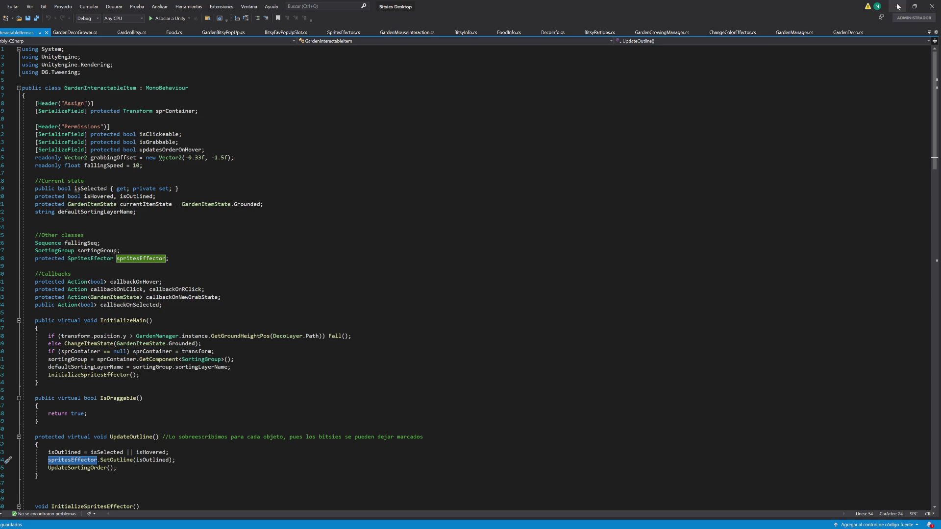
click(142, 261)
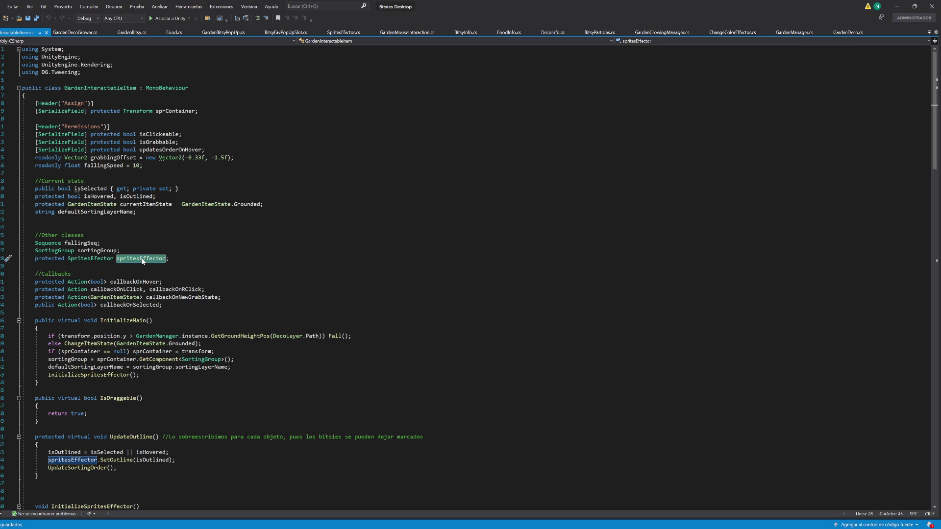
key(shift+F12)
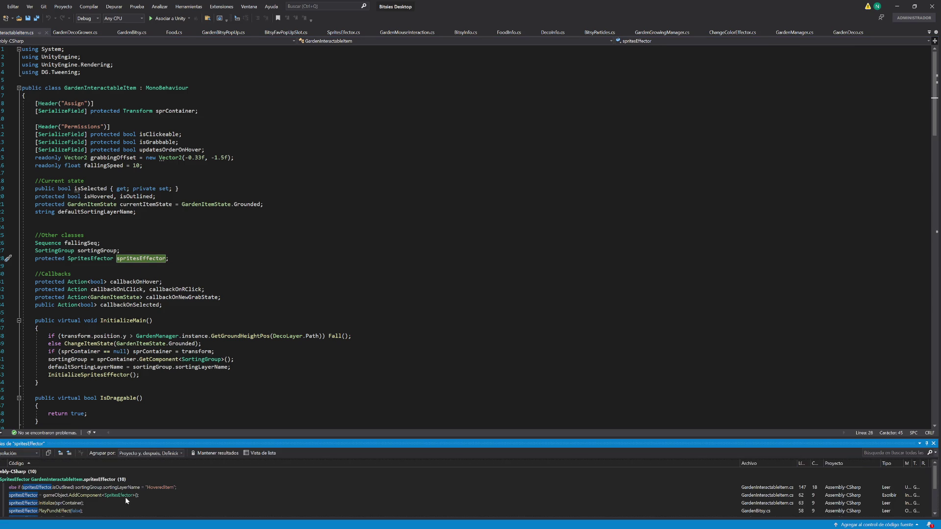
mouse_move(115, 495)
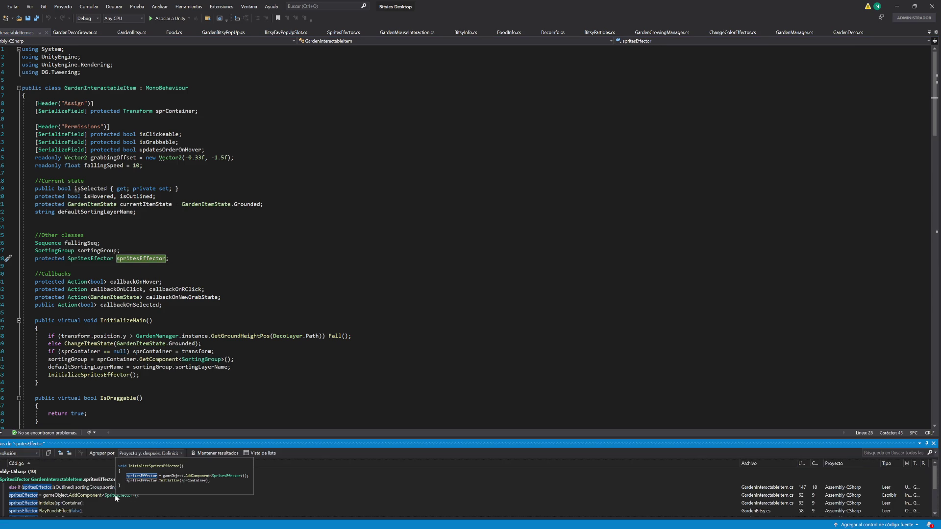
double_click(85, 496)
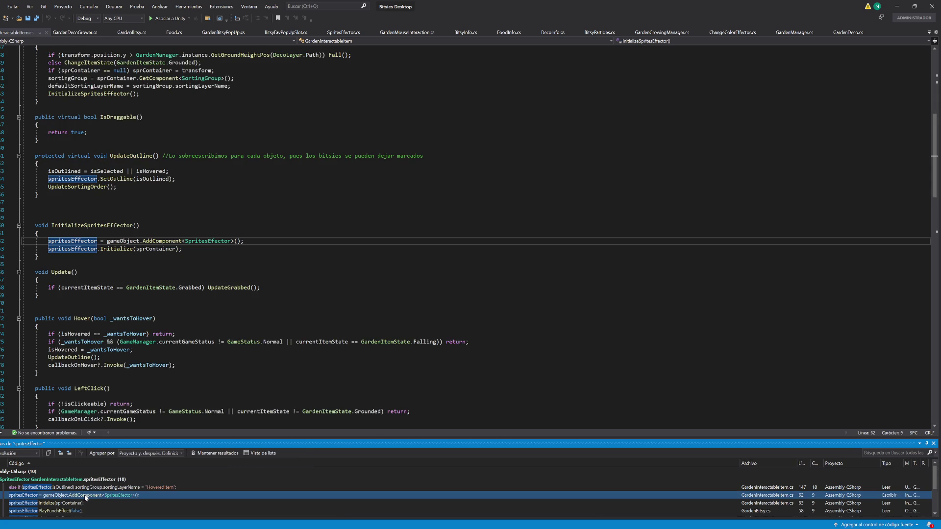
click(56, 198)
key(Delete)
key(Delete)
key(ctrl+s)
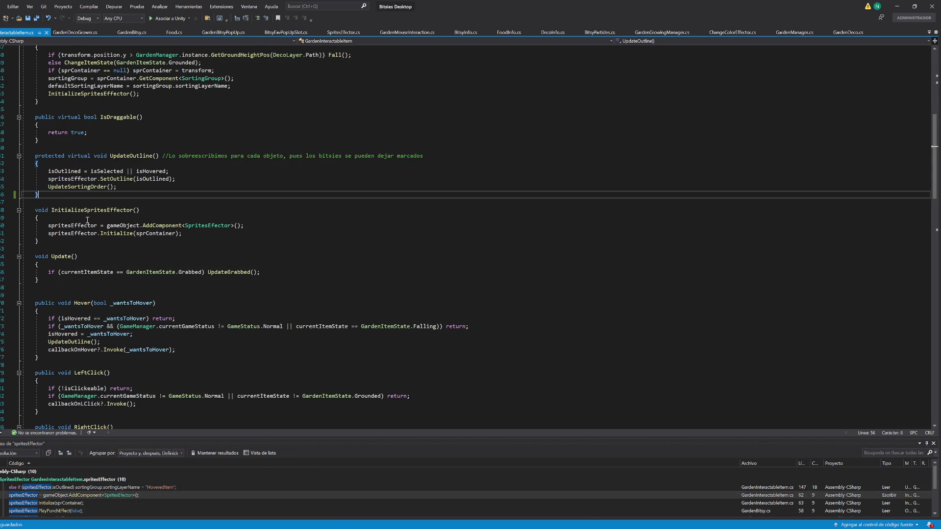
- Find the references to InitializeMain and open its call in GardenBitsy.cs
click(82, 211)
key(ctrl+f)
scroll(162, 332, up, 4)
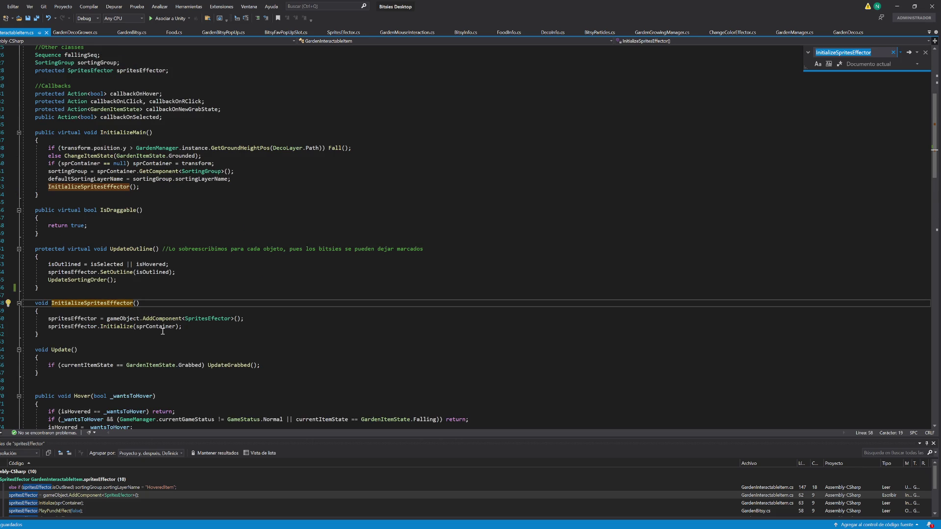
double_click(131, 133)
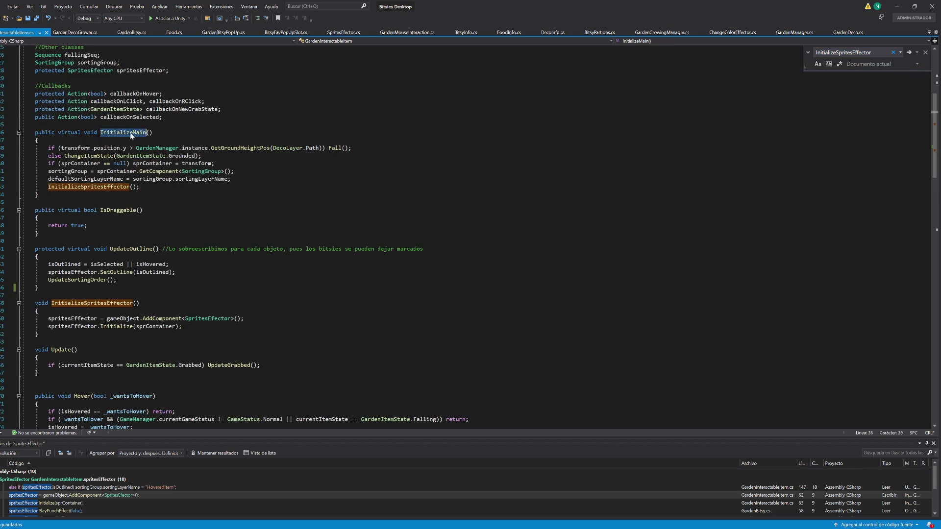
click(126, 133)
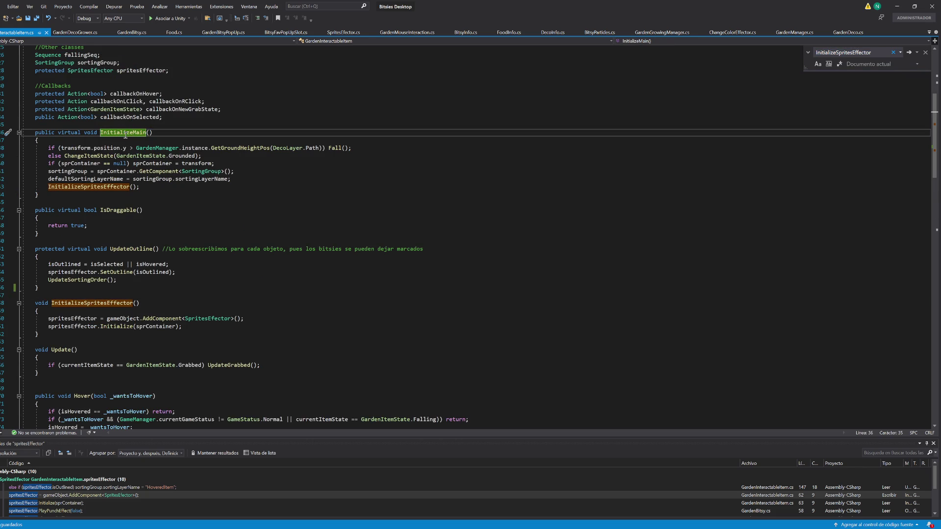
key(shift+F12)
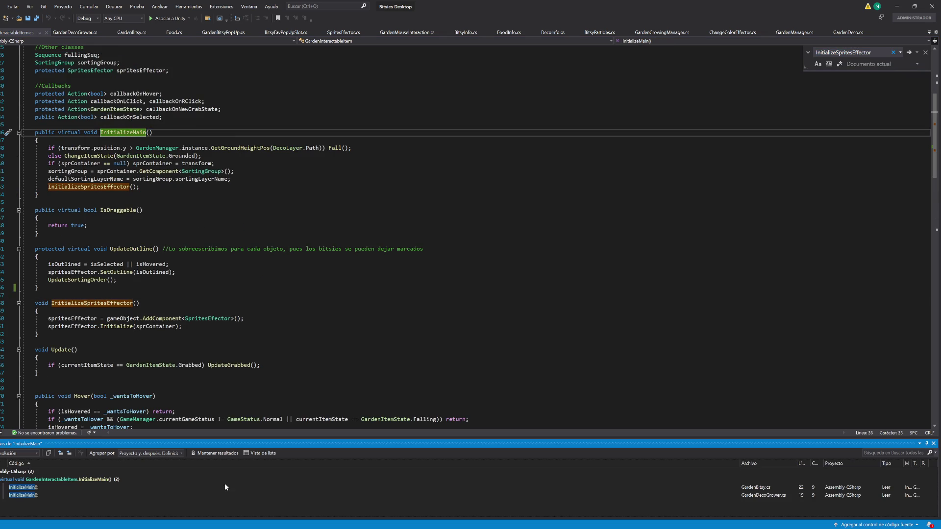
double_click(23, 488)
key(ctrl+c)
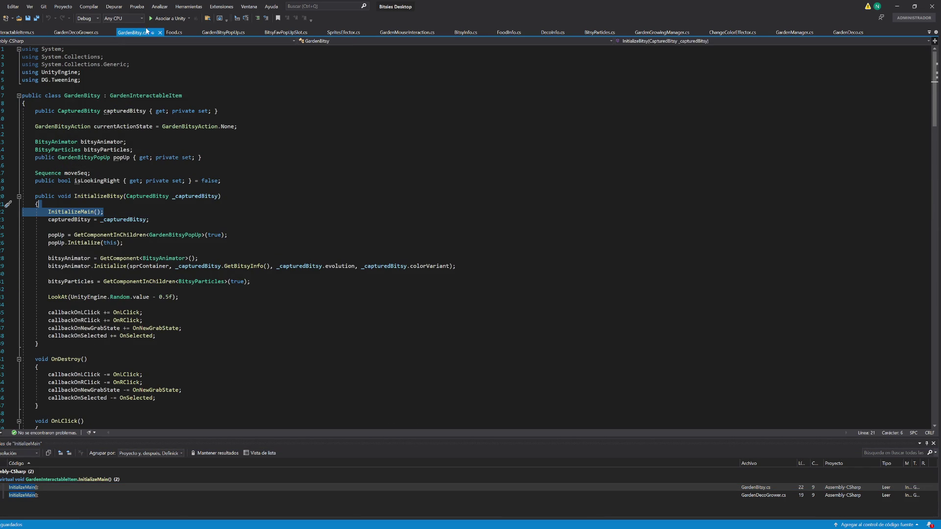
- Insert an InitializeMain() call as the first line of Food's Initialize and save
click(174, 32)
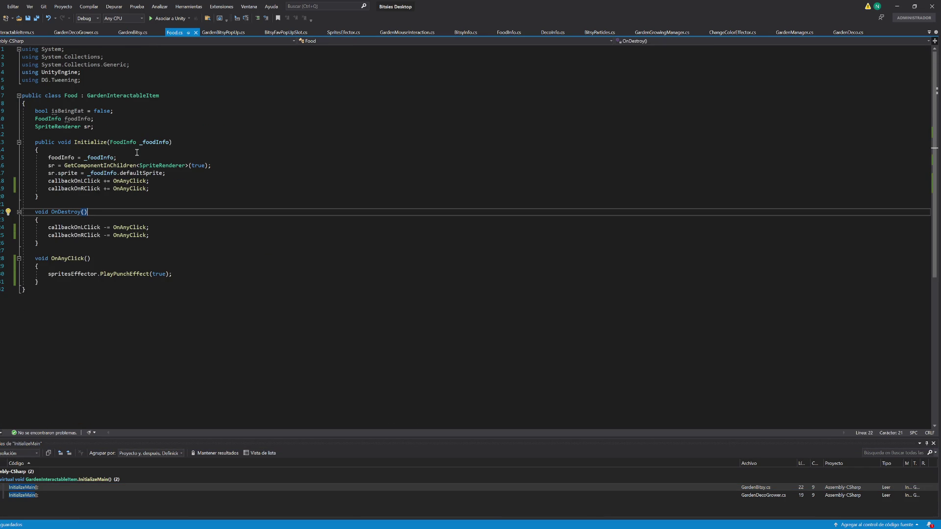
click(206, 165)
key(End)
key(Return)
key(ctrl+v)
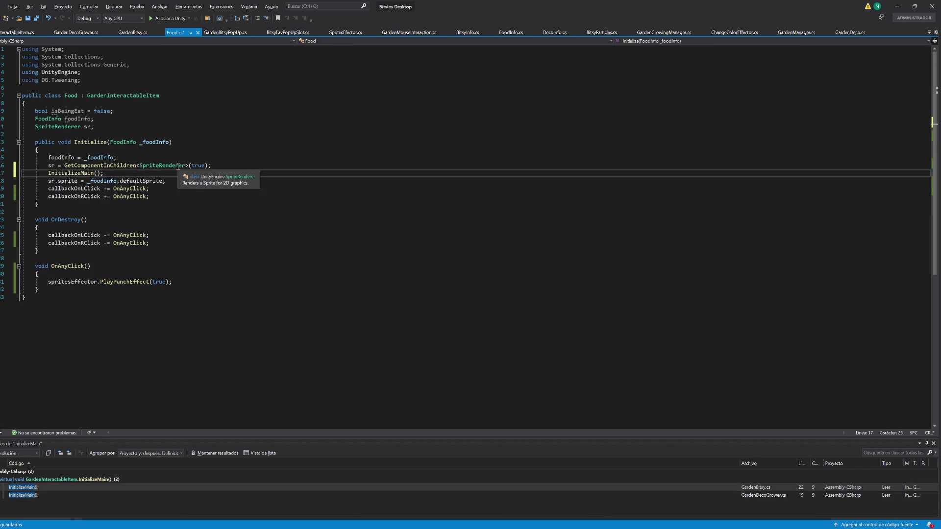
key(alt+Up)
key(alt+Up)
key(ctrl+s)
click(285, 230)
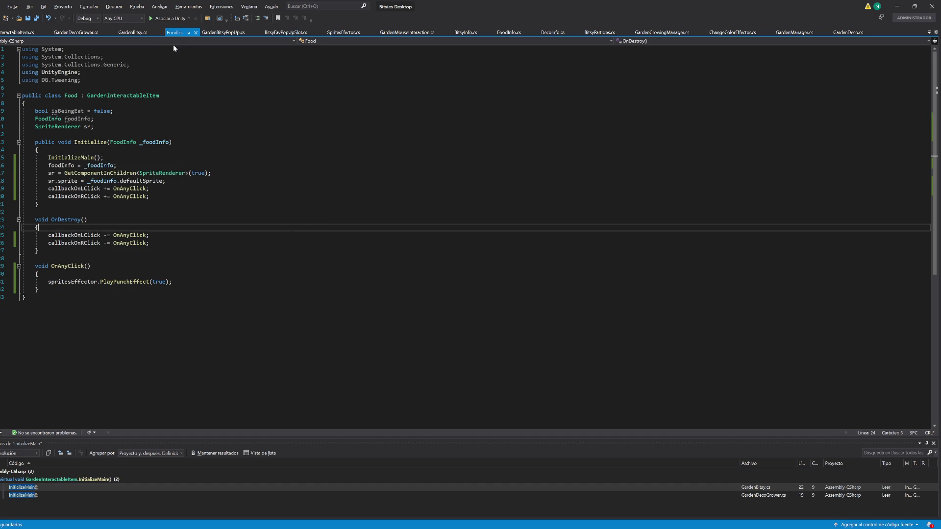
- Prefix Food's GetComponentInChildren call with 'sprContainer.', matching GardenBitsy, and save the script
click(133, 32)
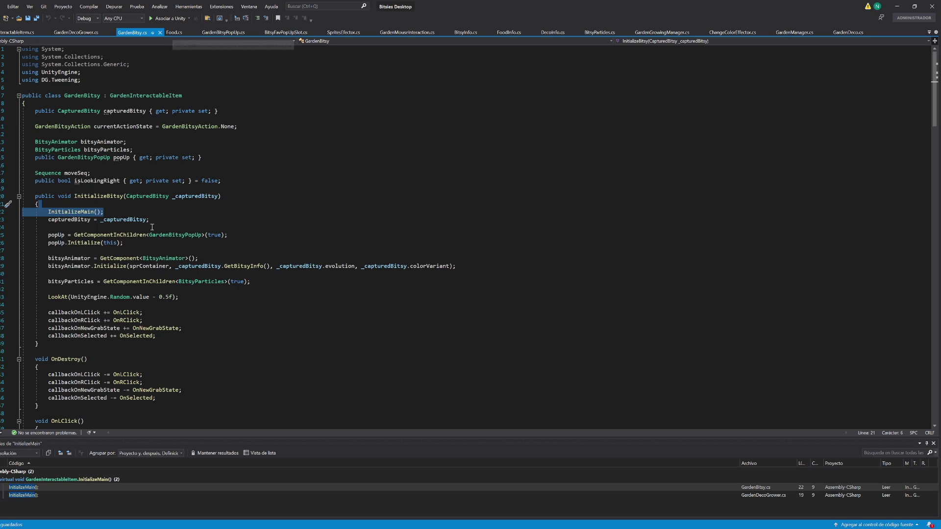
double_click(149, 267)
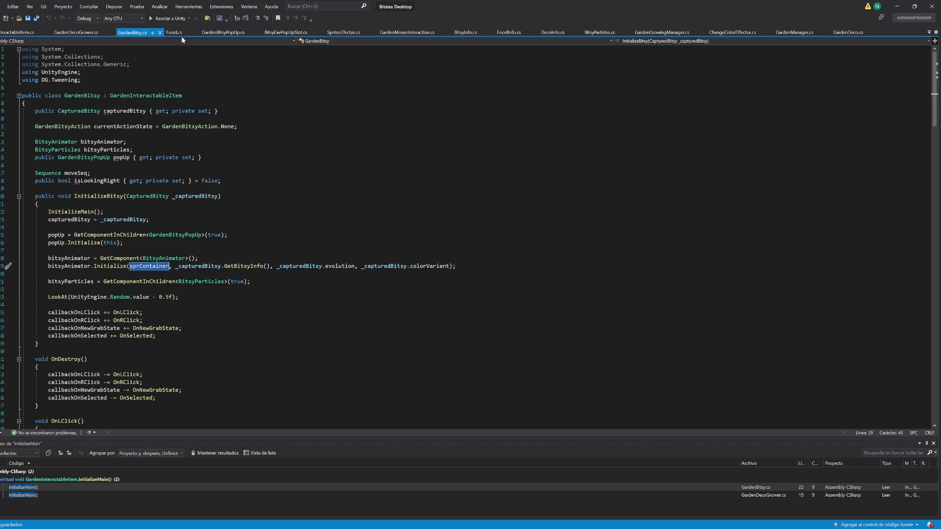
click(169, 33)
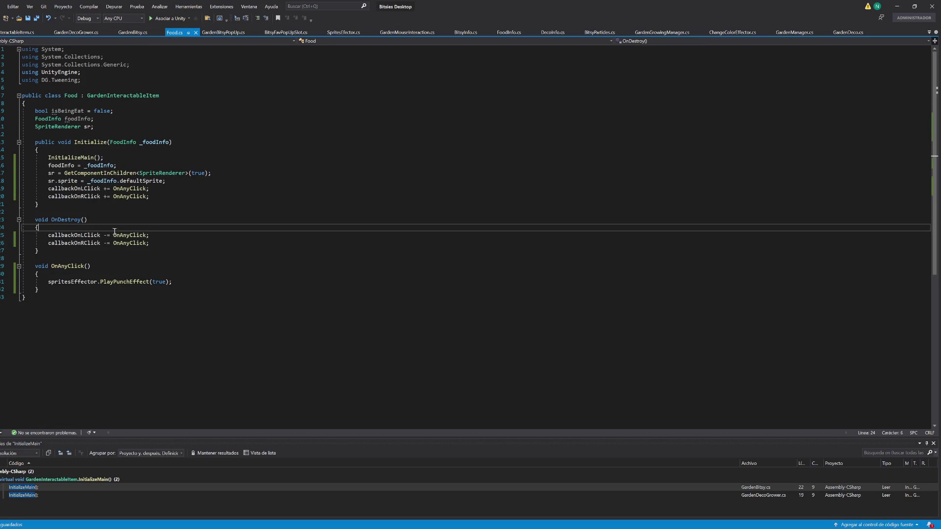
click(64, 174)
text(sprContainer.)
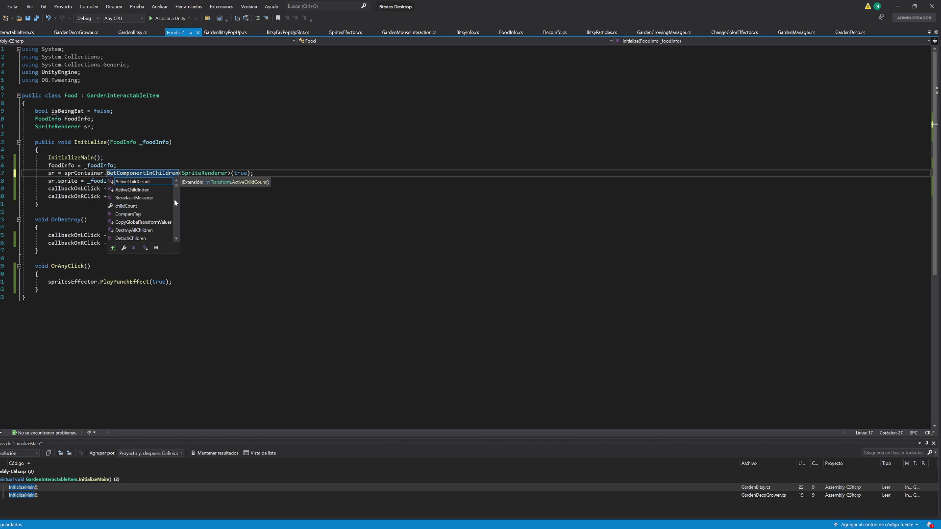
key(ctrl+s)
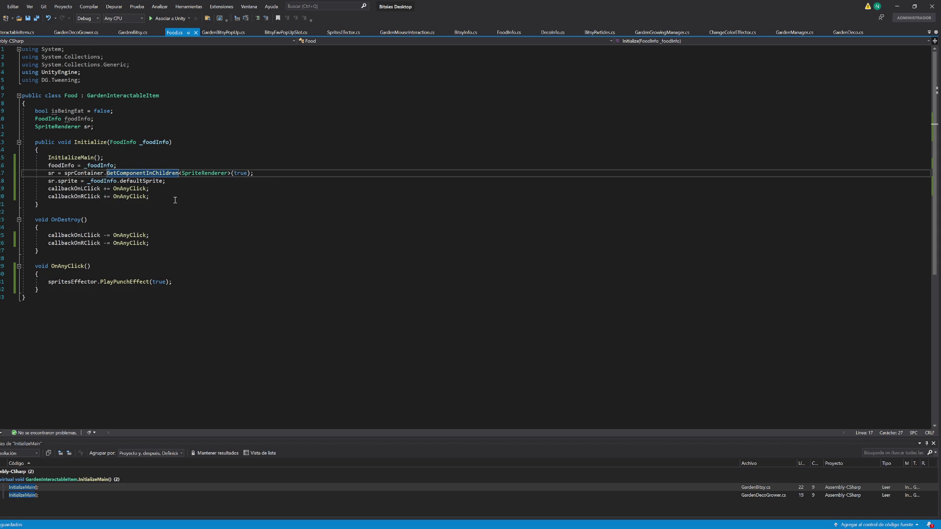
click(253, 191)
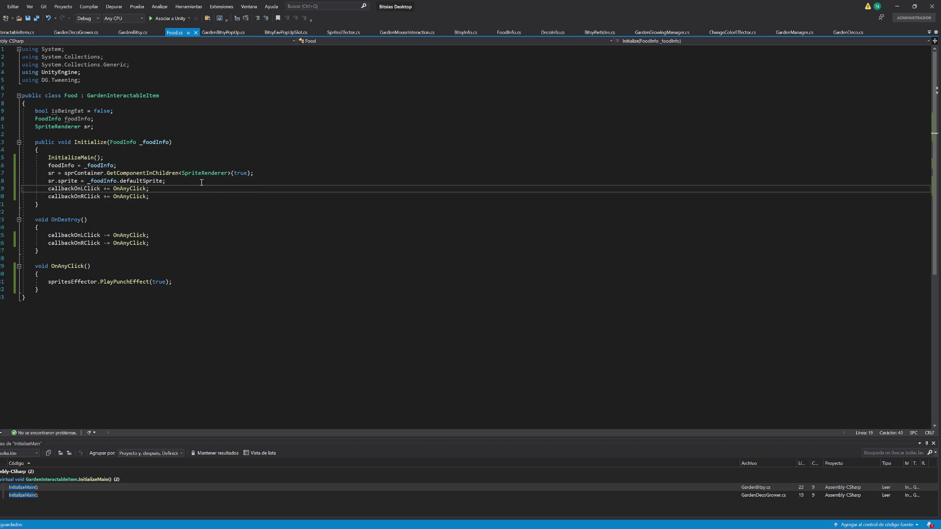
click(78, 208)
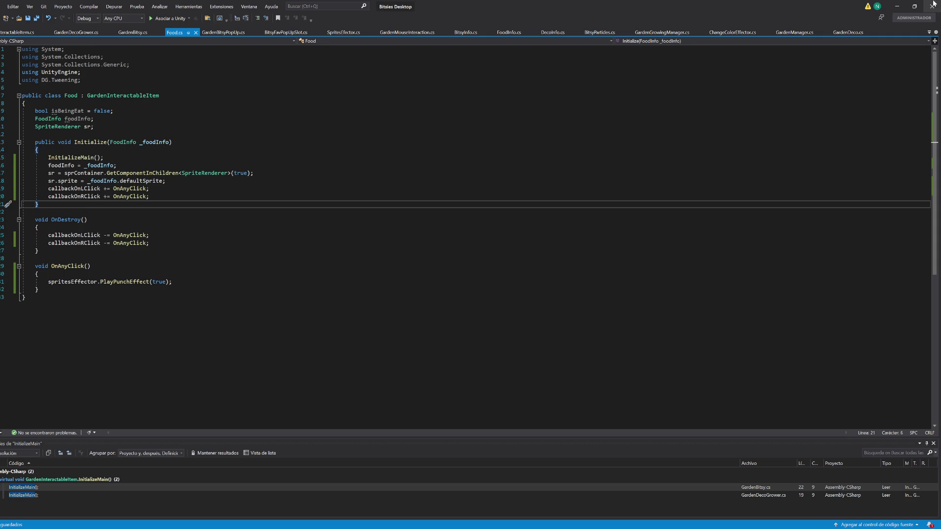
click(897, 7)
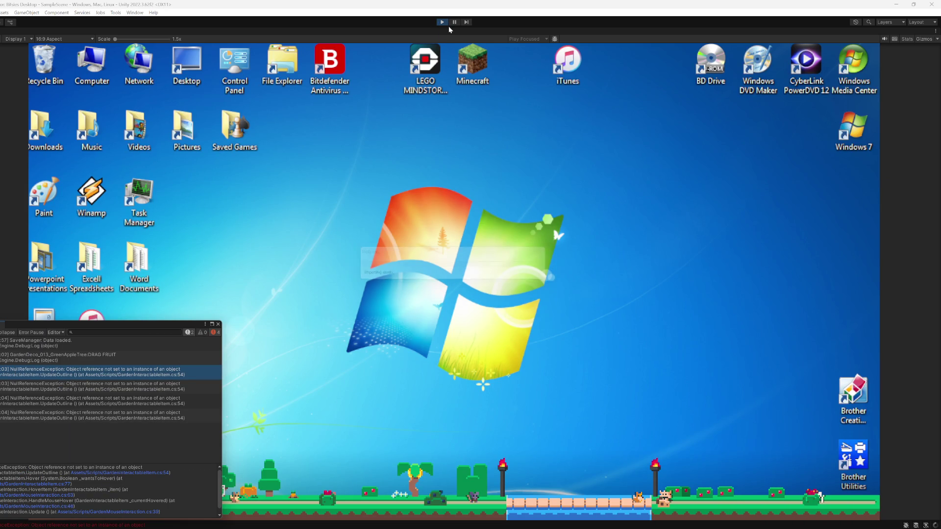
- Restart Play mode, drop fruit from the palm tree, and open the MissingComponentException source
click(442, 22)
click(443, 22)
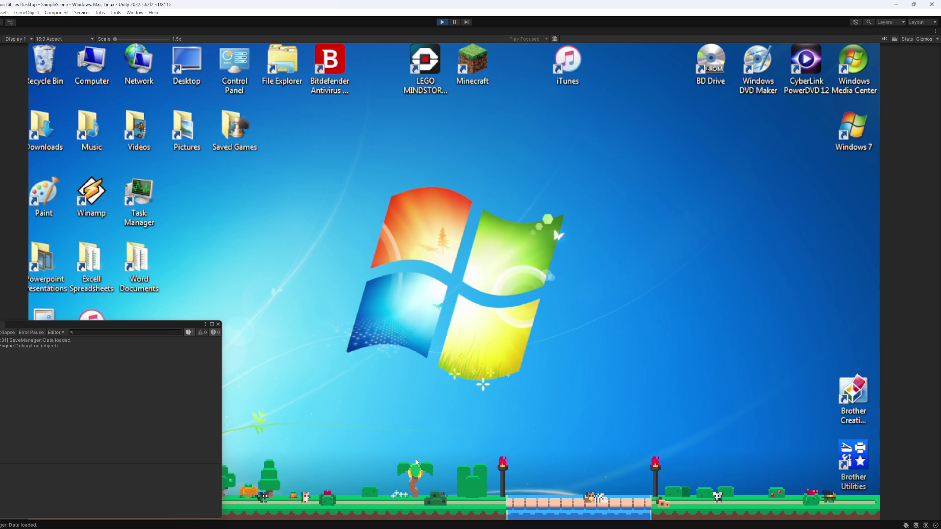
click(415, 476)
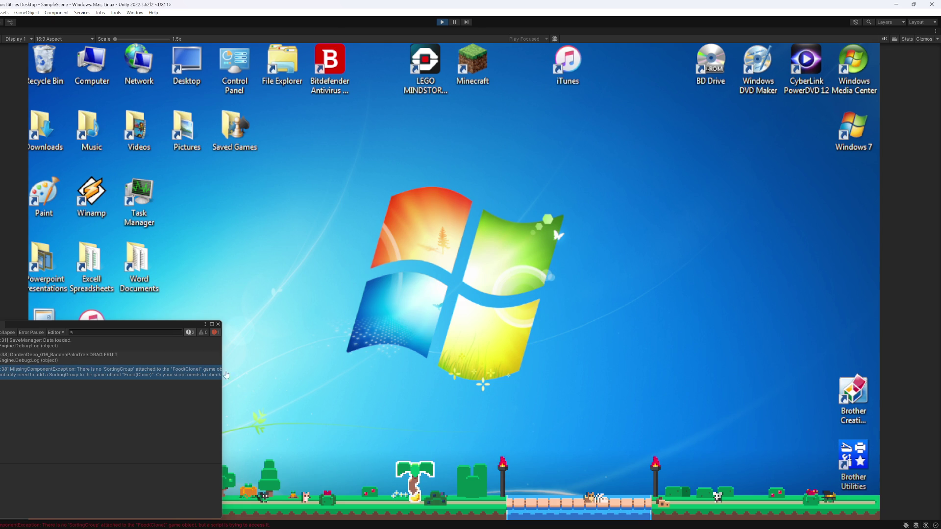
double_click(177, 376)
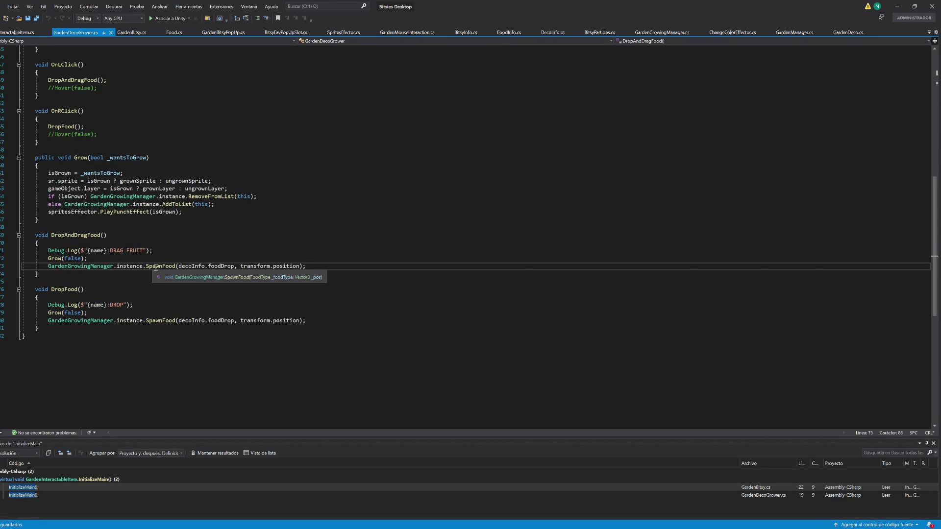
- Return to Unity, stop Play mode, and close the floating Console
key(alt+Tab)
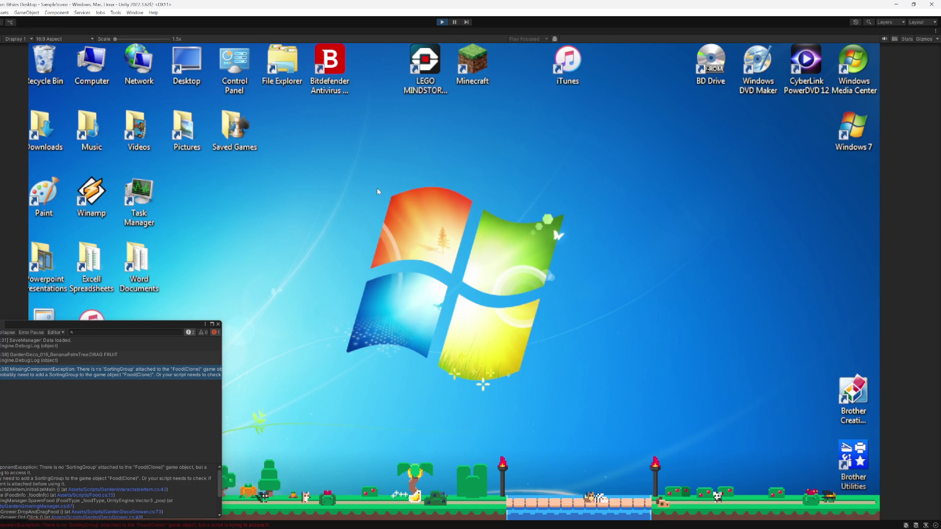
click(441, 22)
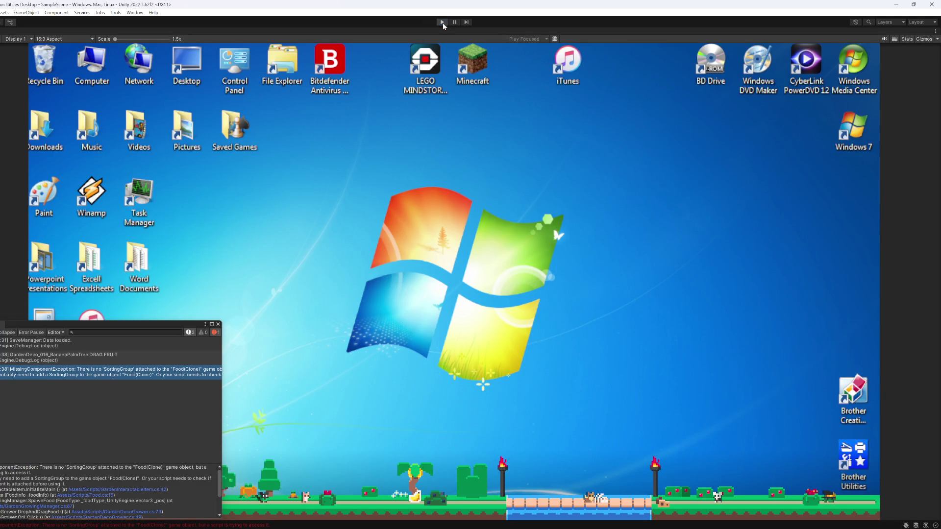
click(218, 324)
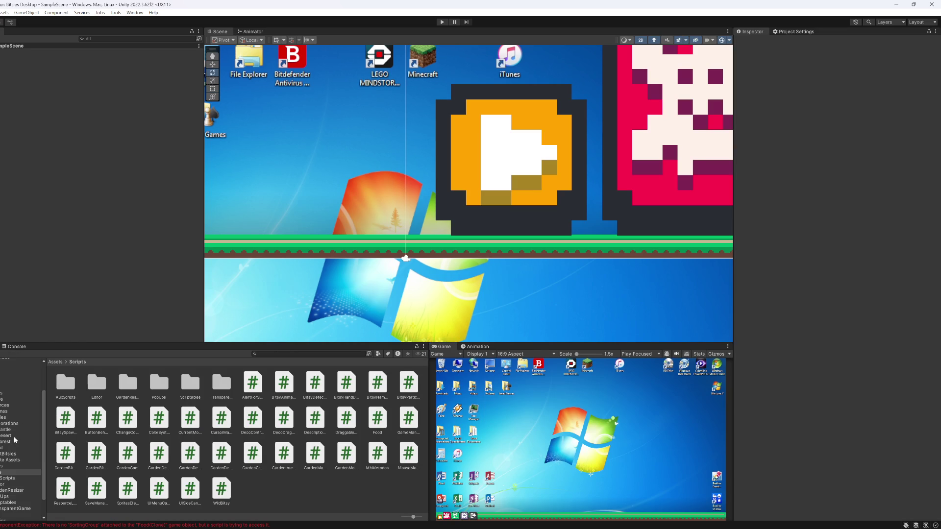
- Compare the Food prefab's Sprites child with GardenBitsy's Sprites child and its Sorting Group
click(4, 399)
double_click(209, 384)
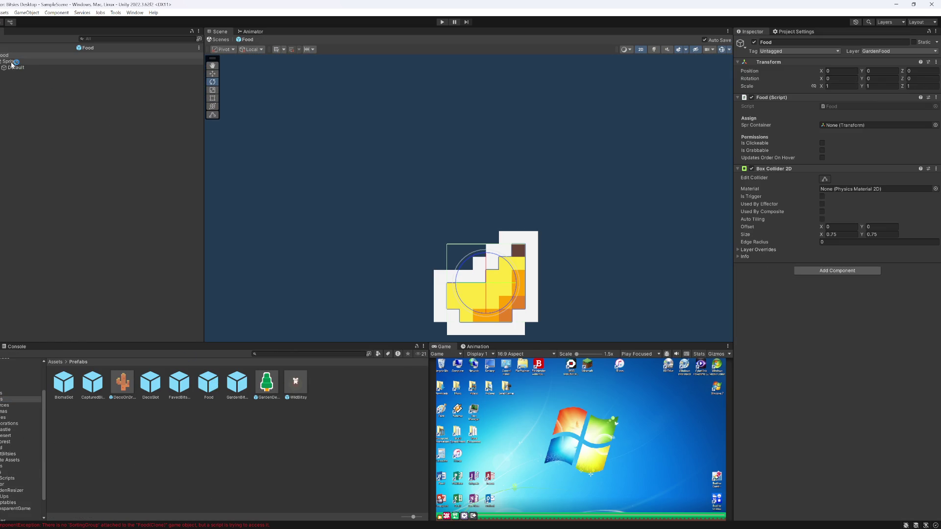
click(64, 382)
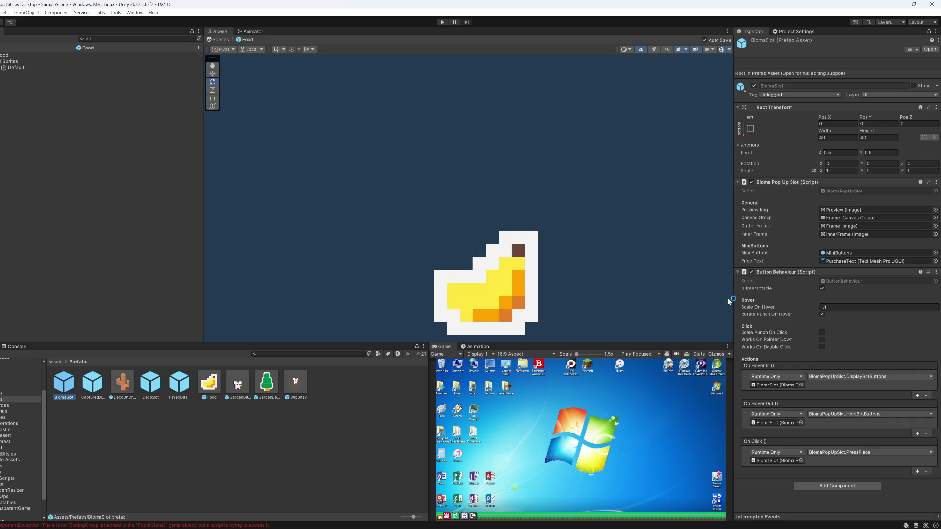
click(11, 61)
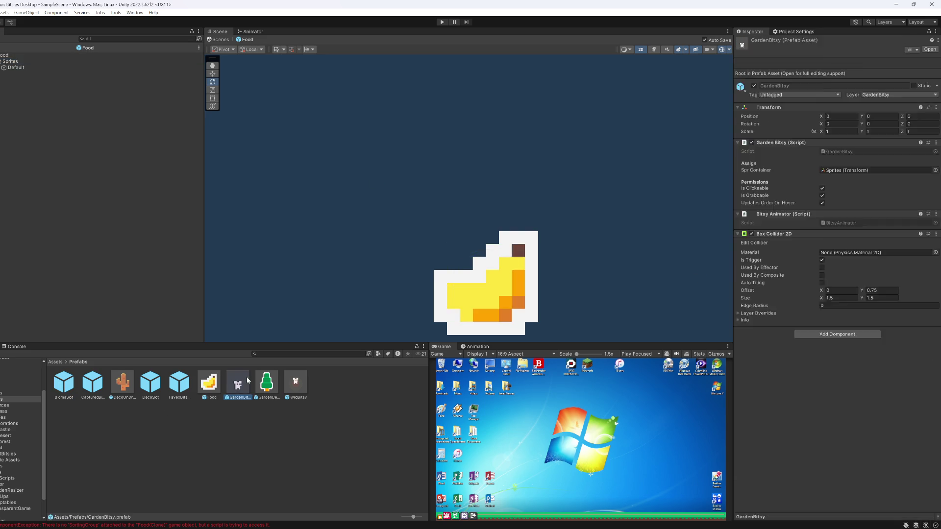
double_click(246, 377)
click(18, 67)
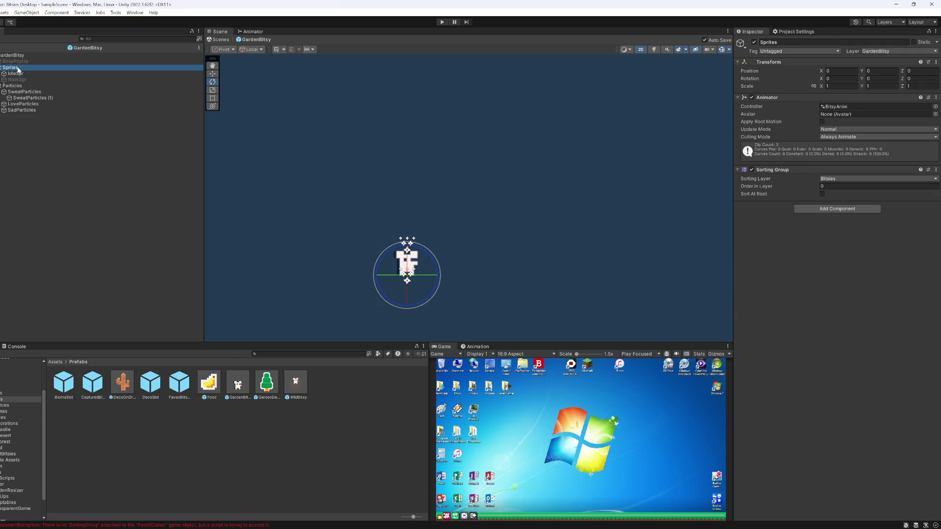
- Assign the Food prefab's Sprites child to its Spr Container field
double_click(214, 392)
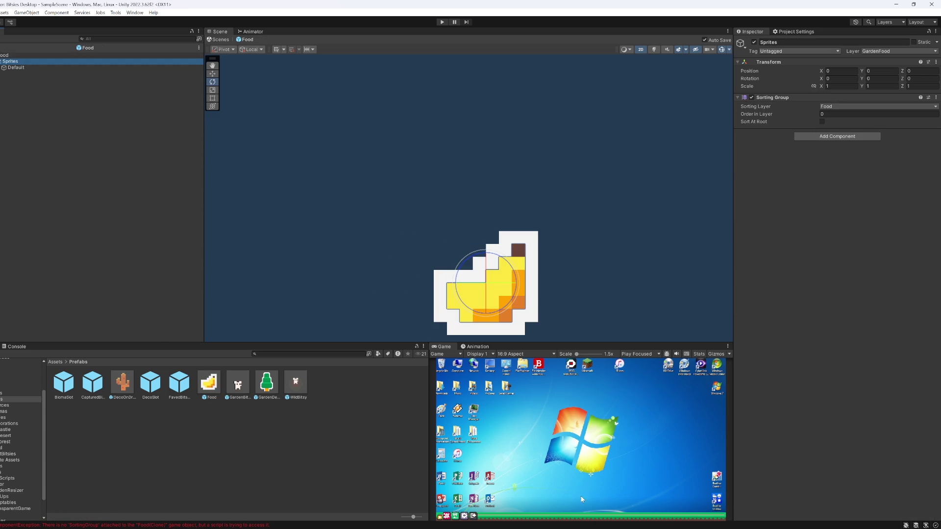
click(15, 55)
mouse_move(11, 62)
mouse_down()
mouse_move(883, 195)
mouse_move(833, 122)
mouse_up()
key(shift+space)
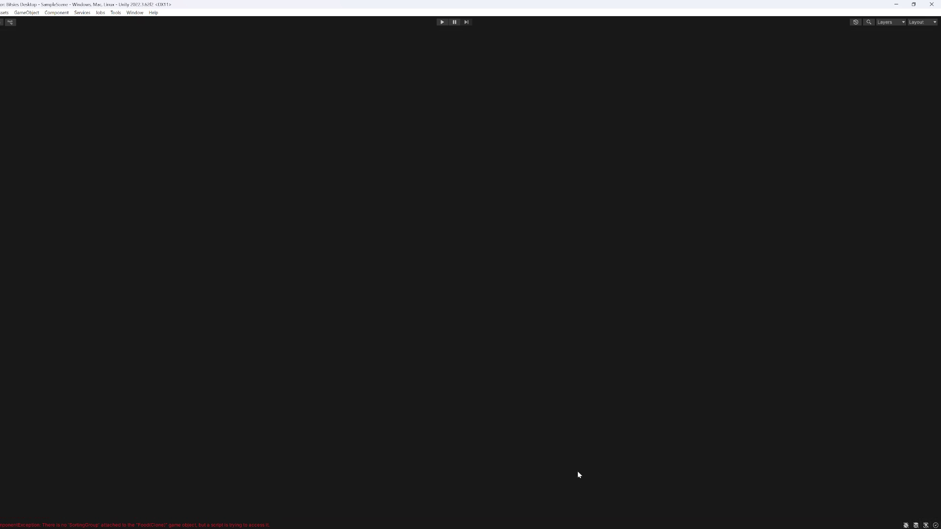
- Play-test by dropping two palm-tree fruits and a red berry, checking then clearing the Console logs
click(442, 22)
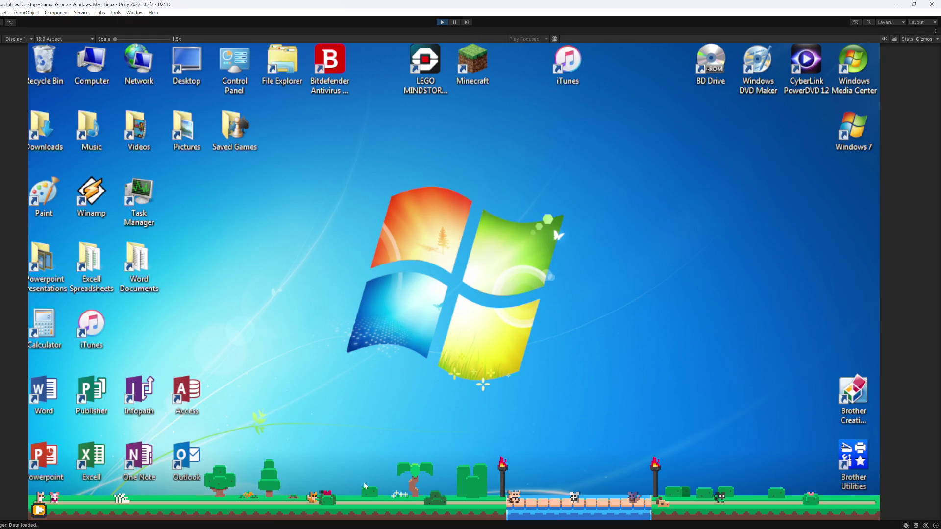
click(416, 473)
click(12, 526)
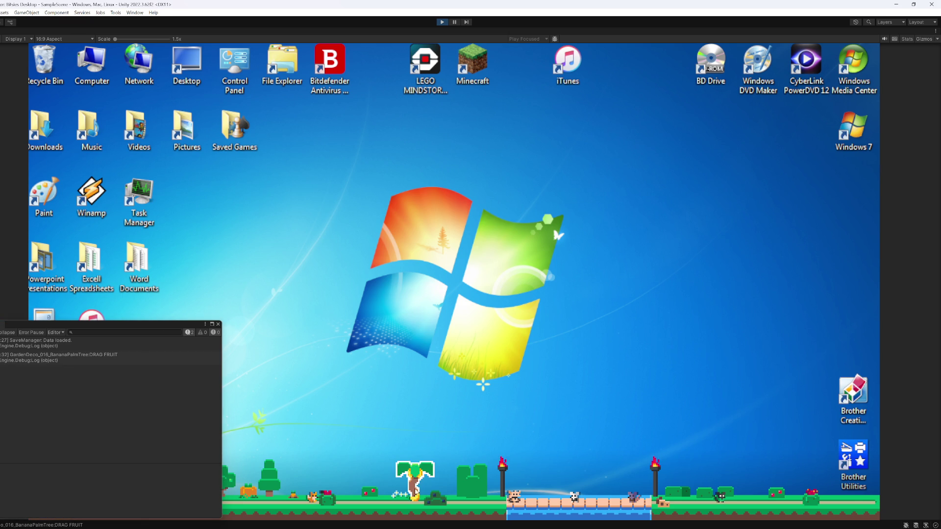
click(408, 484)
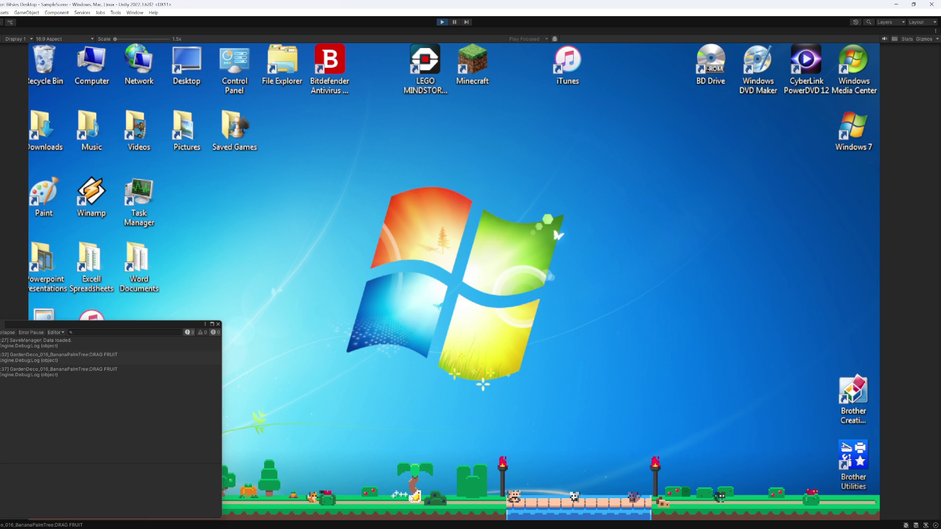
click(374, 496)
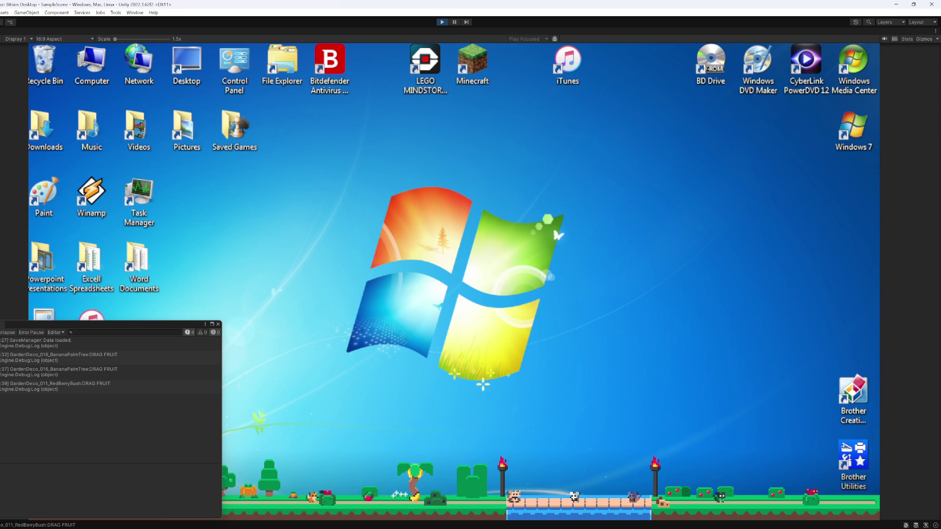
click(5, 333)
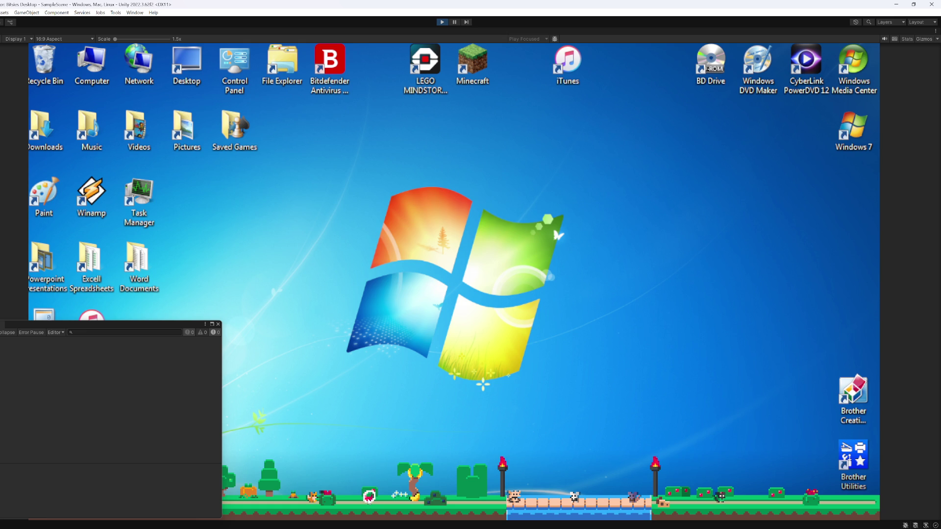
click(442, 22)
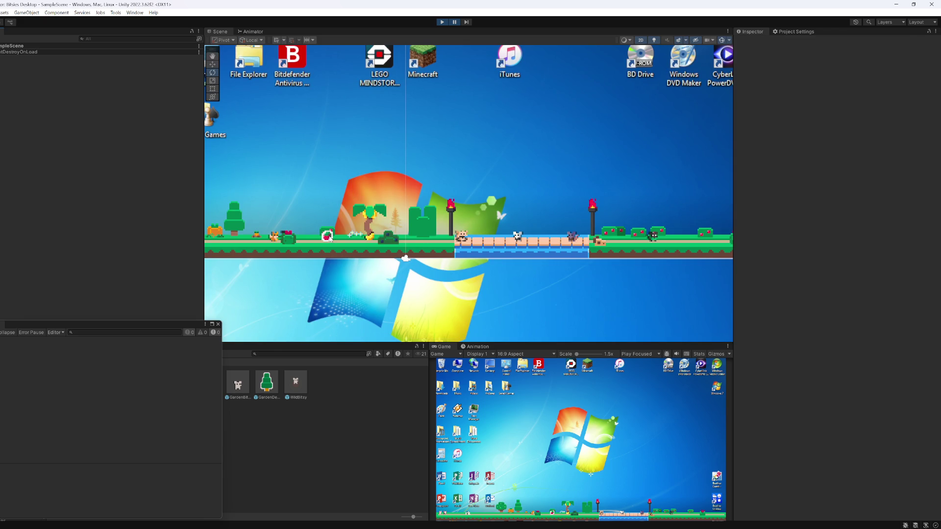
- Select the dropped red berry and inspect the third Food(Clone)'s components
click(327, 236)
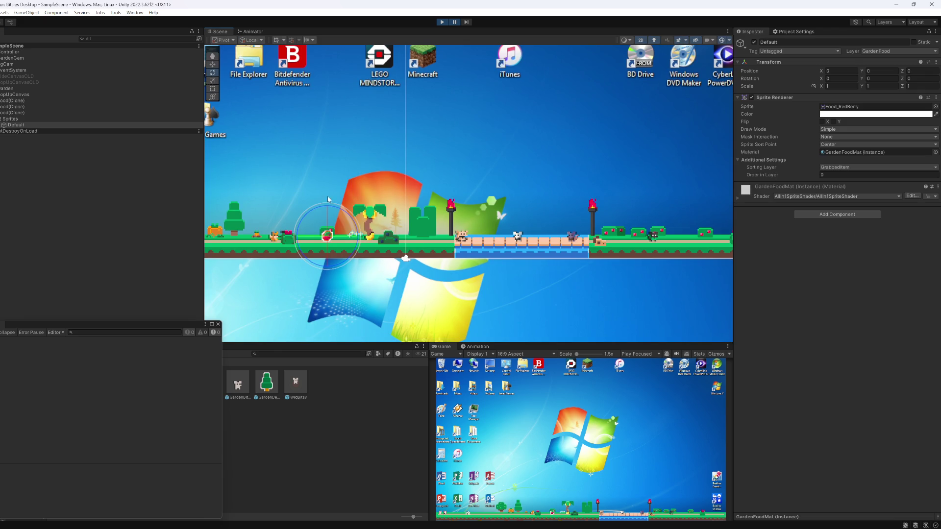
click(13, 118)
click(12, 113)
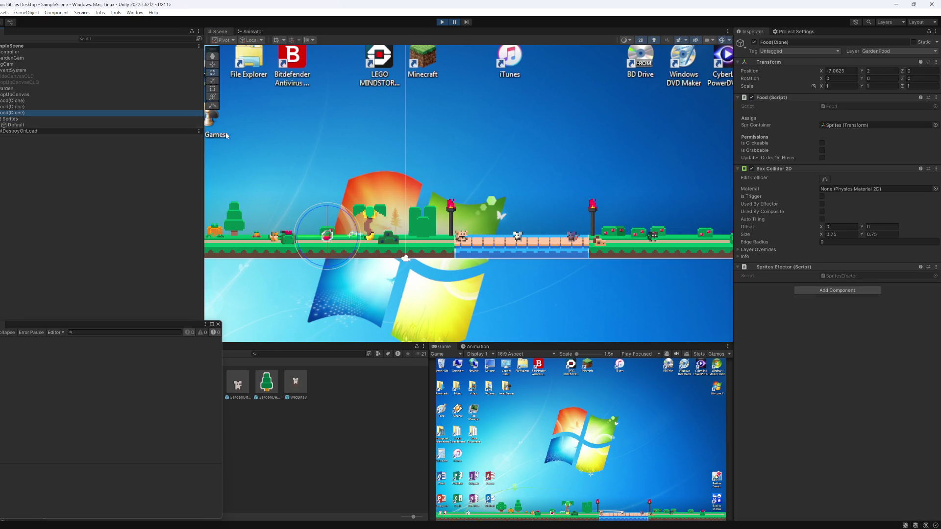
mouse_move(500, 527)
- Check the layers the Garden interaction accepts and the GardenCam culling mask, and review Controller
click(7, 88)
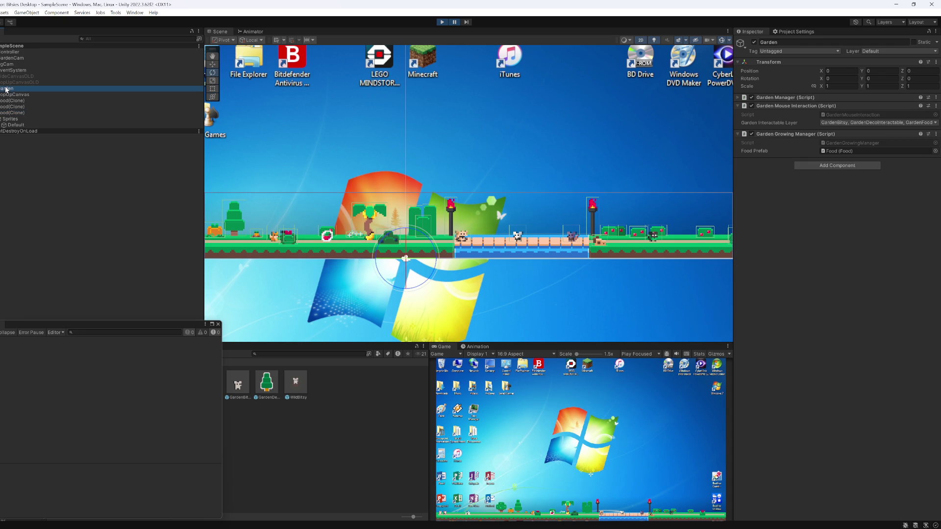
click(848, 123)
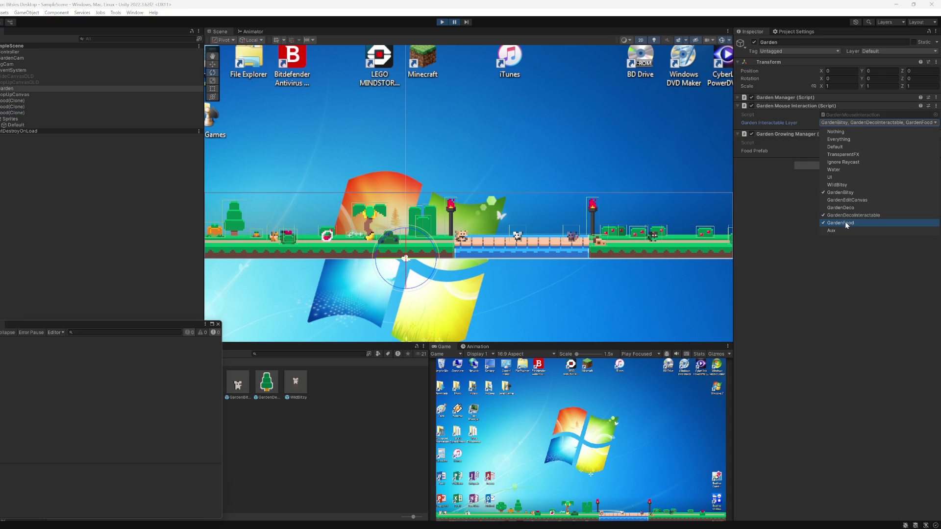
click(828, 321)
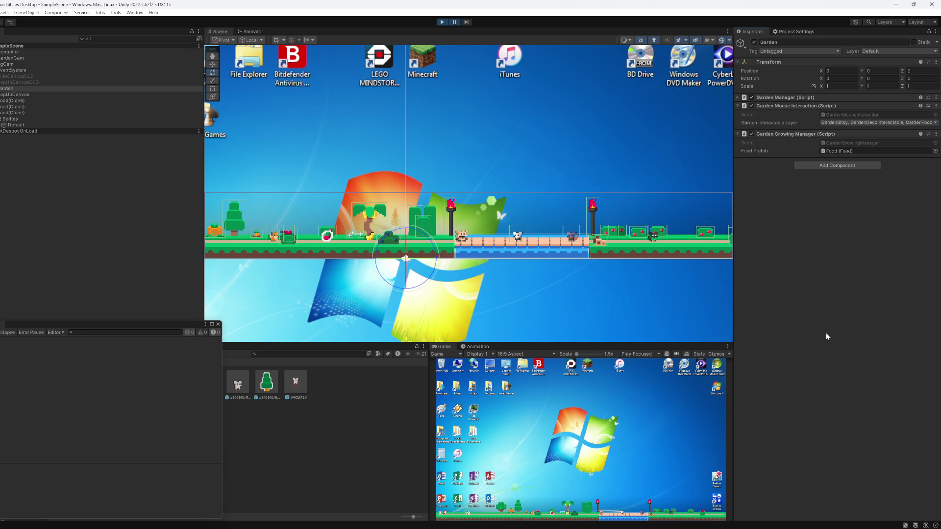
click(18, 53)
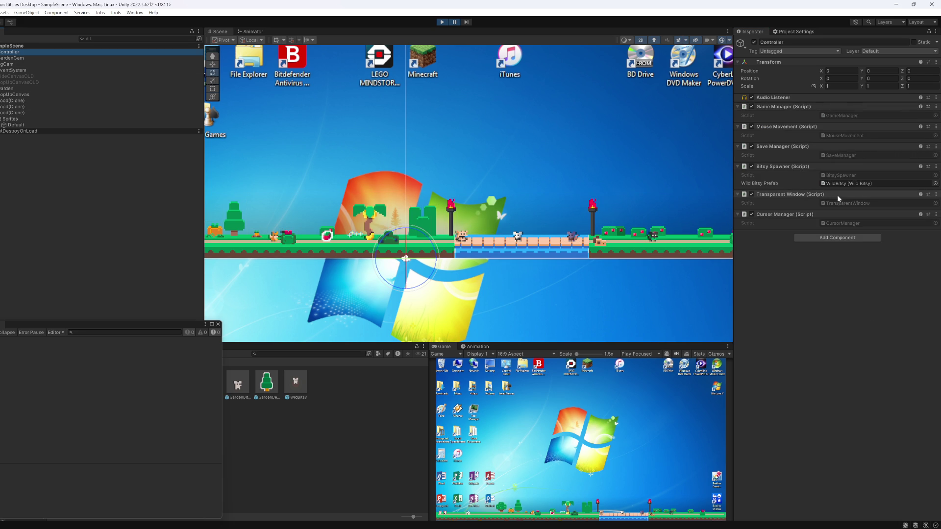
click(20, 59)
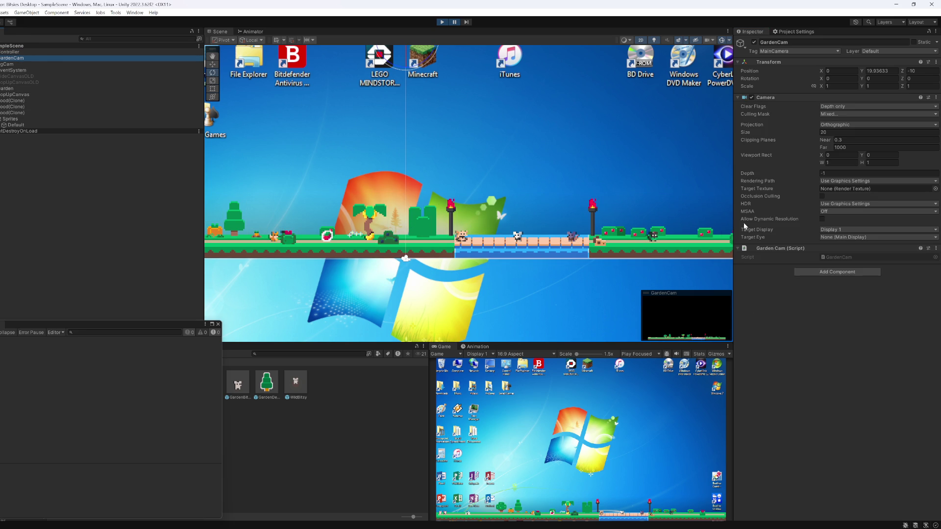
click(828, 114)
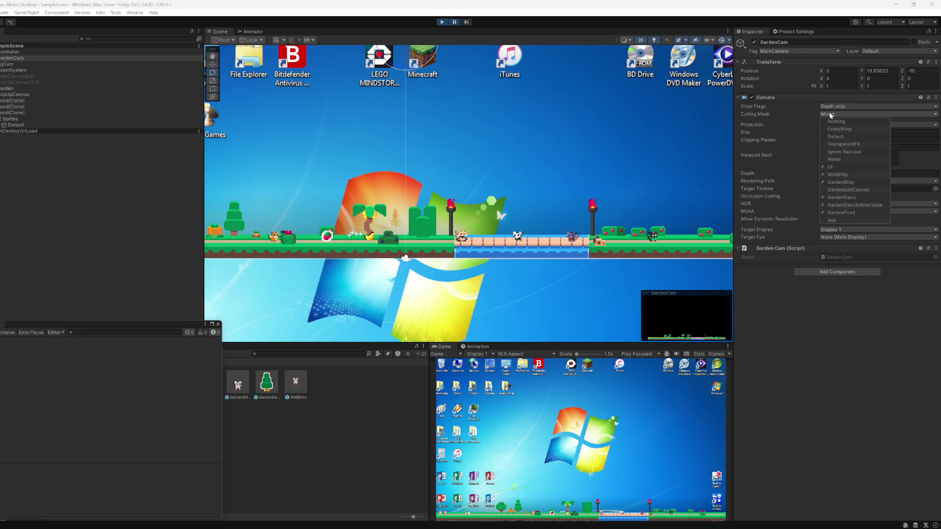
click(839, 253)
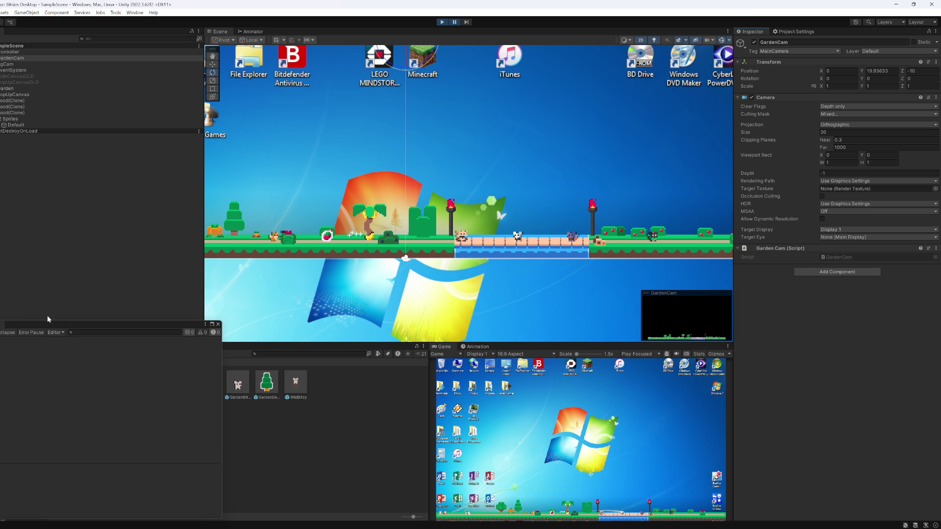
- Inspect a spawned Food(Clone) again, then stop the game and close the floating Console
click(12, 113)
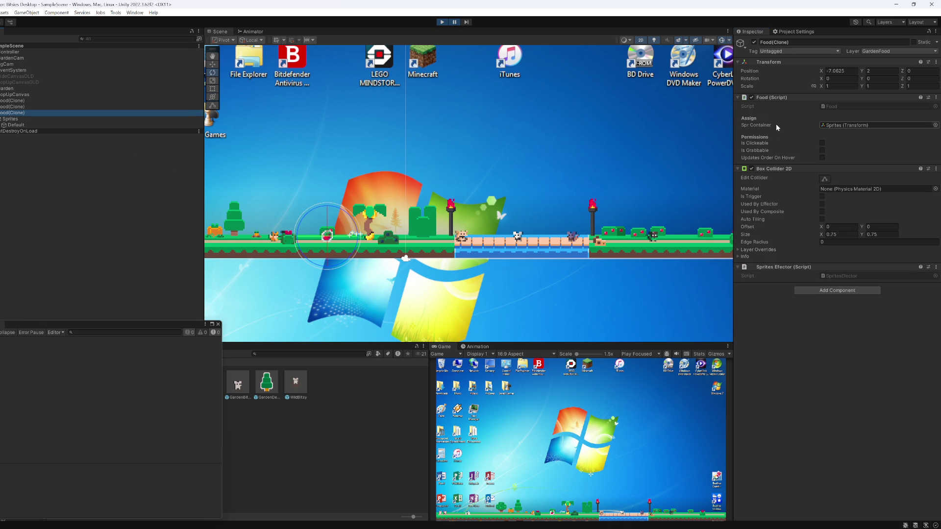
click(439, 23)
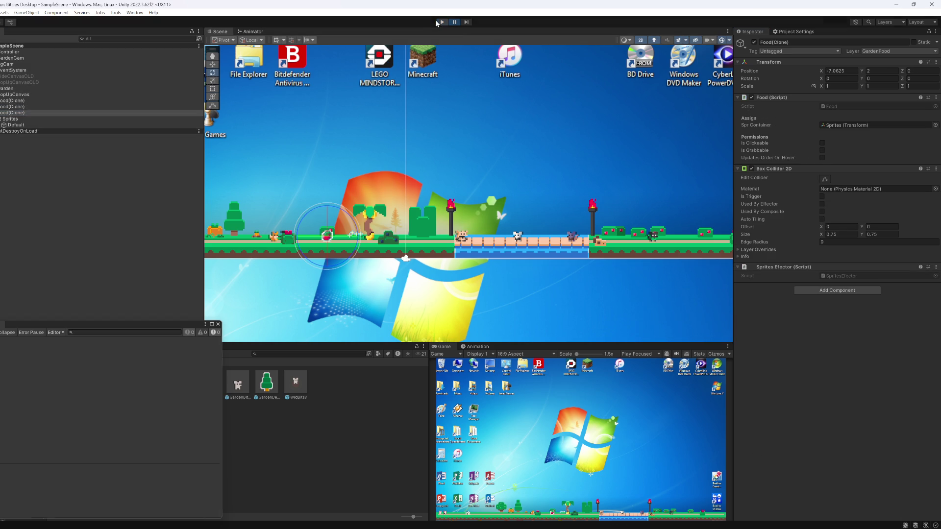
click(218, 325)
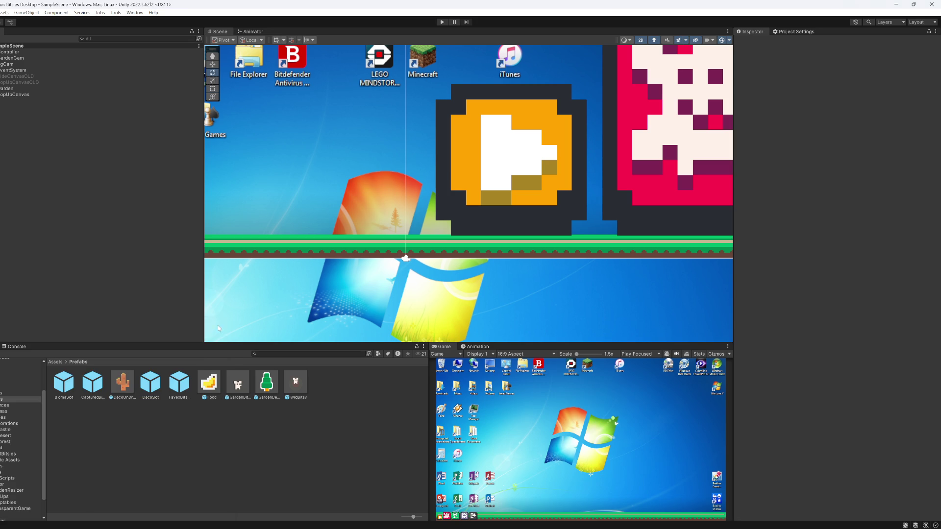
- Enable Is Grabbable and Updates Order On Hover on the Food prefab, leaving Is Clickable off
click(209, 383)
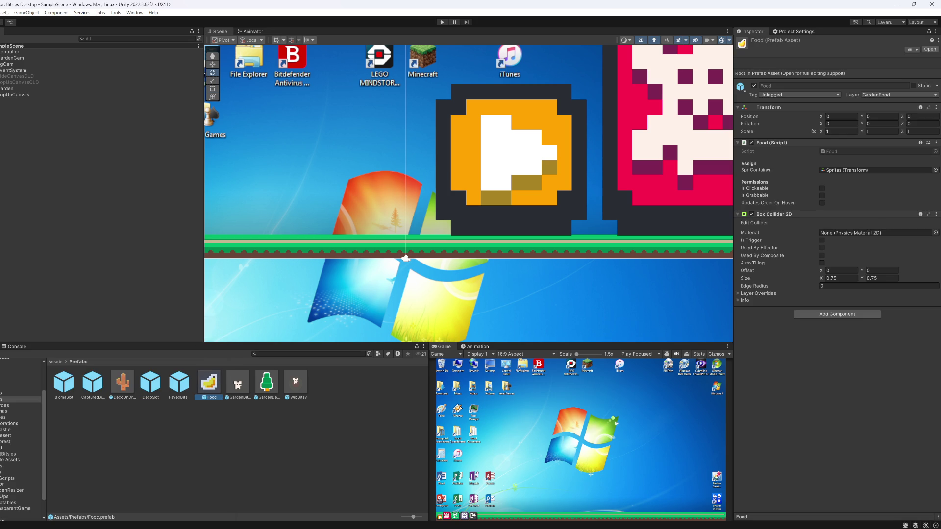
click(822, 196)
click(821, 195)
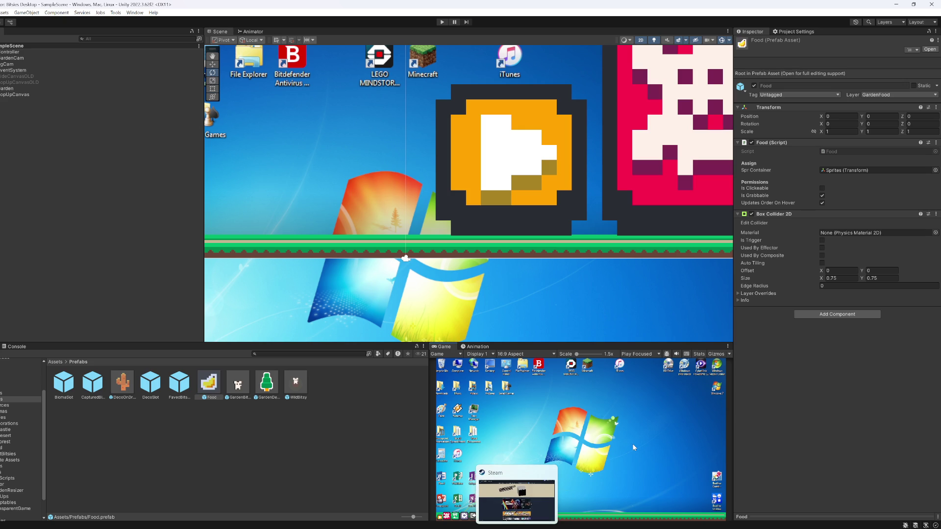
right_click(443, 348)
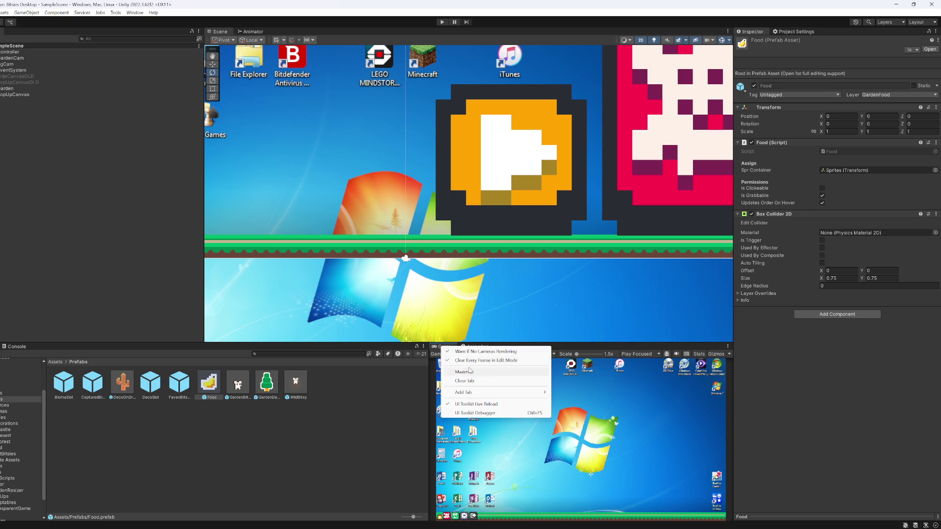
- Play maximized, drop the palm's fruit, and jump from the UpdateSortingOrder exception to DropAndDragFood
click(461, 351)
click(442, 22)
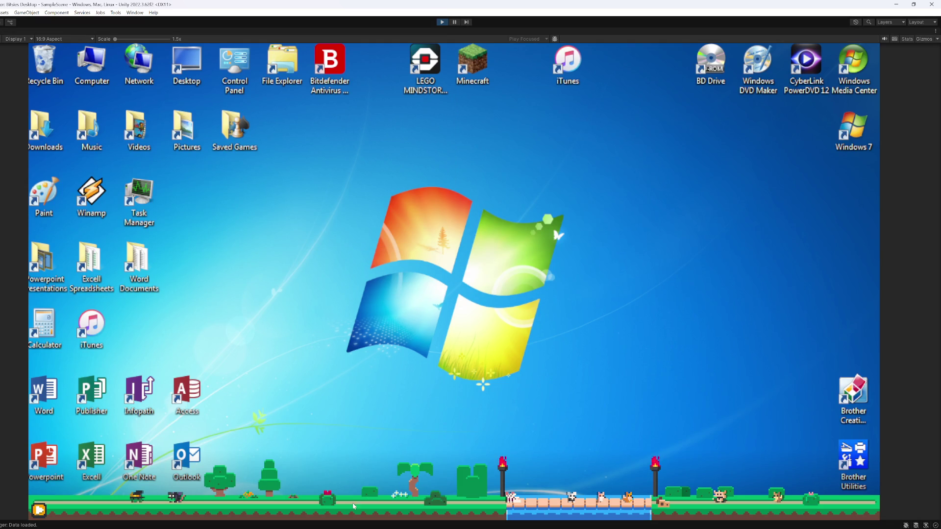
click(415, 494)
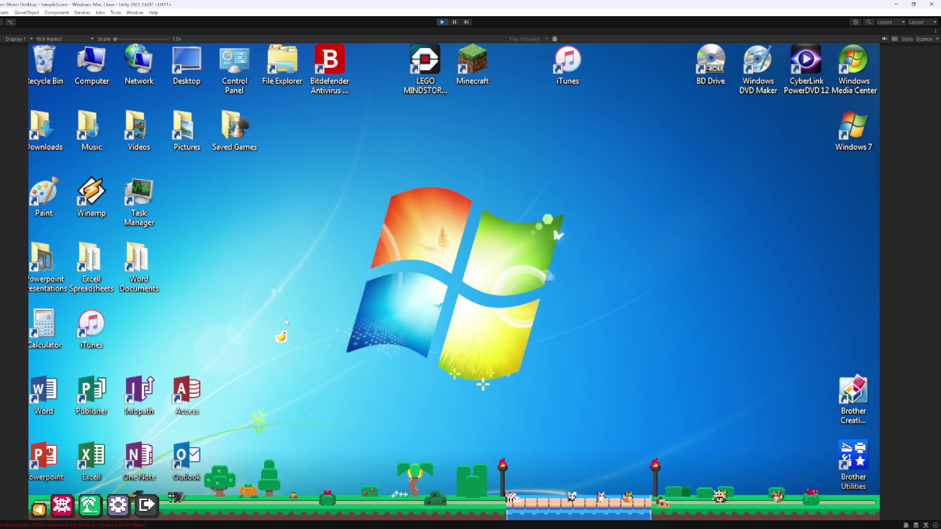
click(137, 525)
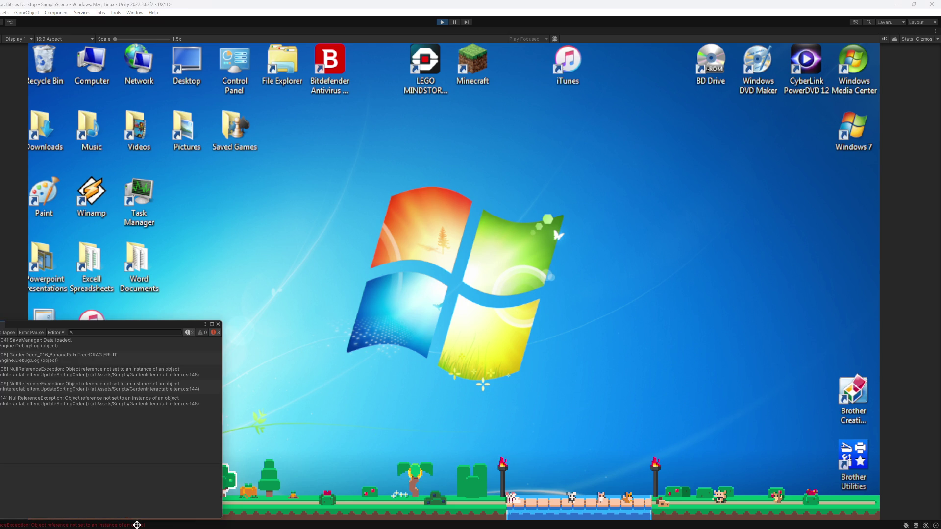
double_click(127, 370)
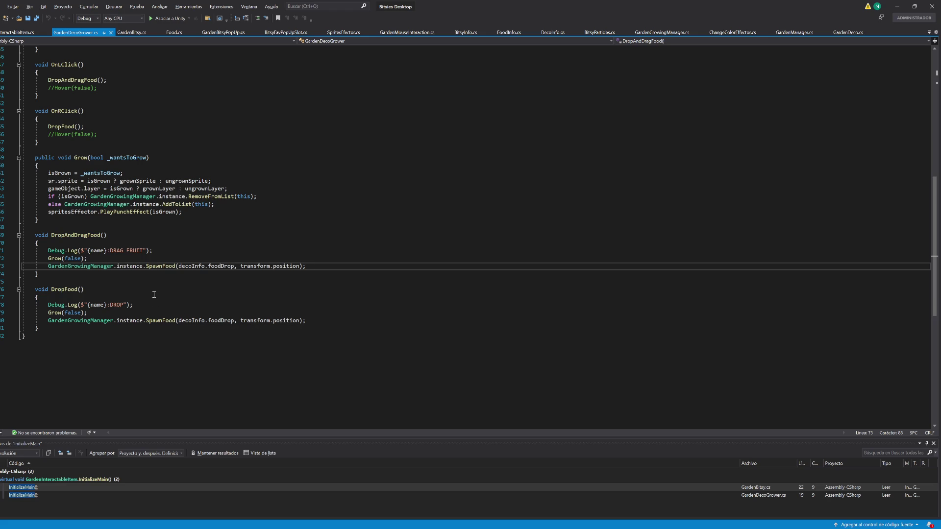
- Reopen the error's source and examine the decoInfo.foodDrop and transform arguments on line 73
key(alt+Tab)
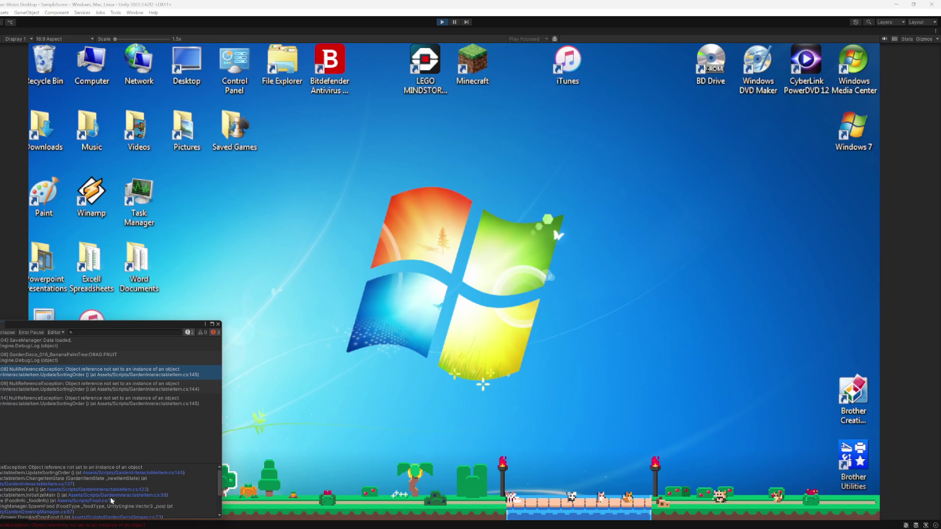
double_click(136, 373)
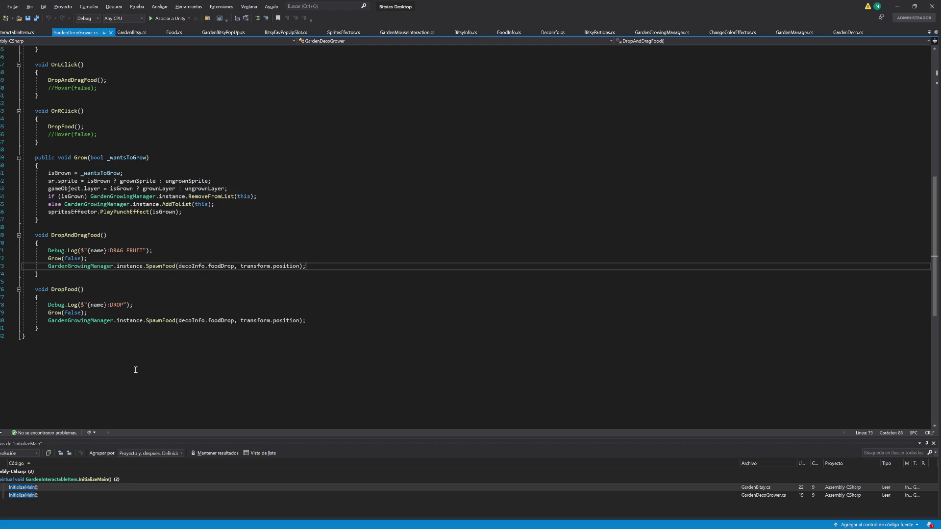
double_click(192, 267)
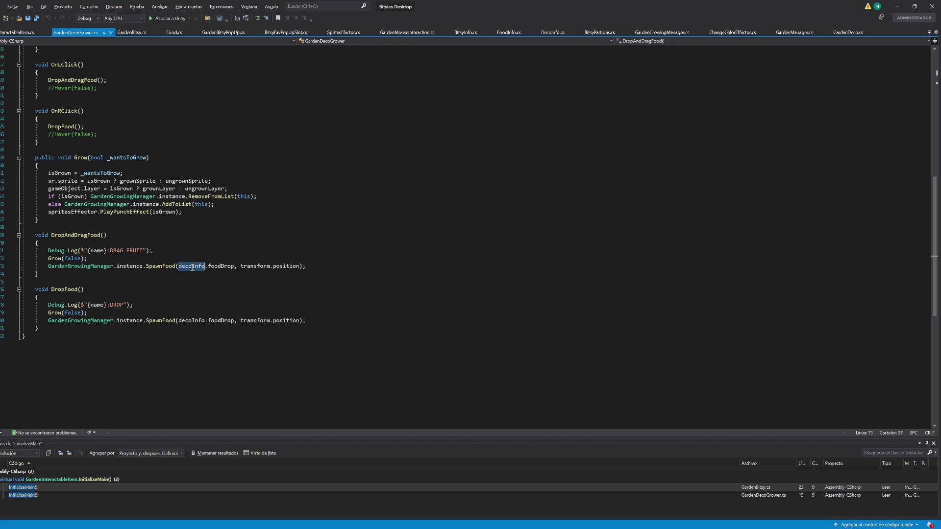
double_click(213, 269)
double_click(250, 268)
drag(234, 268, 180, 267)
- Search the file for decoInfo, scrolling up to InitializeDeco and back to Grow(false)
scroll(188, 288, up, 3)
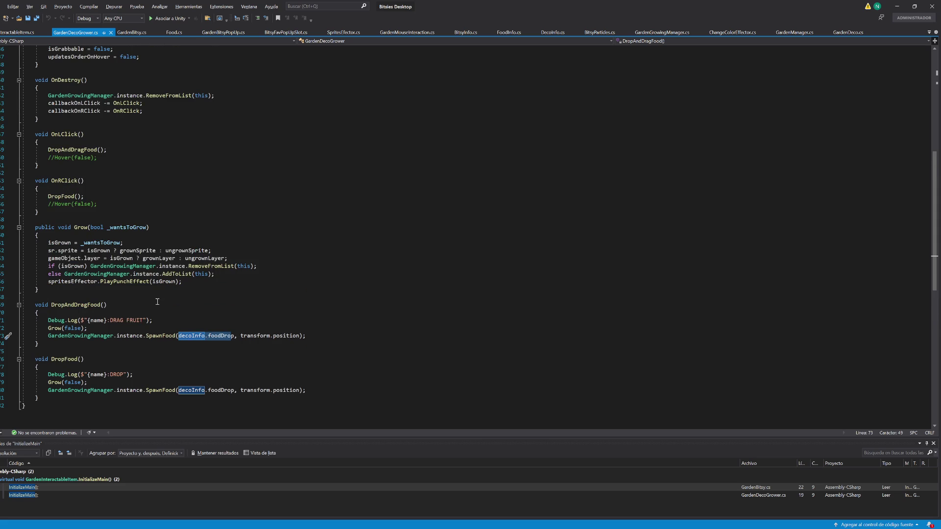
double_click(188, 337)
key(ctrl+f)
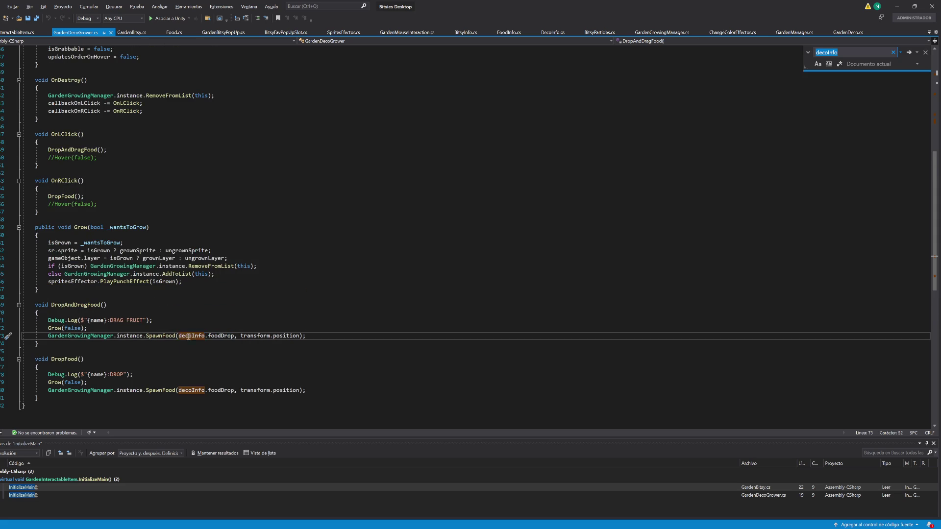
scroll(182, 315, up, 4)
scroll(182, 315, up, 3)
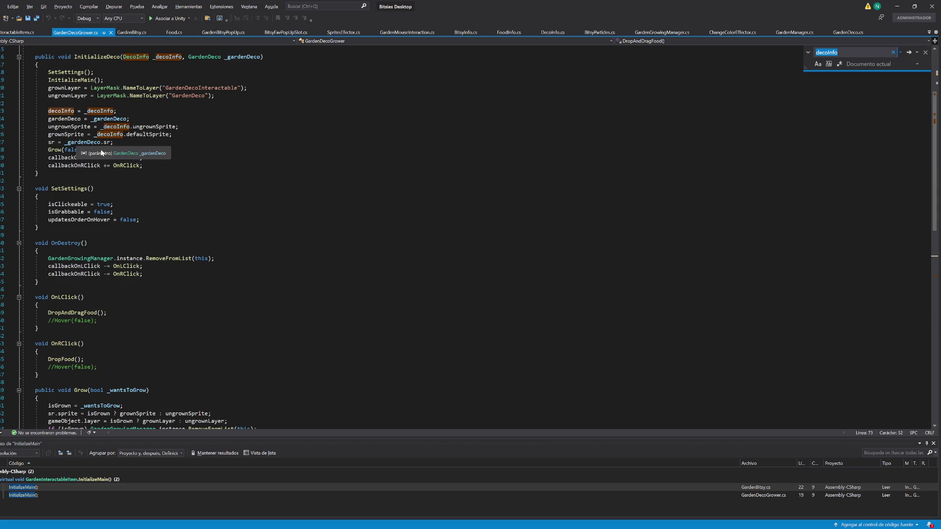
scroll(103, 153, up, 2)
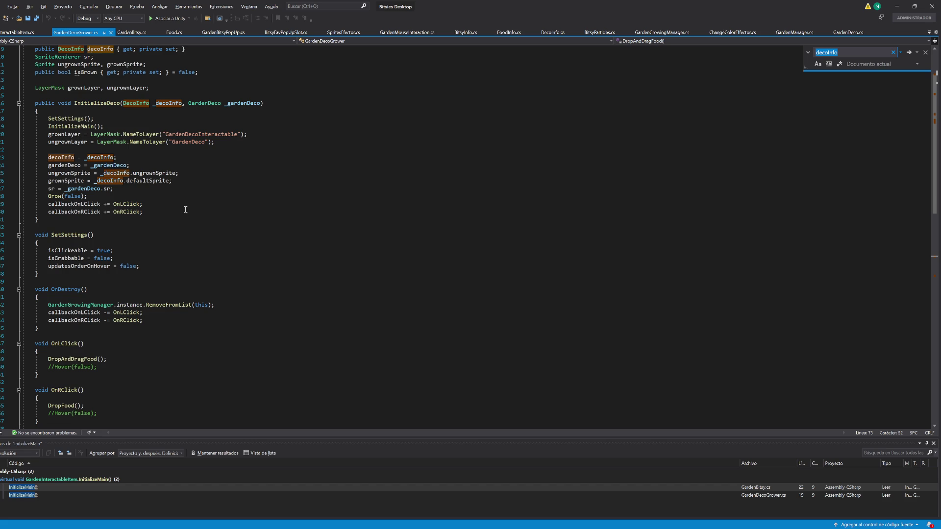
scroll(186, 209, down, 11)
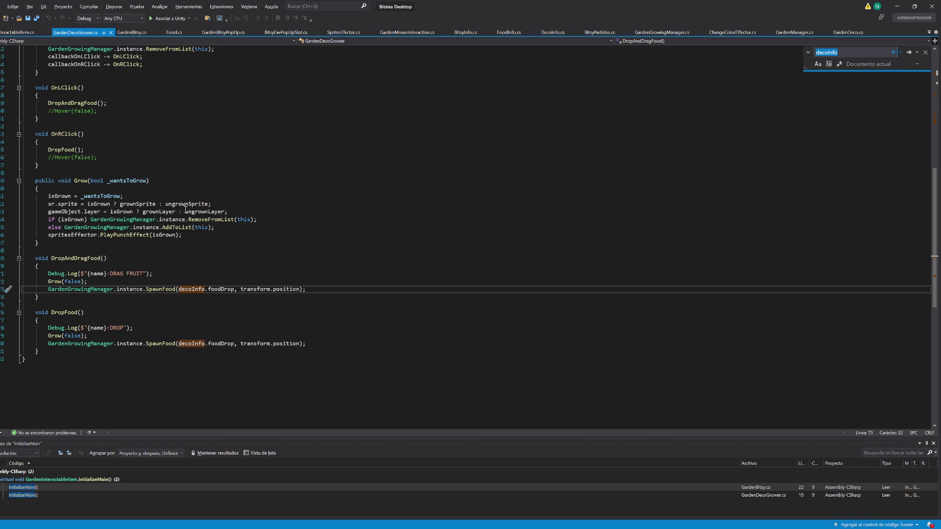
click(143, 285)
- Add Debug.Log($"Deco info?--- {decoInfo.name}"); after Grow(false)
key(Return)
text(deby)
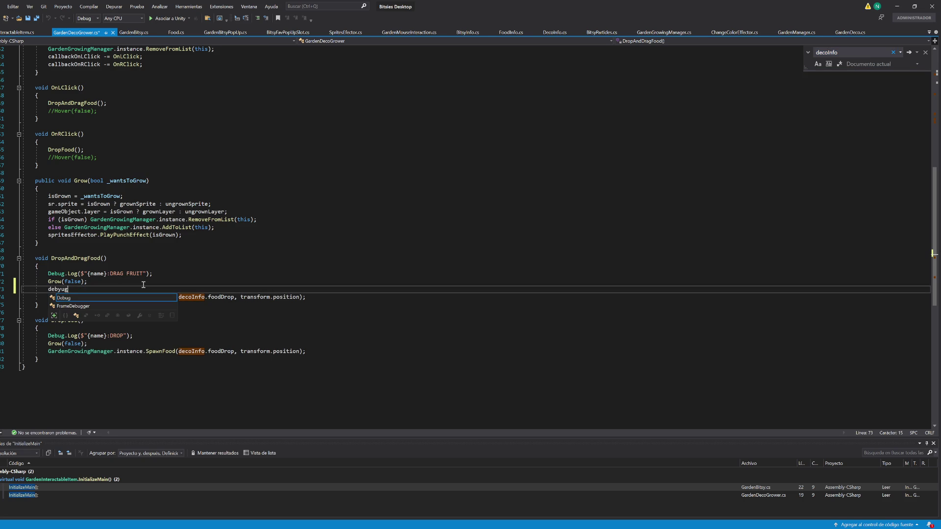
key(BackSpace)
text(ug(")
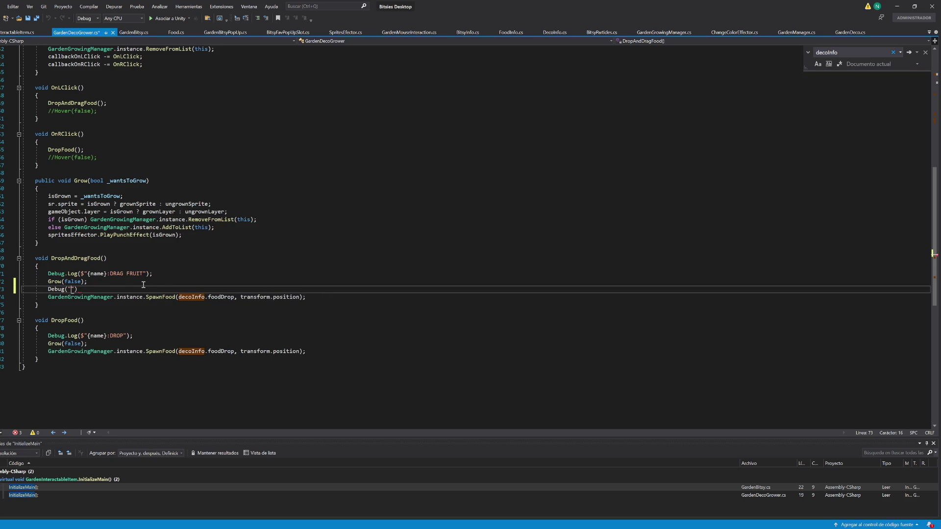
key(BackSpace)
text($"Deco )
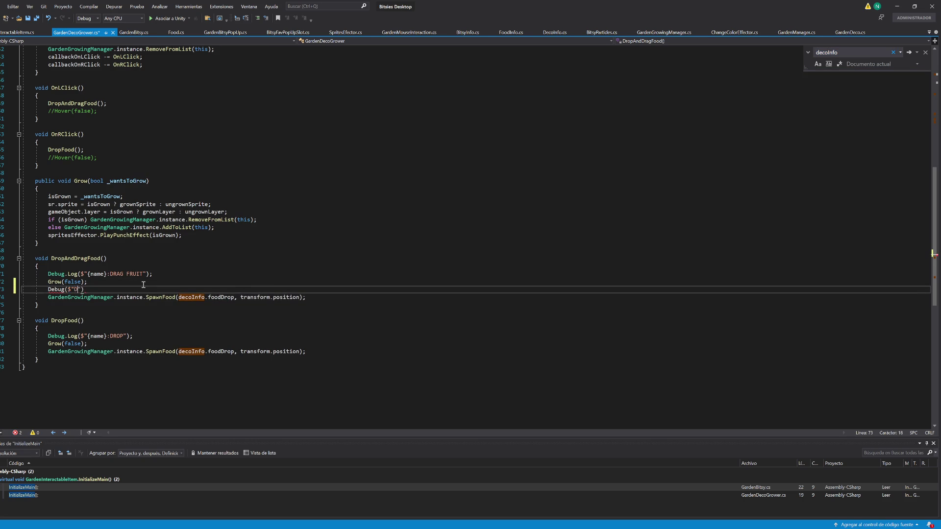
text(info?)
text(--- )
text( {dec)
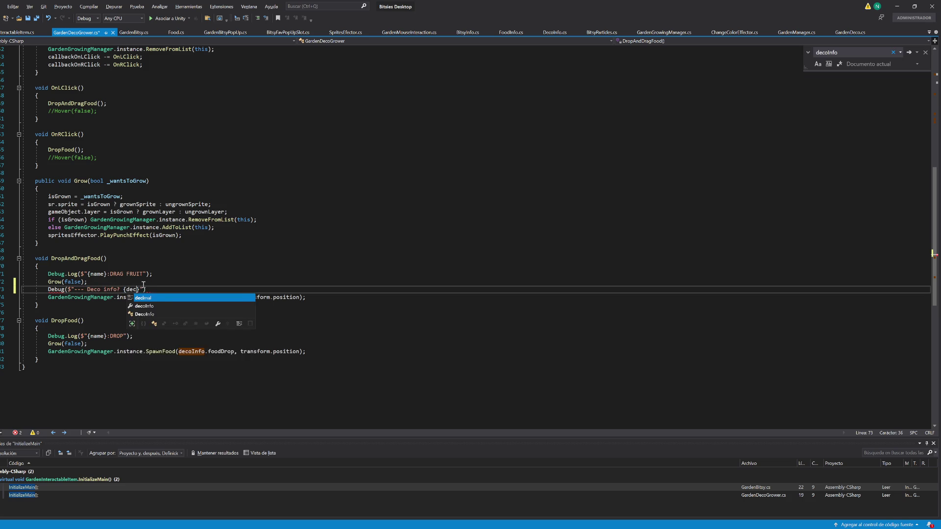
text(oInfo.name})
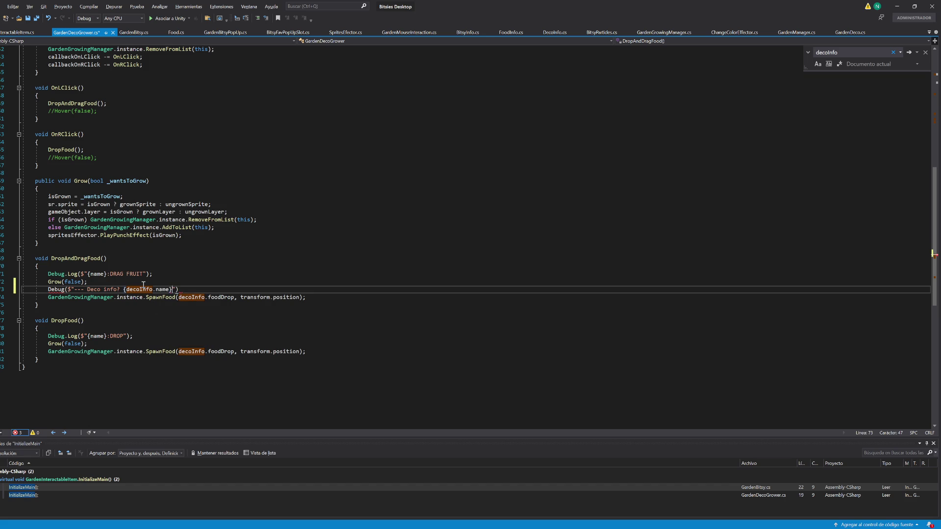
key(End)
text(;)
key(Home)
key(ctrl+Right)
text(.)
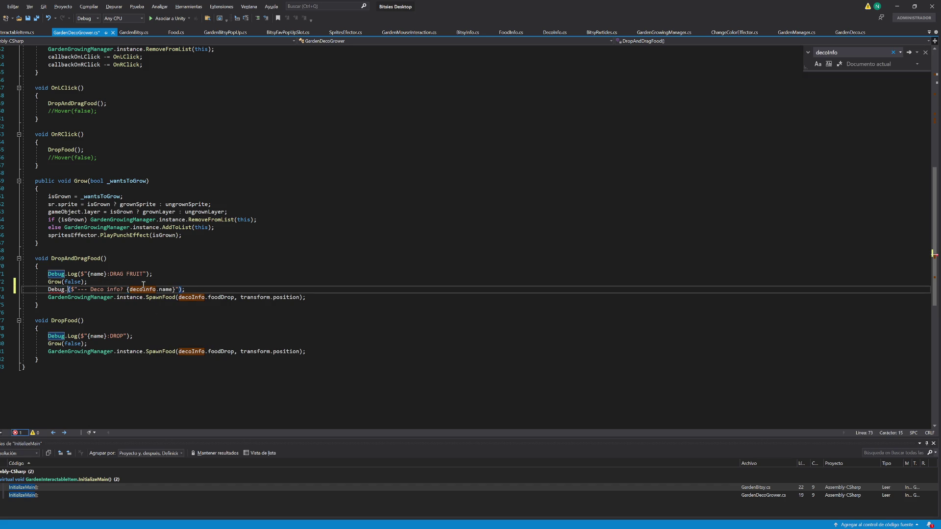
text(Log)
- Duplicate that line into a 'Food id' log printing decoInfo.foodDrop
key(ctrl+d)
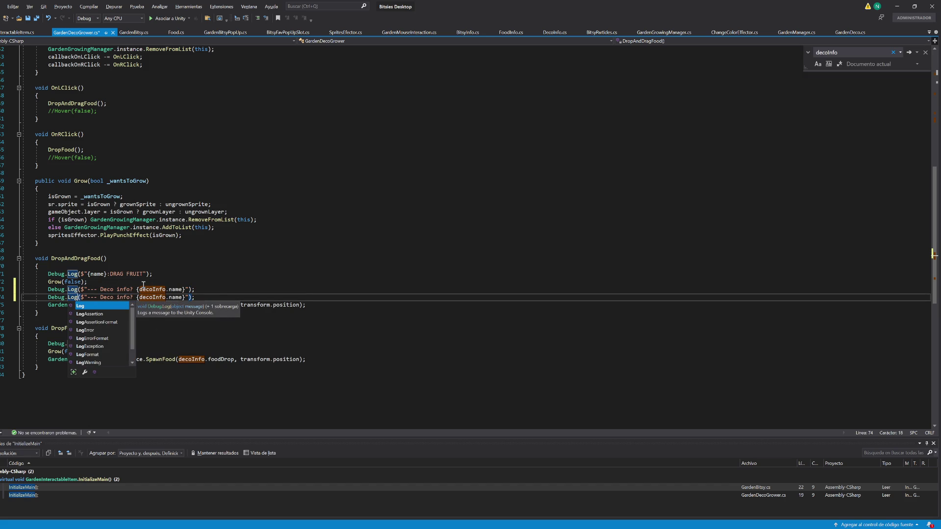
key(Escape)
double_click(106, 297)
key(Delete)
text(Food)
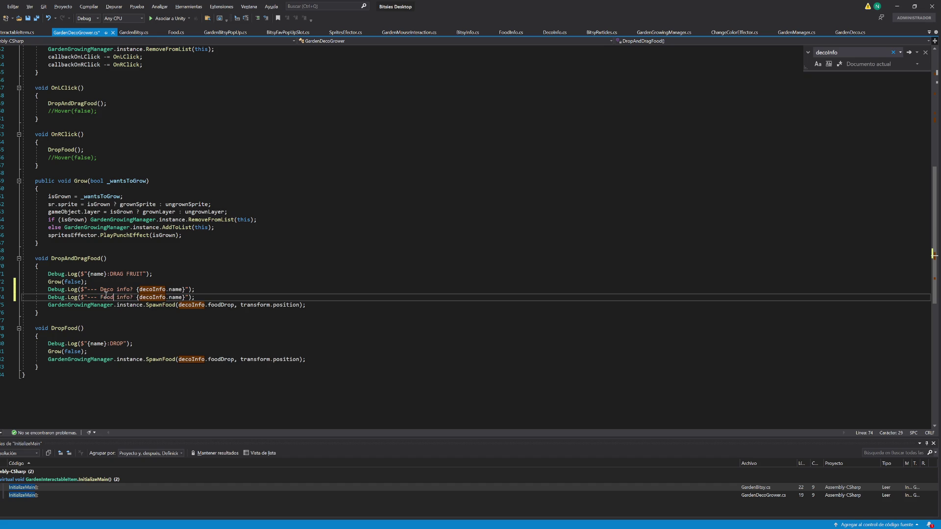
key(ctrl+Delete)
text(id)
key(ctrl+Right)
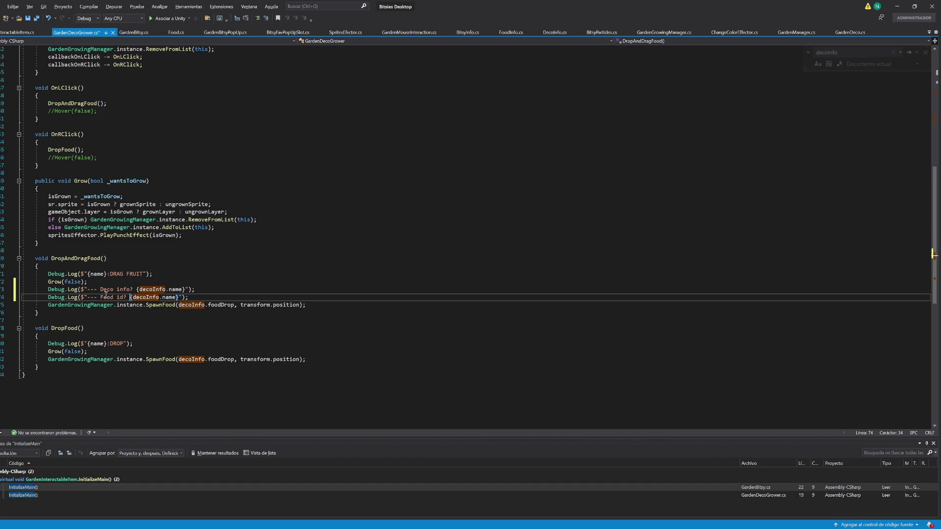
key(ctrl+Delete)
text(foodDrop)
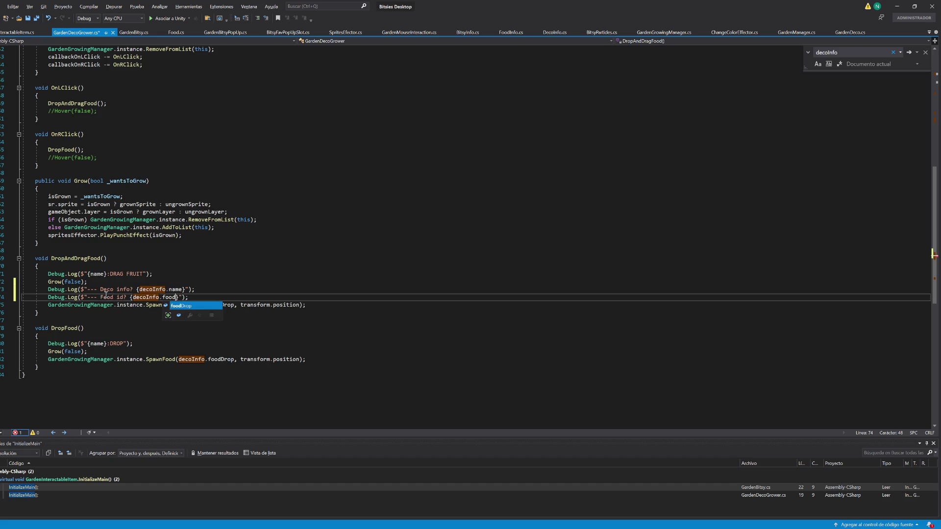
key(Right)
key(Right)
key(Right)
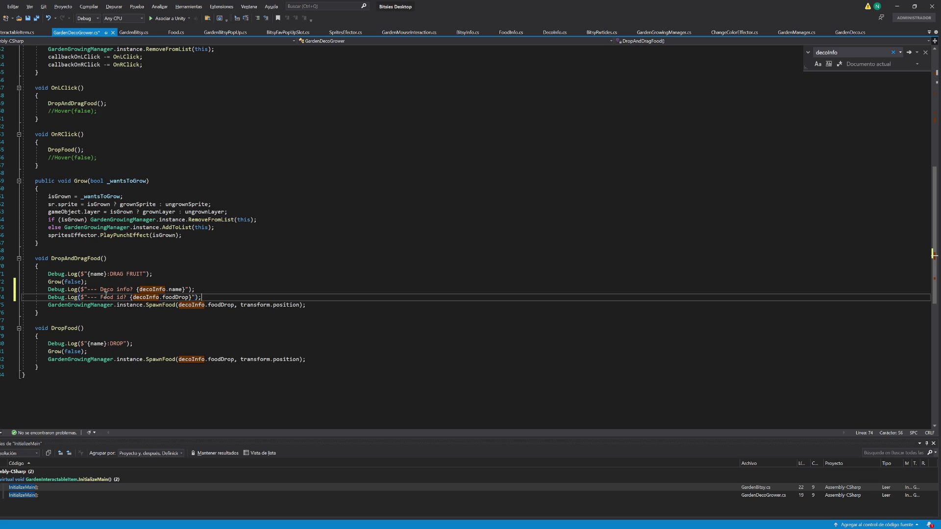
- Duplicate again into a 'Transform name' log printing transform.name, and save the script
key(ctrl+d)
double_click(100, 305)
text(F)
text(ransform name)
key(Delete)
key(Delete)
key(Delete)
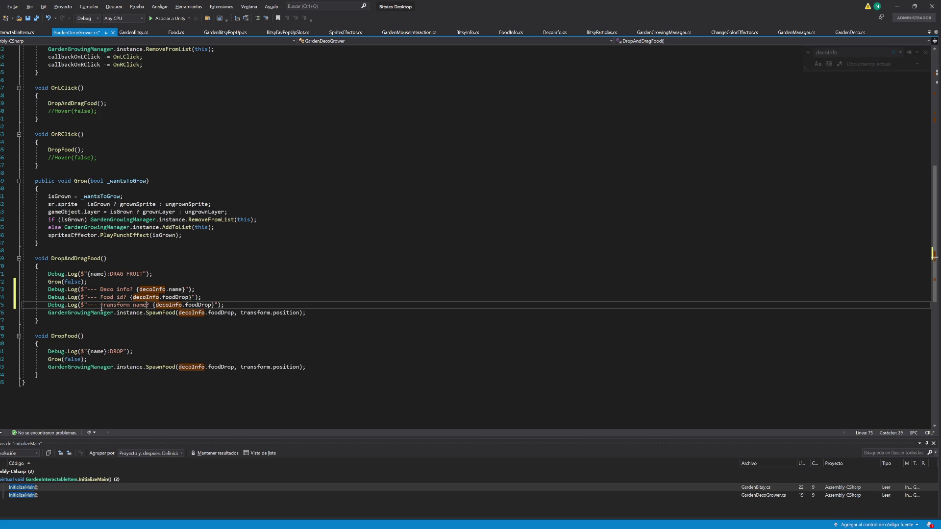
key(Right)
key(Right)
key(Right)
key(ctrl+Delete)
key(ctrl+Delete)
key(ctrl+Delete)
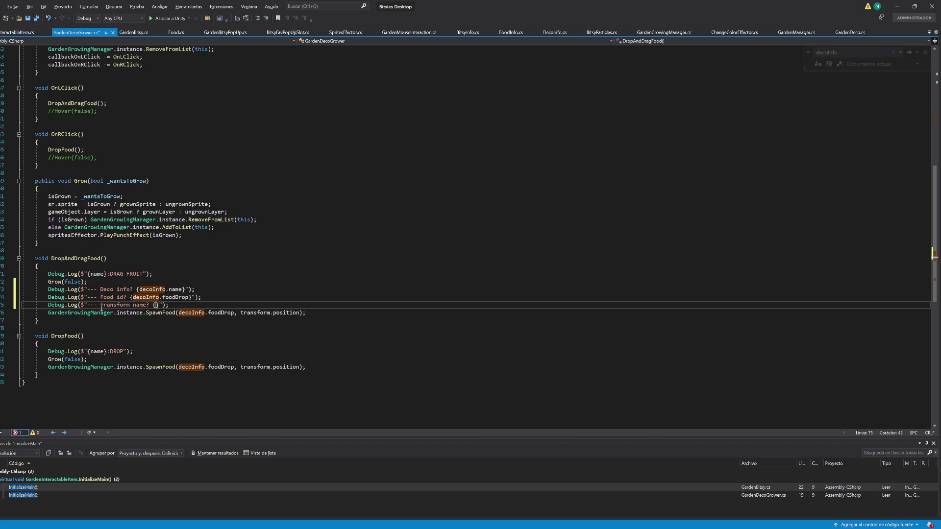
text(transform.name)
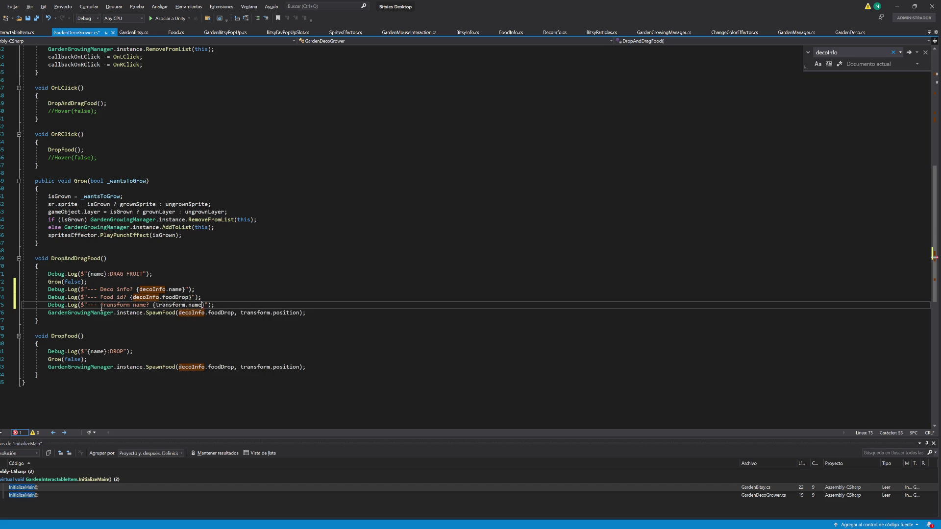
key(ctrl+s)
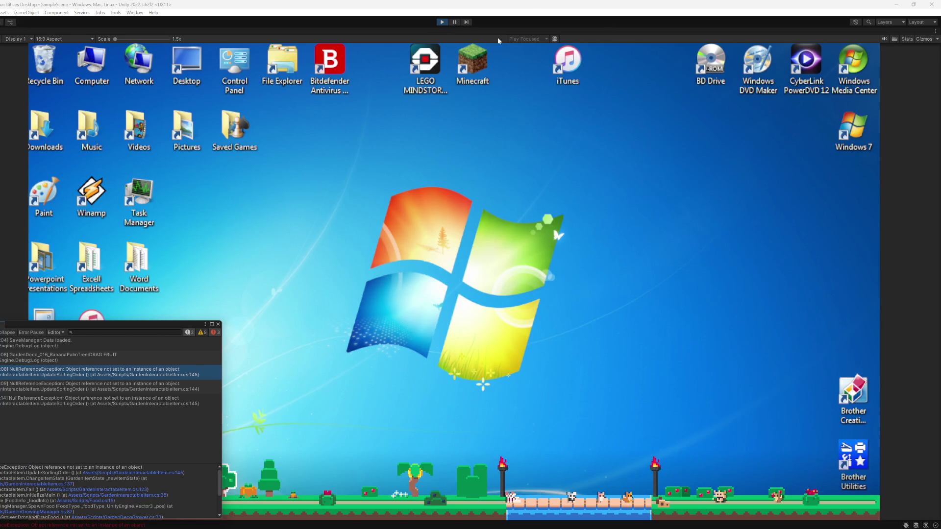
- Restart the game, drop the banana palm's fruit, and open the UpdateSortingOrder exception's code line
click(441, 22)
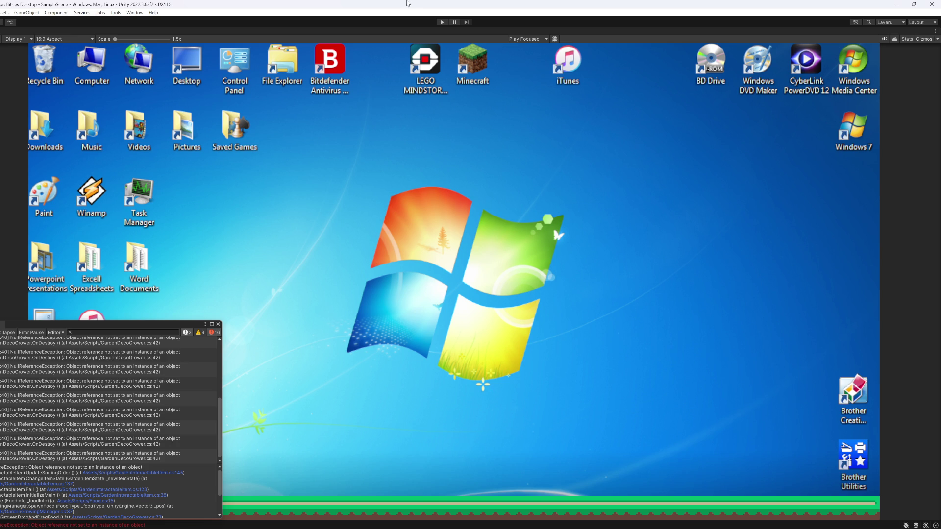
click(441, 22)
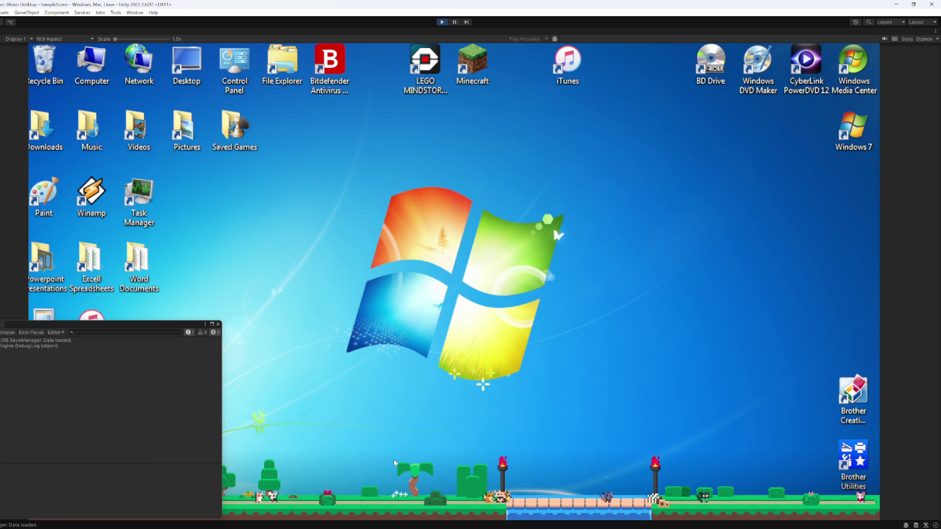
click(415, 486)
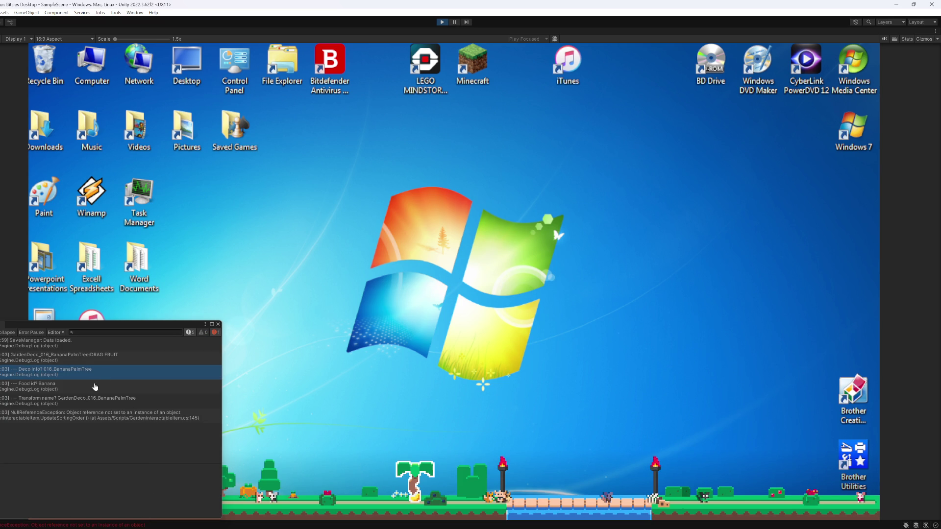
double_click(88, 416)
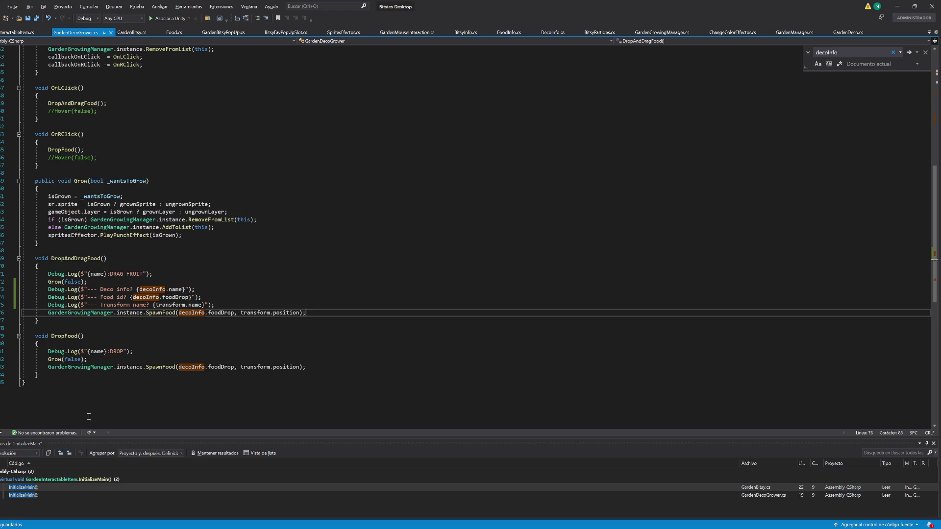
- Inspect the GardenGrowingManager.instance reference on line 76
double_click(108, 306)
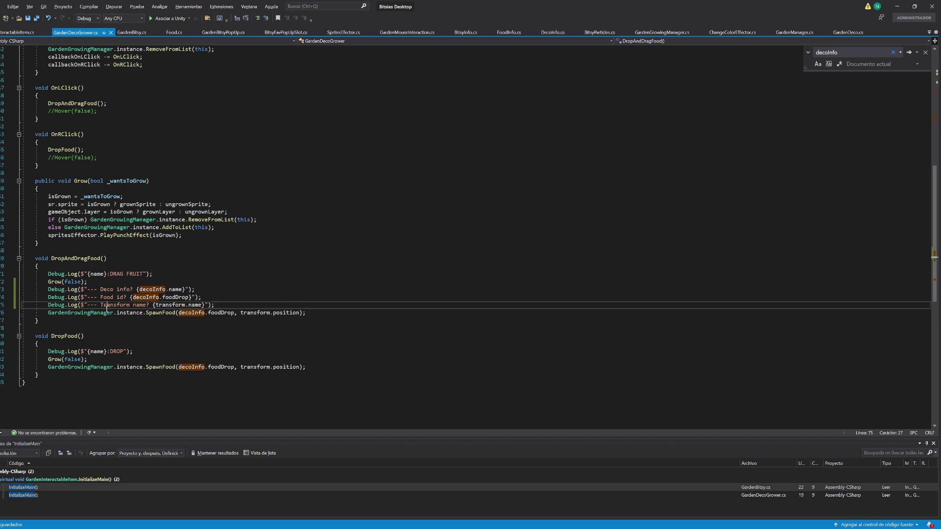
click(101, 314)
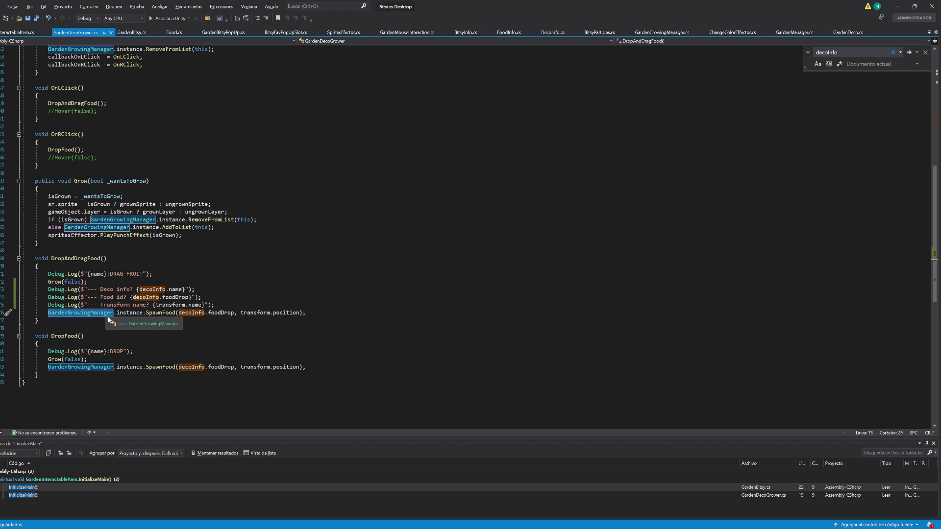
double_click(127, 314)
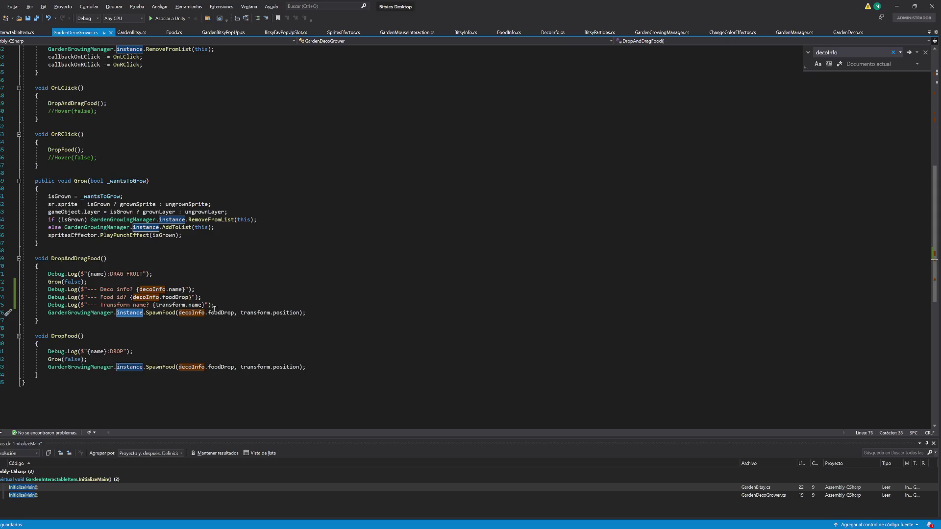
- Duplicate the Transform log into a 'Garden growing?' log of GardenGrowingManager.instance.name
click(234, 305)
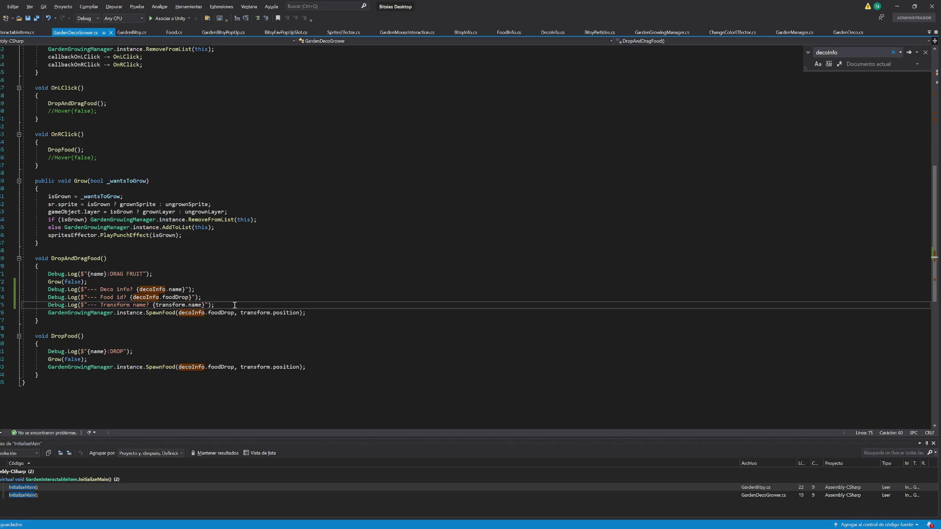
key(ctrl+d)
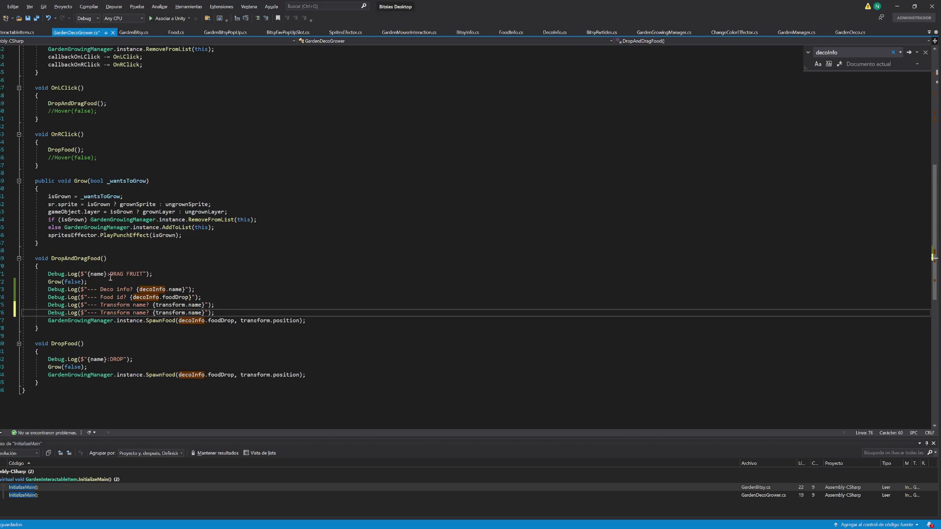
double_click(113, 313)
text(Garden)
key(Delete)
key(Delete)
key(Delete)
text(growing)
key(ctrl+Delete)
key(ctrl+Delete)
key(ctrl+Delete)
text(g? {GardenGrowingManager.in)
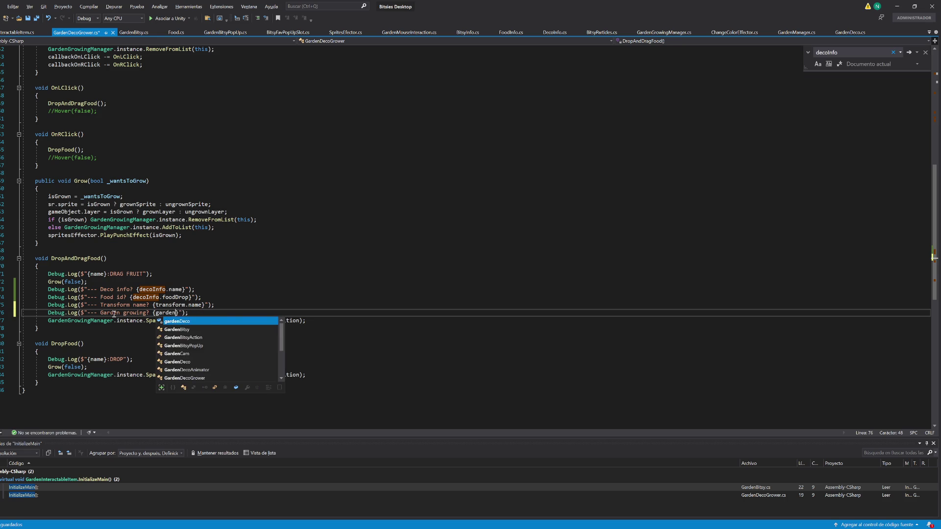
key(Tab)
text(.na)
key(Tab)
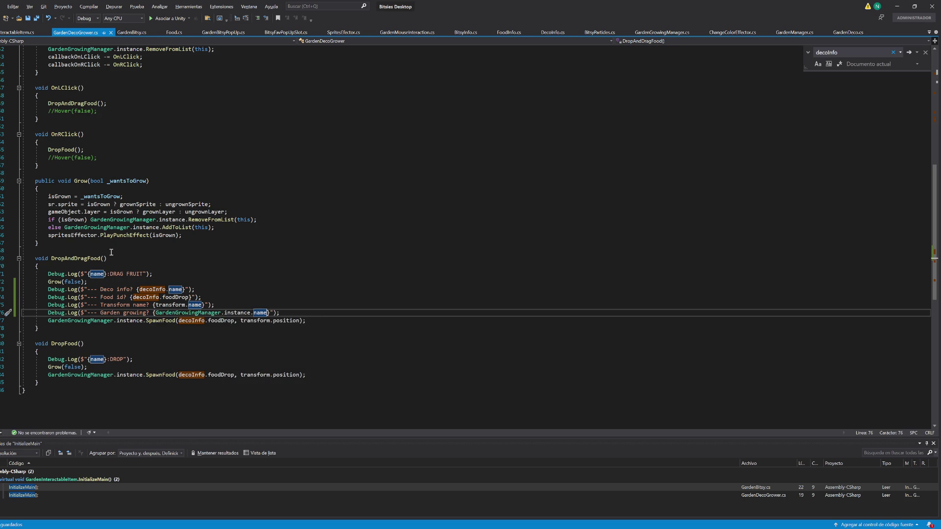
- Go to the GardenGrowingManager class definition with F12
key(Escape)
click(182, 314)
key(F12)
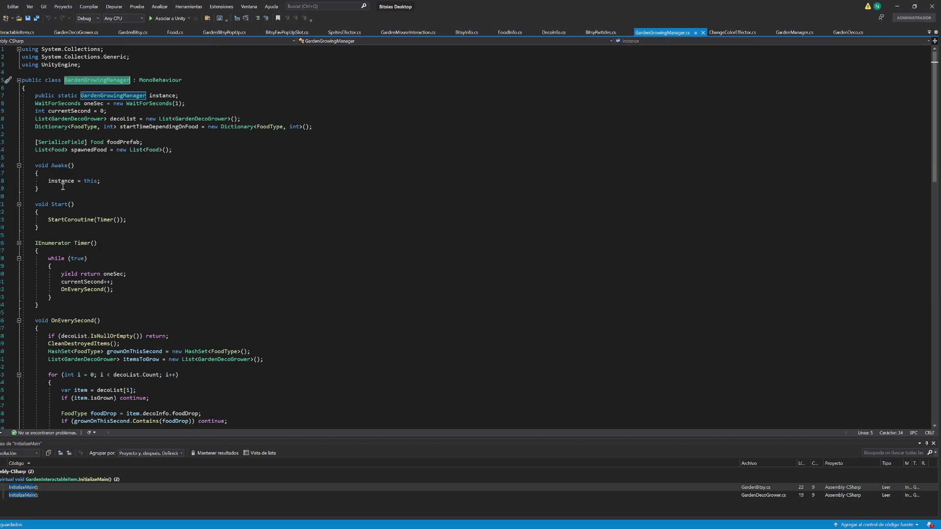
- Restart Play mode in Unity, drop the banana palm's fruit, and open the exception's code line
click(896, 6)
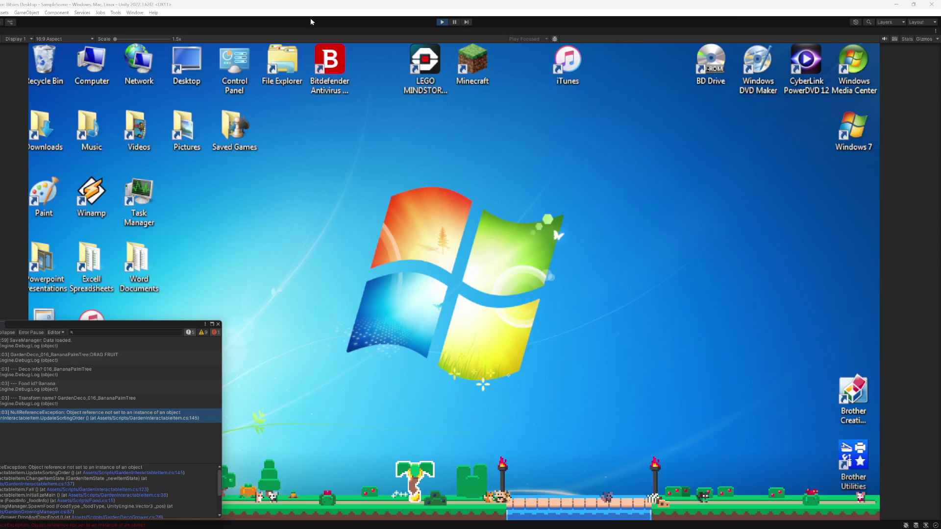
click(442, 22)
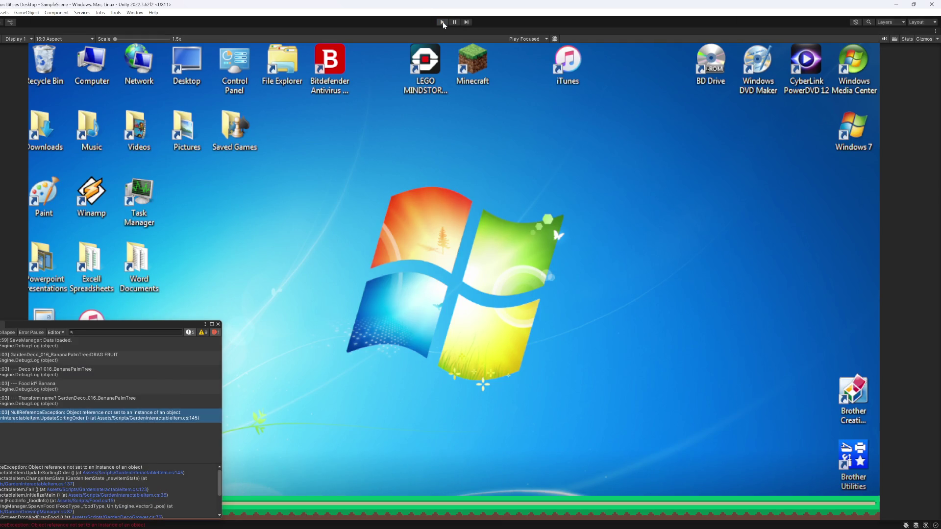
click(442, 22)
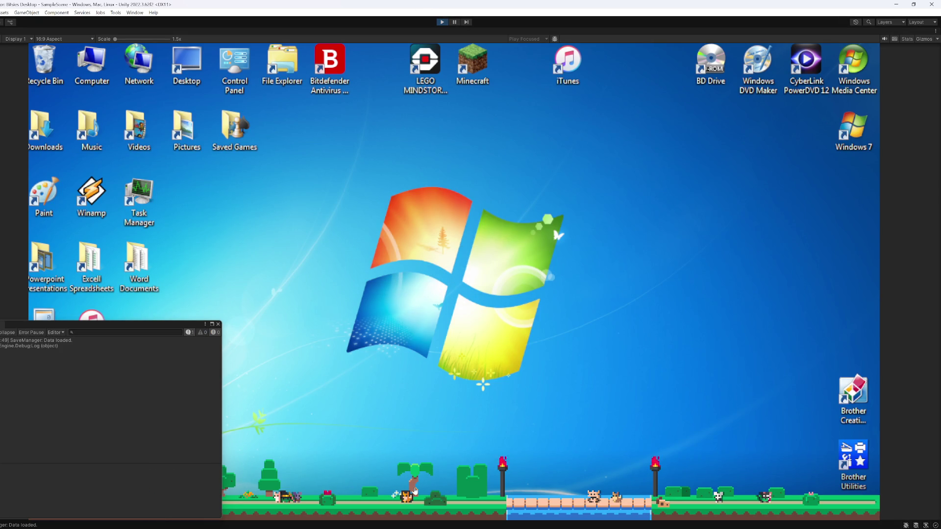
click(416, 477)
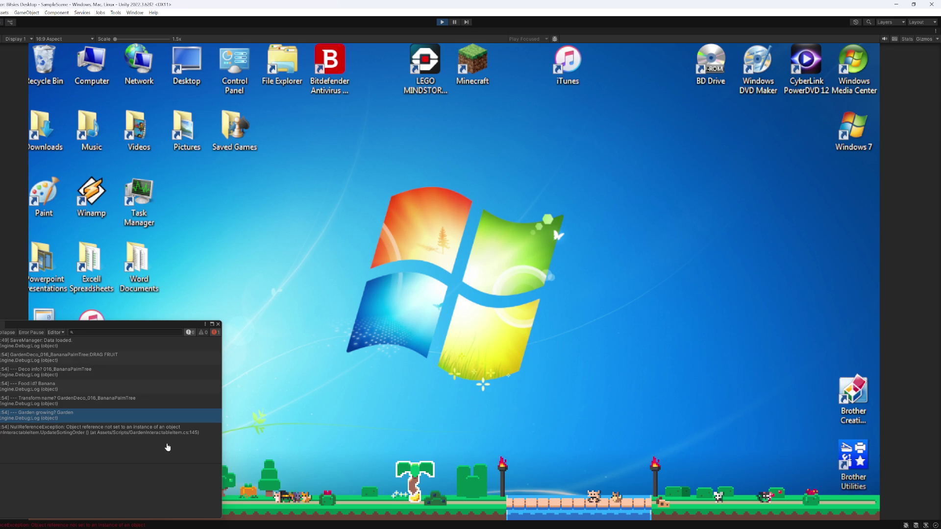
double_click(100, 430)
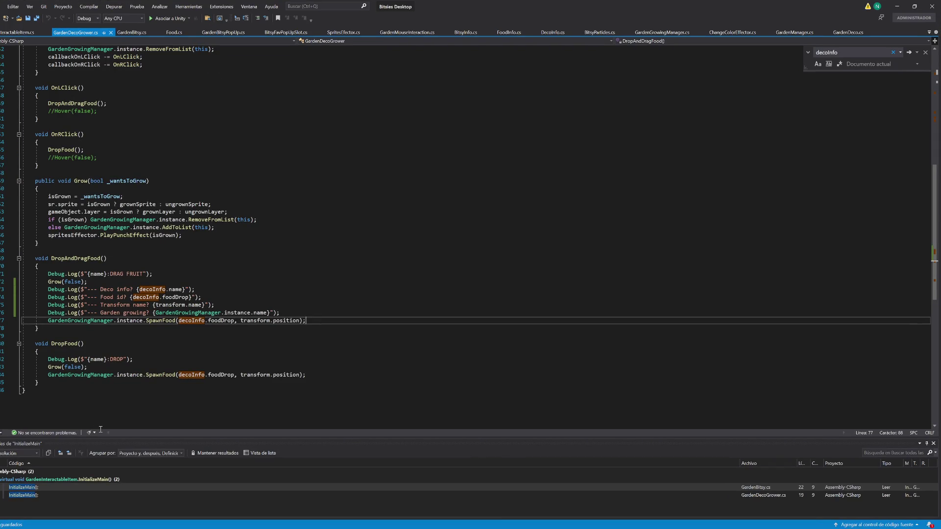
- Bring the failing line back up and select the whole DropAndDragFood method
key(alt+Tab)
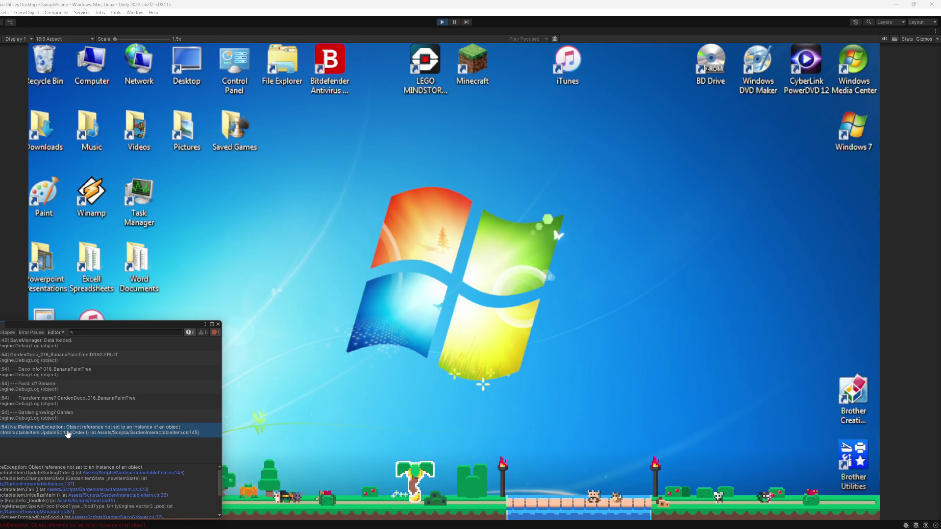
double_click(68, 434)
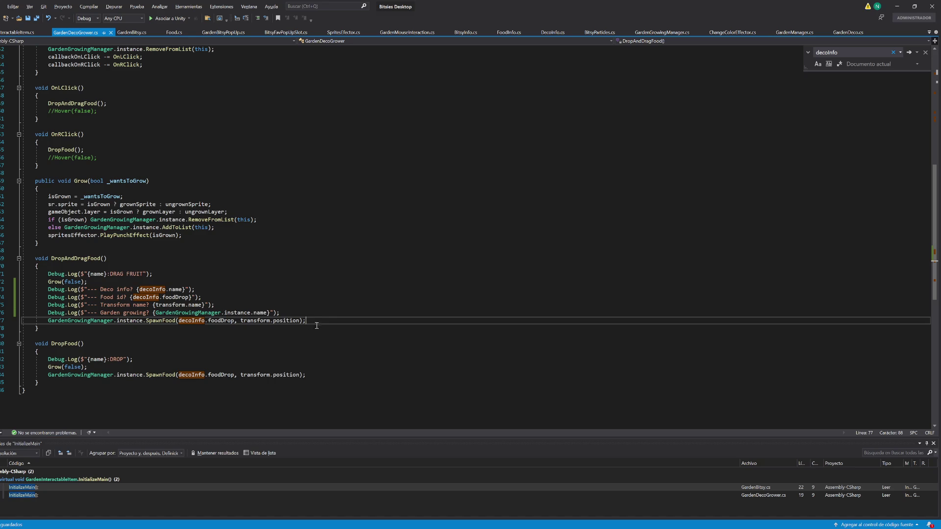
drag(51, 329, 33, 257)
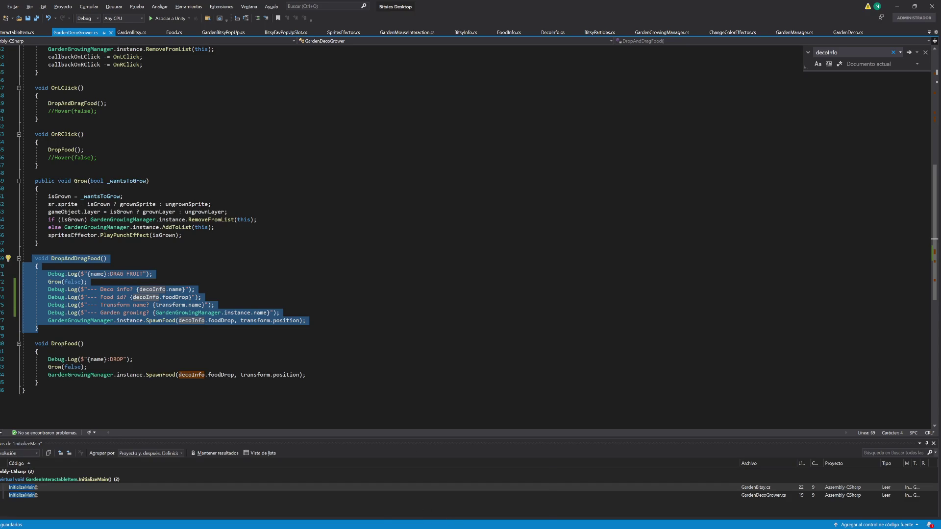
mouse_move(452, 522)
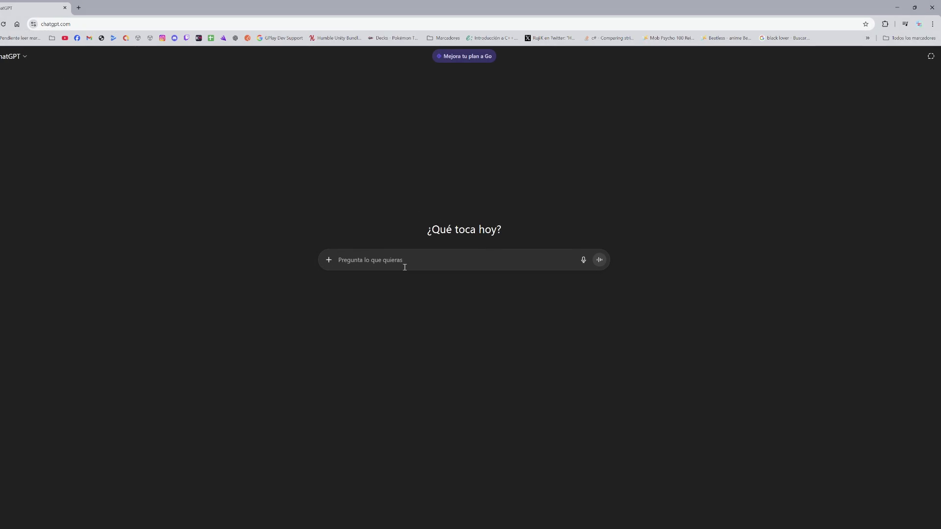
- Paste DropAndDragFood and ask ChatGPT in Spanish why its last line throws despite working debugs
text(void DropAndDragFood()     {         Debug.Log($"{name}:DRAG FRUIT");         Grow(false);         Debug.Log($"--- Deco info? {decoInfo.name}");         Debug.Log($"--- Food id? {decoInfo.foodDrop}");         Debug.Log($"--- Transform name? {transform.name}");         Debug.Log($"--- Garden growing? {GardenGrowingManager.instance.name}");         GardenGrowingManager.instance.SpawnFood(decoInfo.foodDrop, transform.position);     })
text(Tengo este metodo, y me da null exception en la ultima lie)
key(BackSpace)
text(nea, a pesar de que todos los debugs fun)
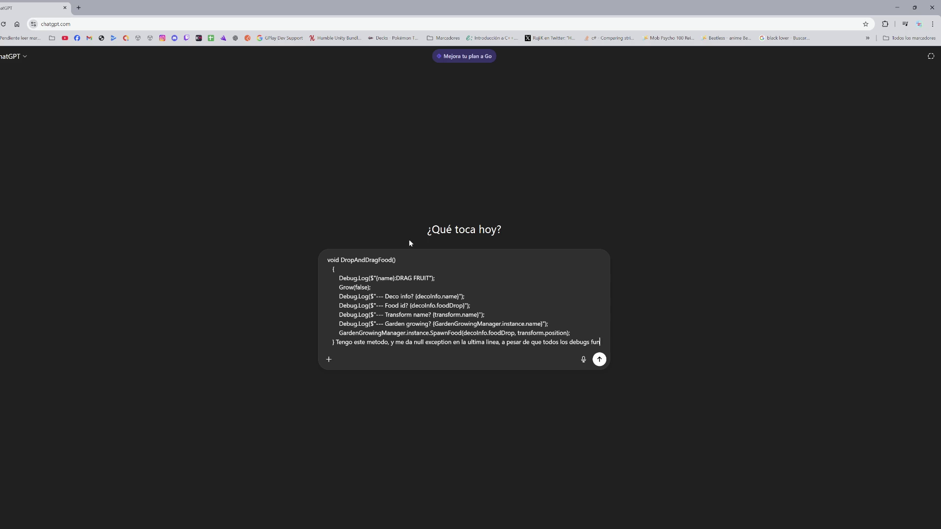
text(cionan bien. POrque?)
key(Return)
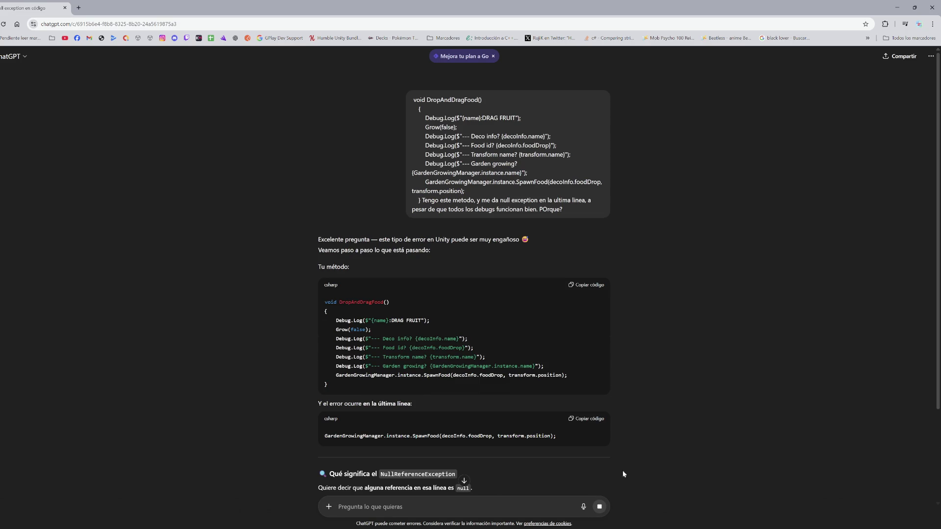
- Read through the reply and select the line asking why SpawnFood() throws the exception
scroll(472, 178, down, 3)
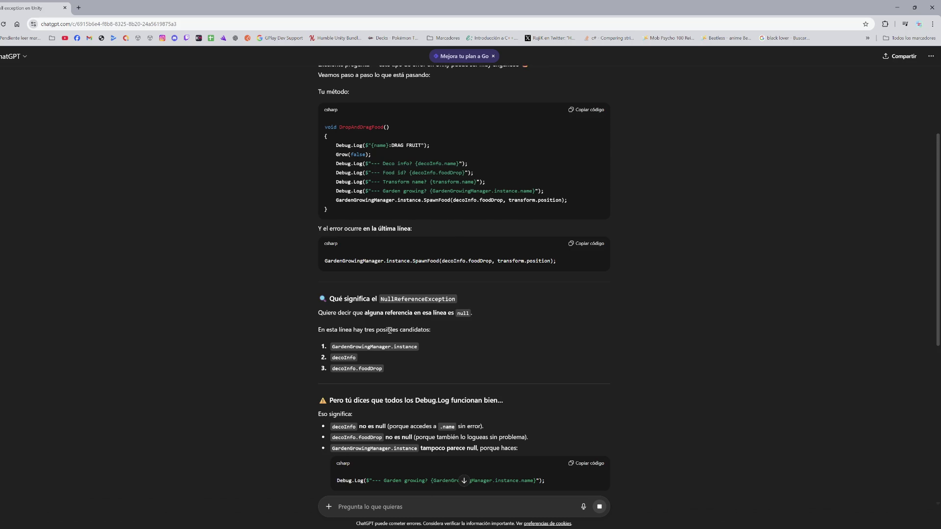
scroll(393, 330, down, 2)
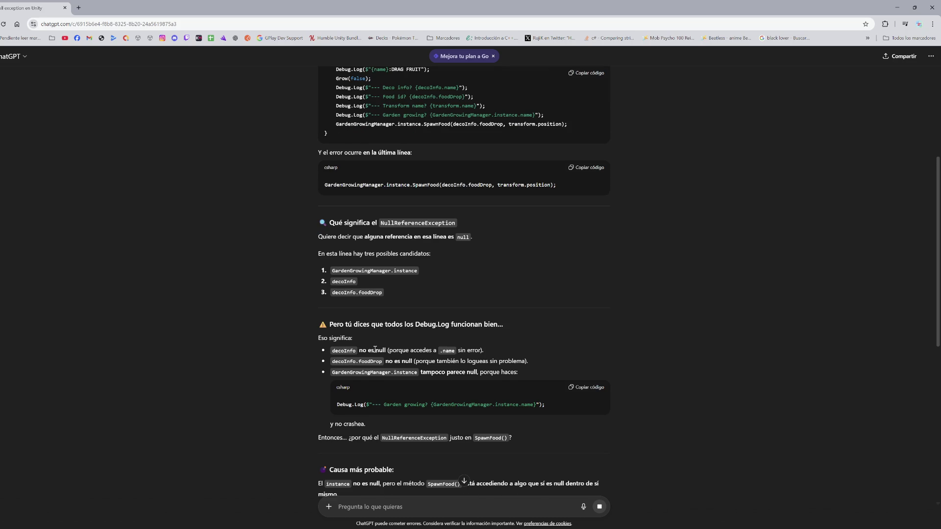
scroll(375, 350, down, 2)
triple_click(345, 365)
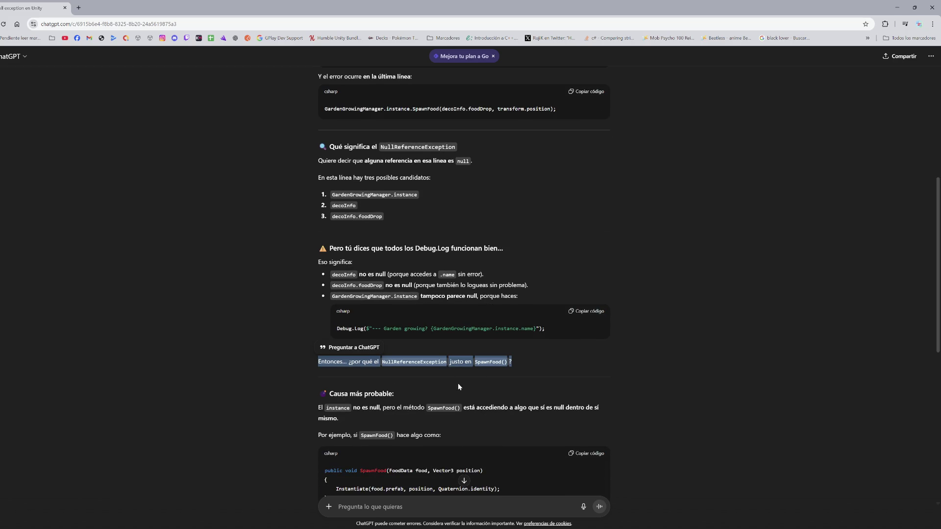
scroll(458, 383, down, 2)
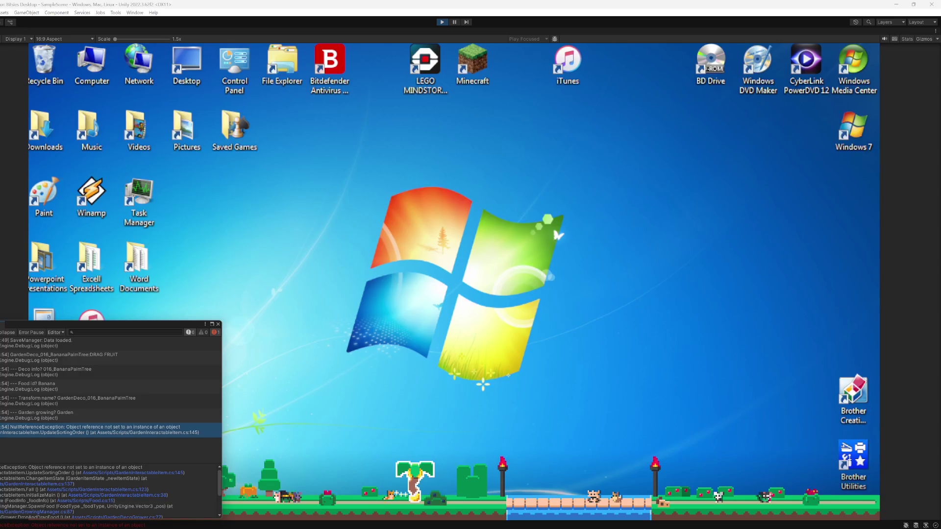
- Open GardenInteractableItem.cs at the failing UpdateSortingOrder line from the Console stack trace
click(143, 473)
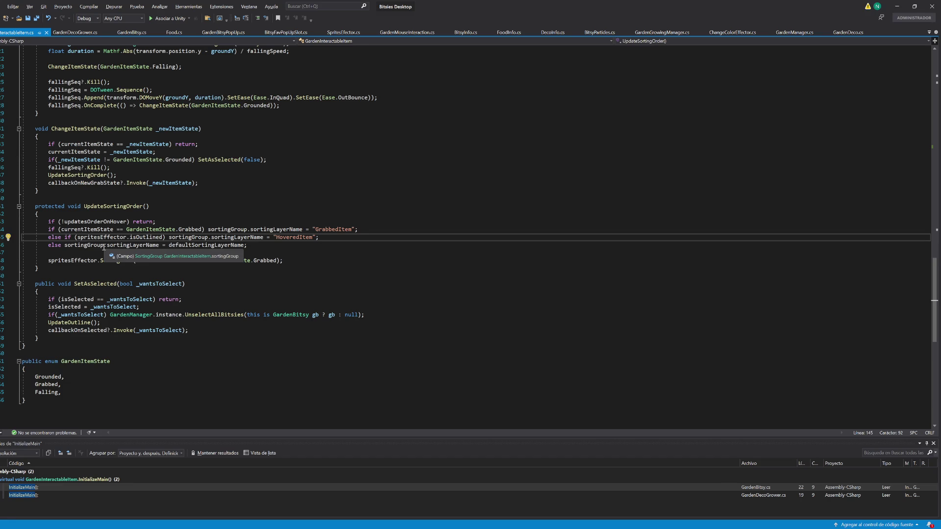
key(alt+Tab)
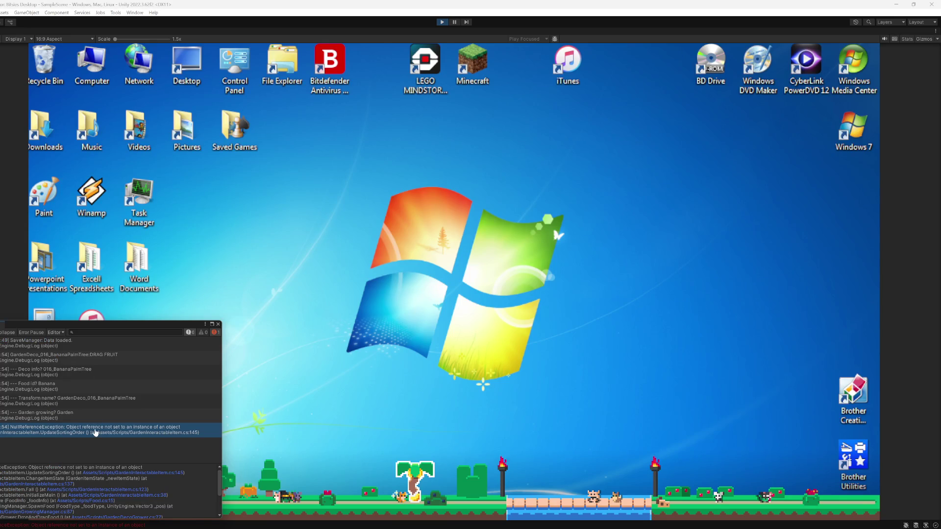
key(alt+Tab)
key(alt+Tab)
click(94, 474)
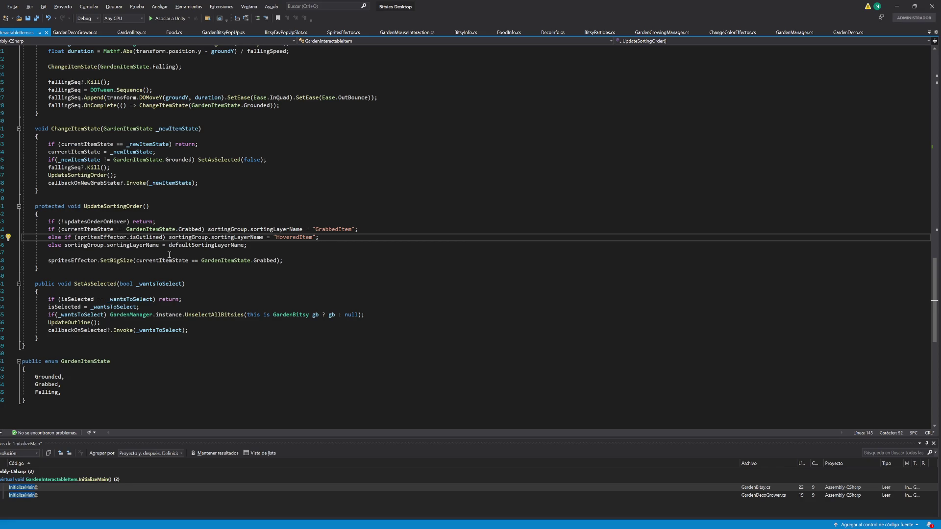
- Highlight isOutlined, spritesEffector and sortingGroup uses, then add blank lines after the updatesOrderOnHover check
double_click(139, 237)
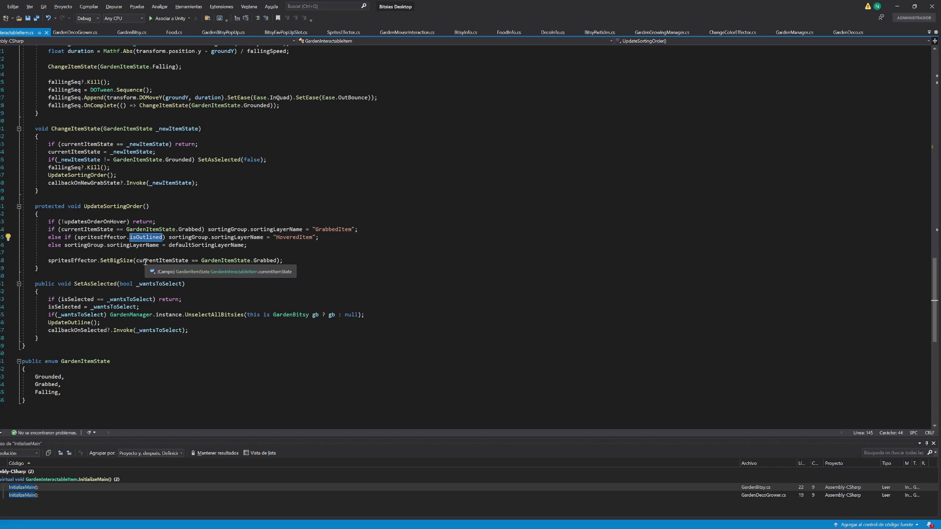
double_click(112, 238)
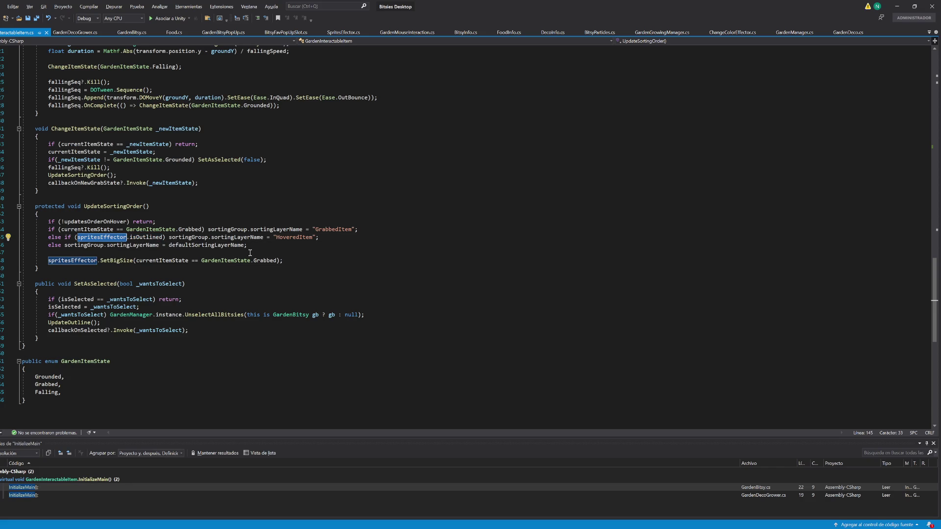
click(169, 238)
scroll(184, 337, up, 15)
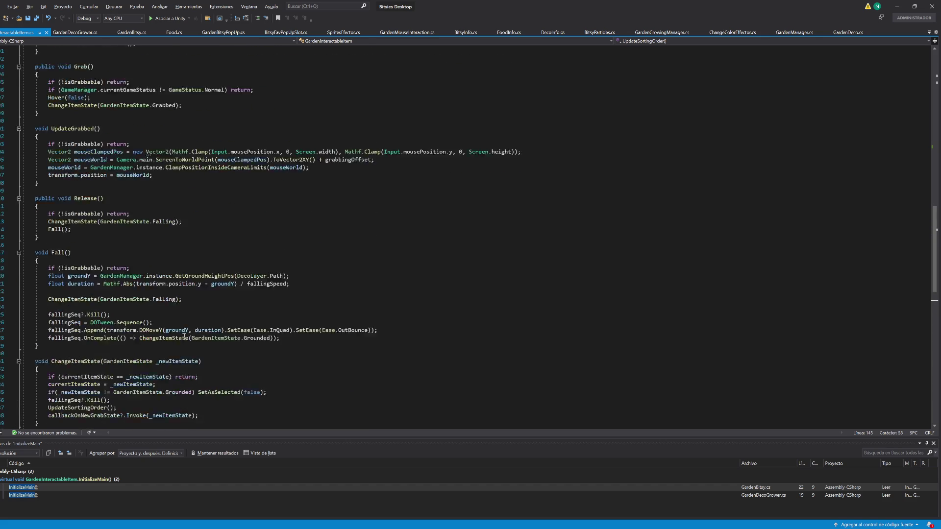
scroll(184, 336, up, 15)
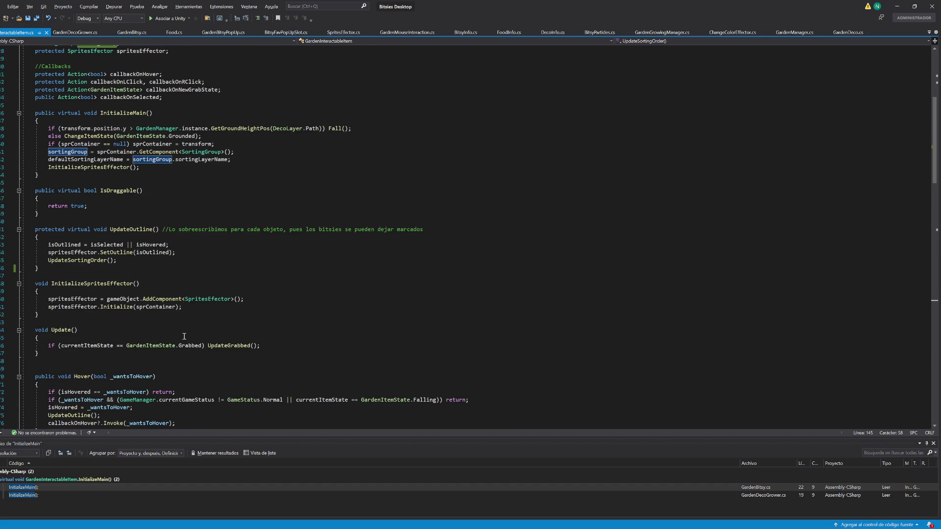
scroll(184, 336, down, 20)
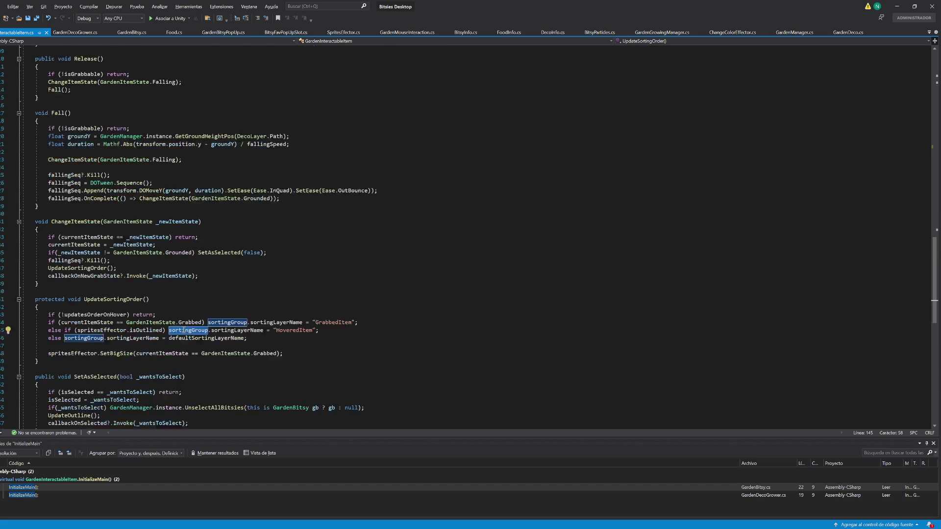
scroll(183, 332, down, 3)
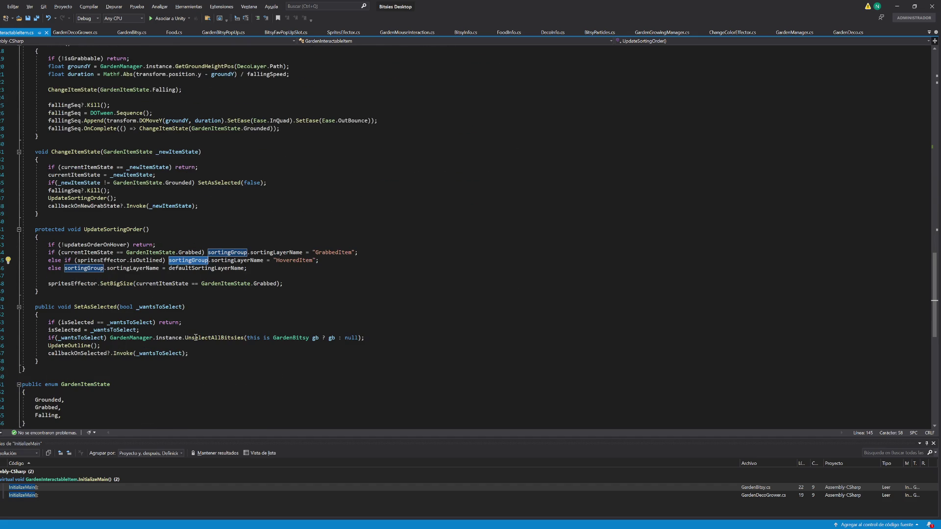
click(112, 262)
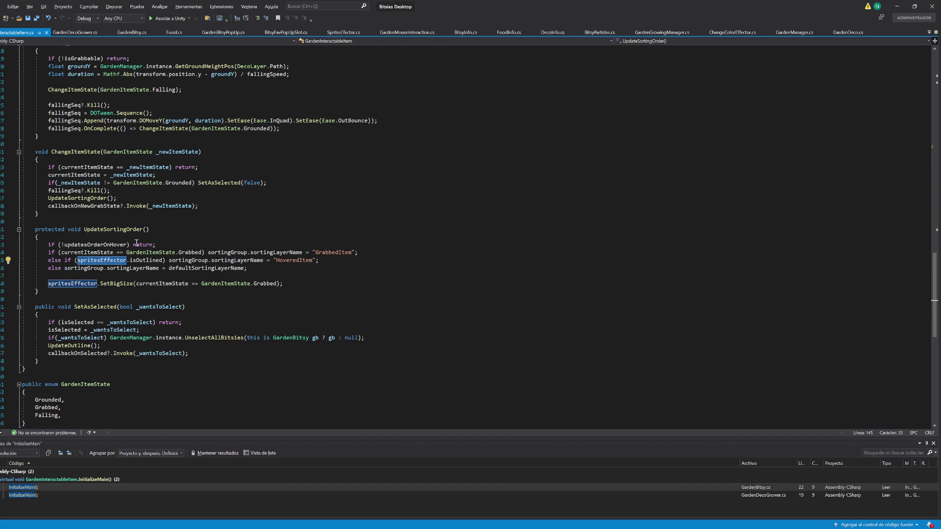
click(155, 244)
key(Return)
key(Return)
key(Return)
- Add a Debug.Log($"--- SPRITES EFFECTOR? {spritesEffector}") line after the early return
key(Up)
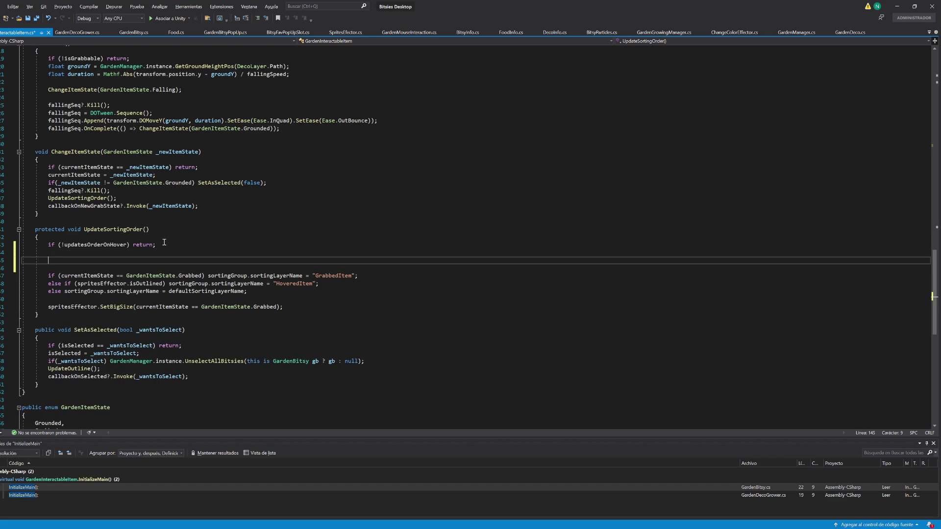
text(Debug.log("--- )
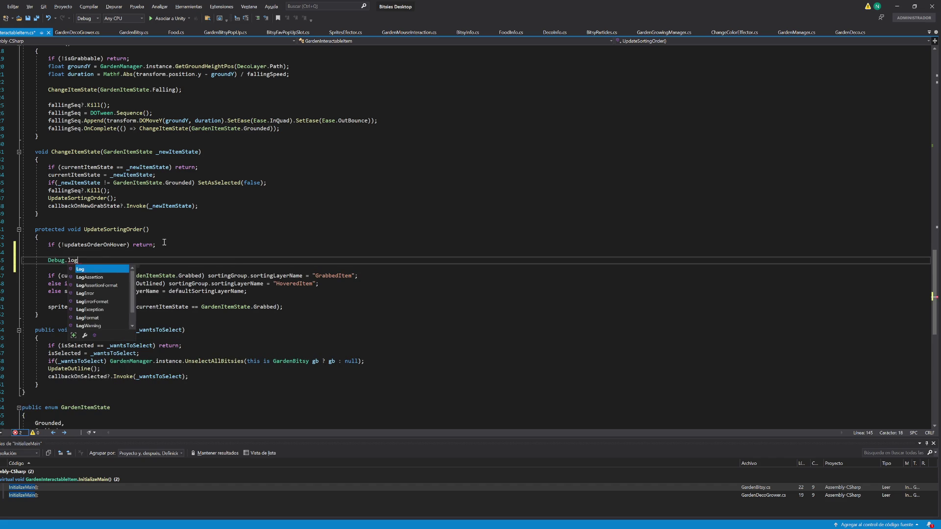
text(SPRITES EFFECTO)
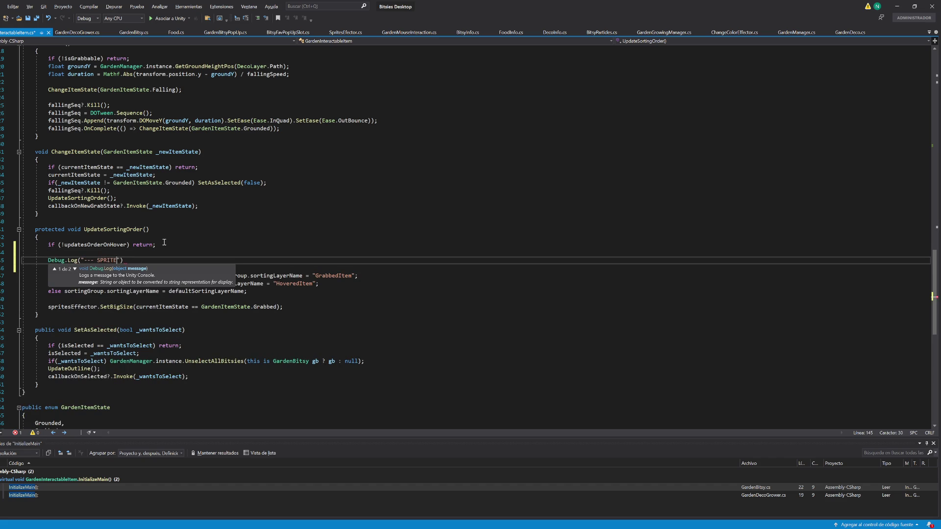
text(R {})
text(;)
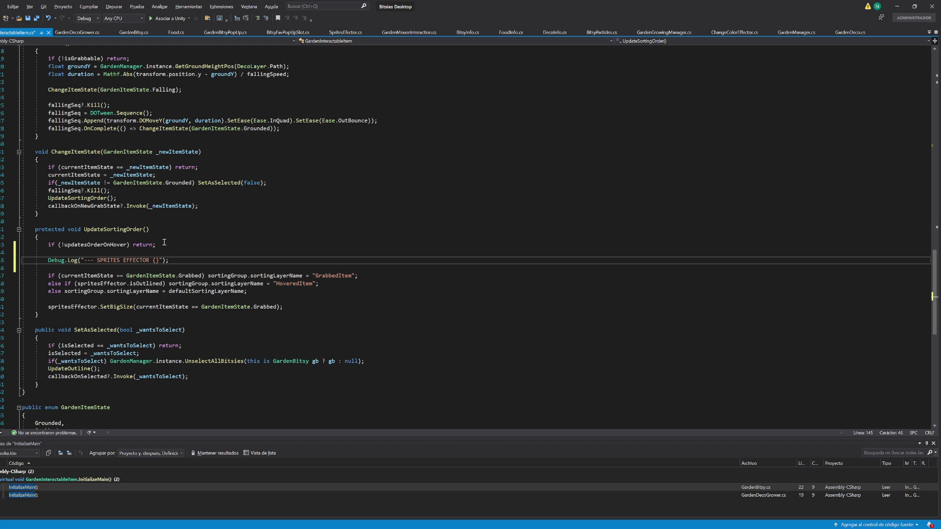
double_click(103, 283)
key(ctrl+c)
click(155, 260)
key(ctrl+v)
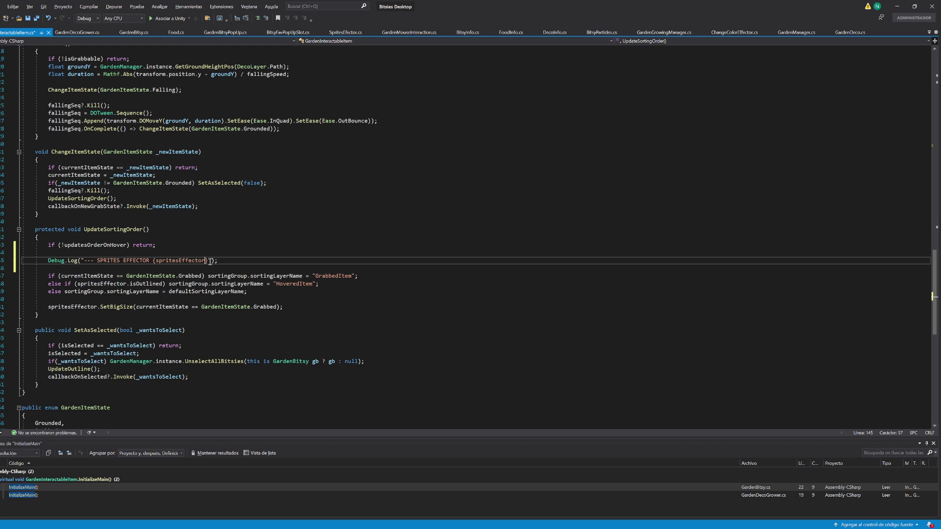
click(81, 260)
text($)
click(153, 260)
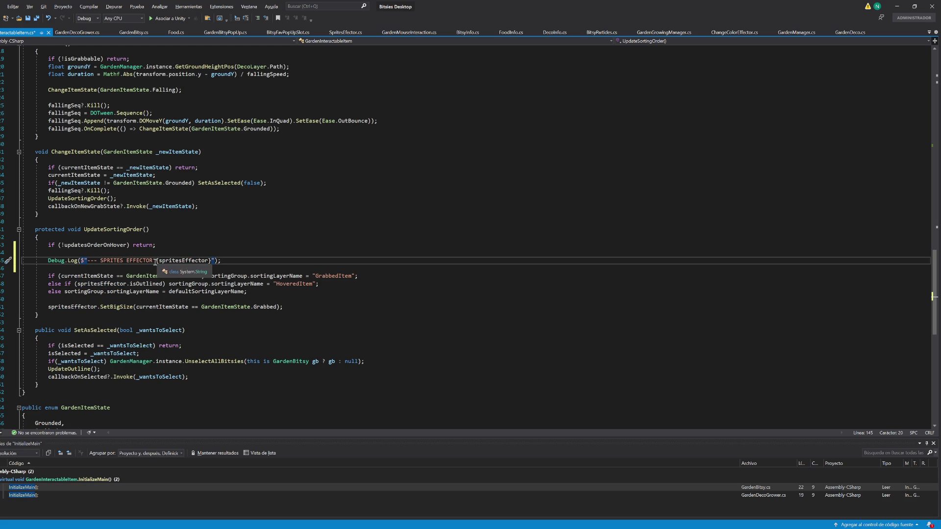
text(?)
- Duplicate the log line and make the first one print spritesEffector.name
key(ctrl+d)
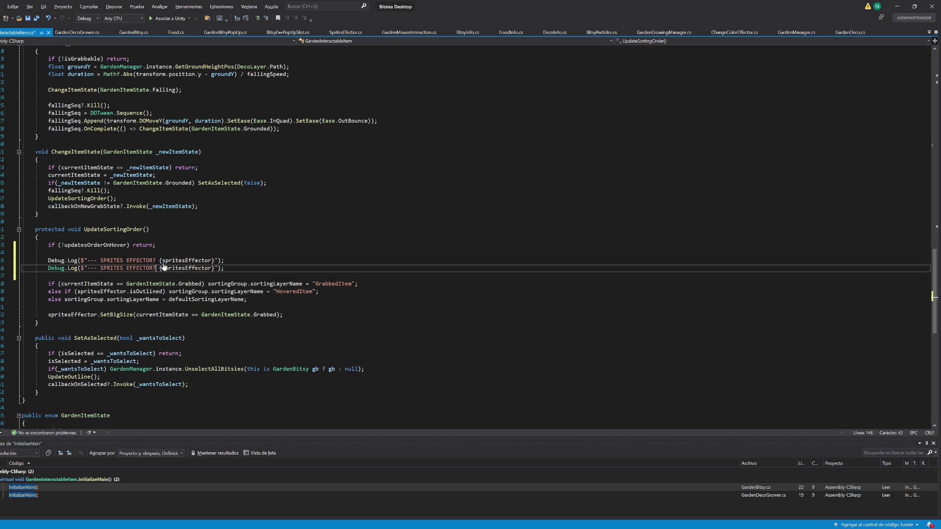
click(215, 260)
text(.nma)
key(Return)
key(ctrl+z)
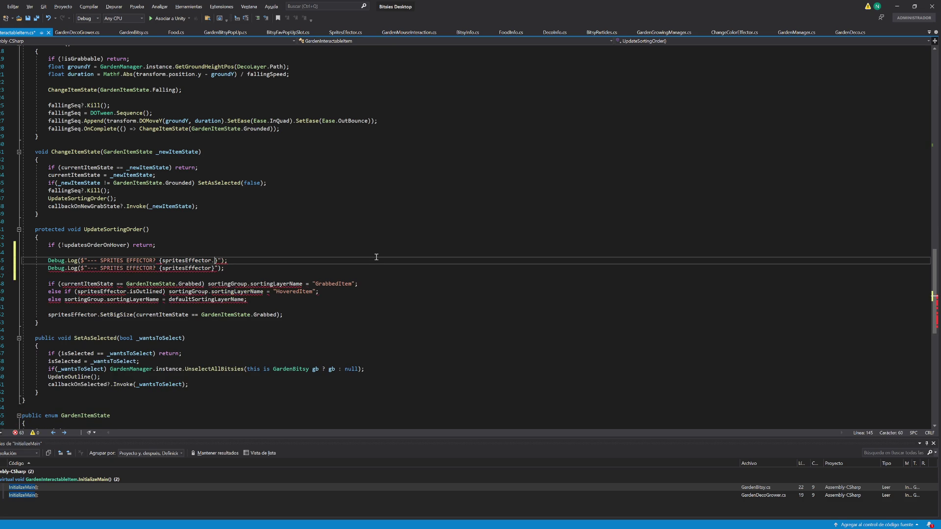
key(BackSpace)
key(BackSpace)
text(ame)
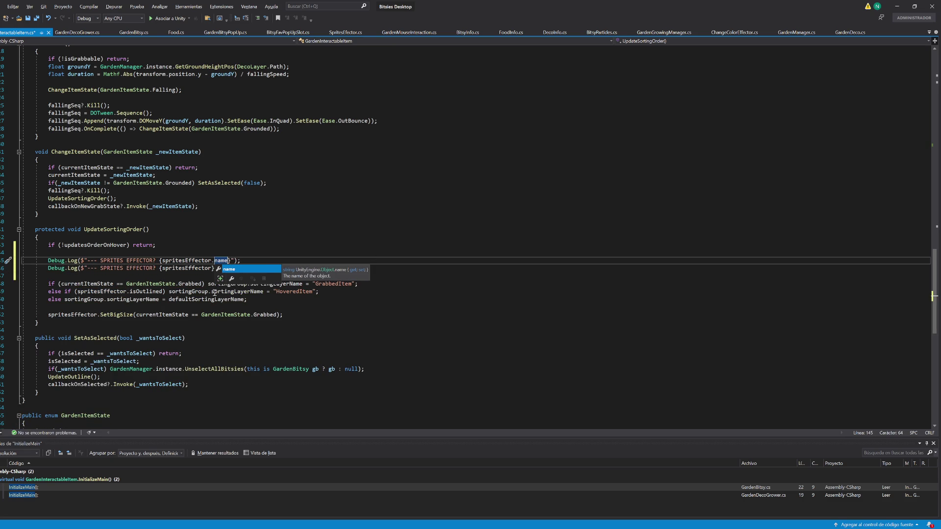
- Change the second log line to print sortingGroup.name, and save the script
click(206, 293)
double_click(112, 268)
key(ctrl+v)
key(Delete)
key(Delete)
key(Delete)
double_click(174, 268)
key(ctrl+v)
text(.name)
key(ctrl+s)
click(897, 6)
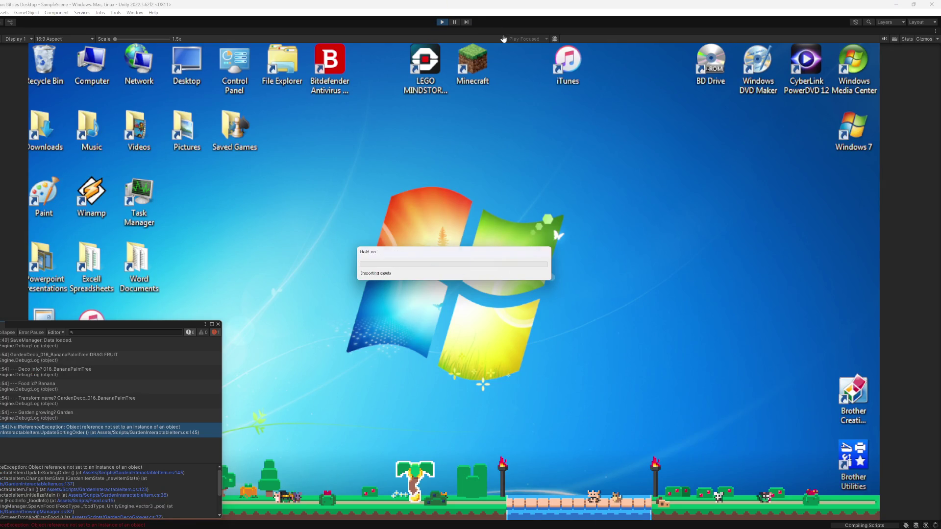
- Rerun the game and drop palm tree fruit to reproduce the error, then view SpawnFood in GardenGrowingManager.cs
click(442, 22)
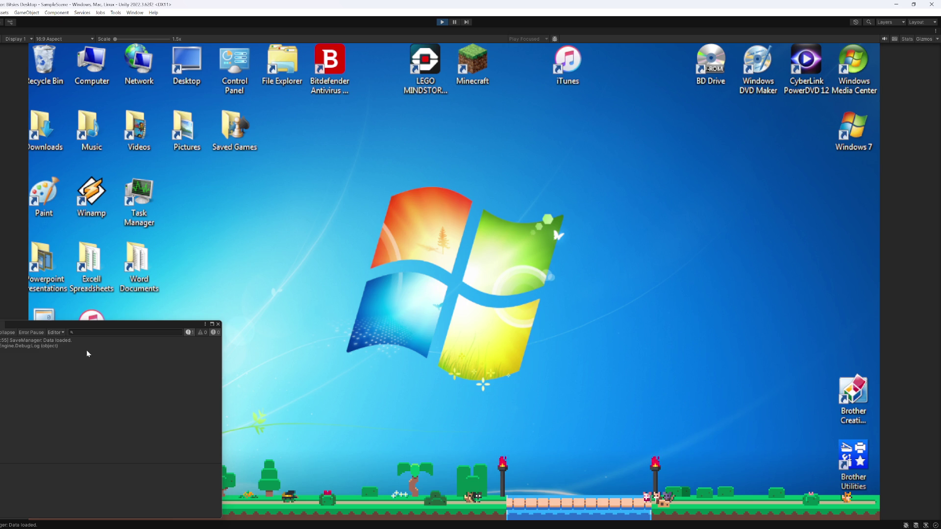
click(414, 483)
click(55, 430)
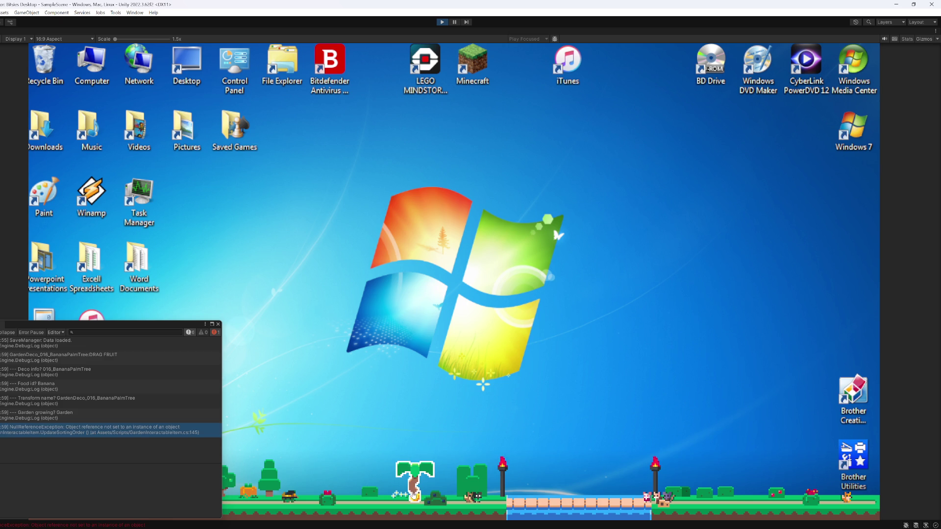
click(60, 415)
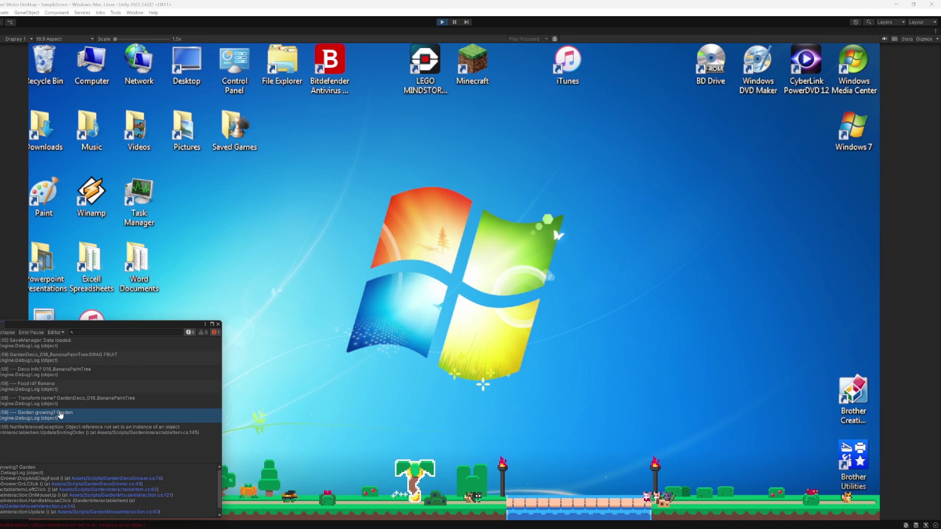
double_click(75, 430)
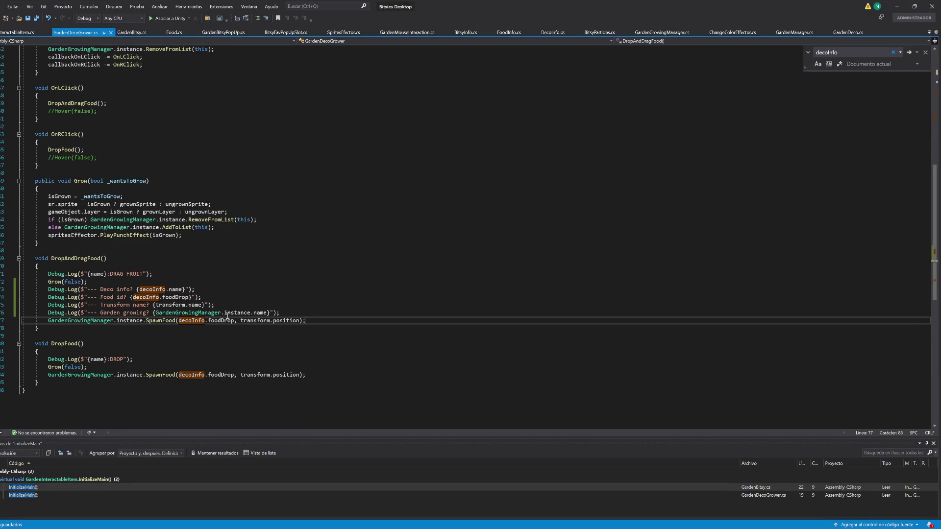
ctrl+click(166, 321)
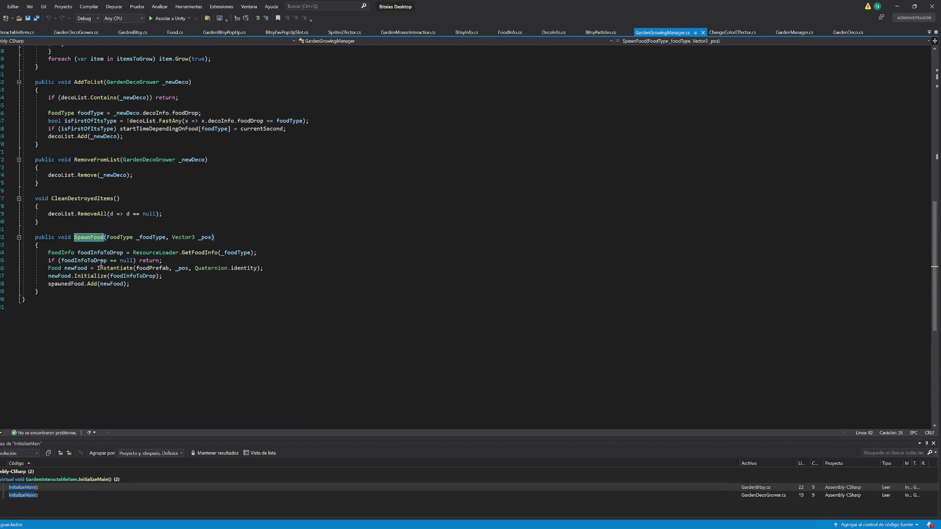
drag(656, 33, 33, 43)
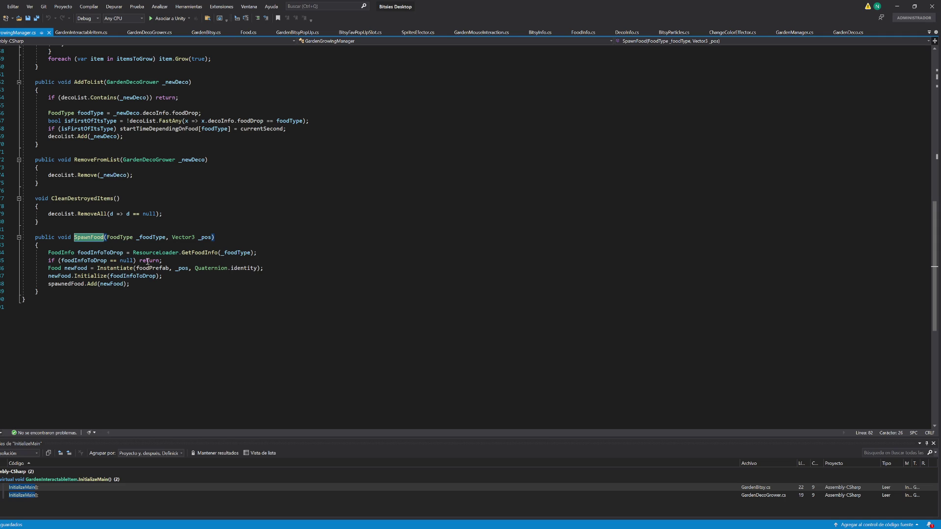
- Delete the two Debug.Log lines from UpdateSortingOrder and save GardenInteractableItem.cs
click(84, 33)
click(135, 32)
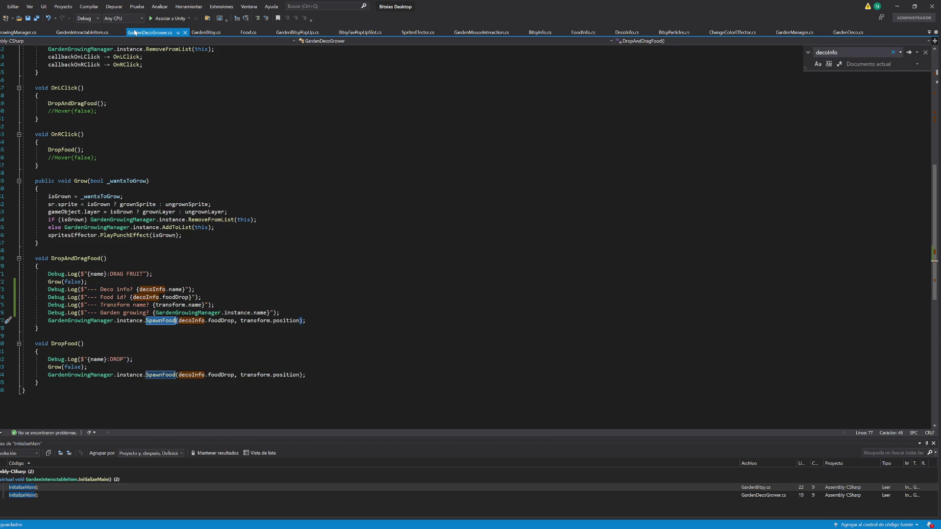
click(83, 33)
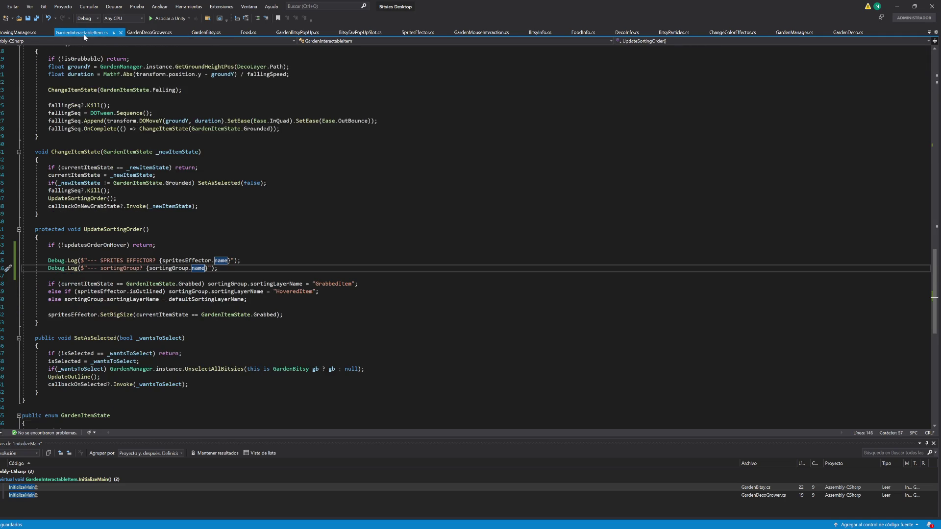
click(20, 33)
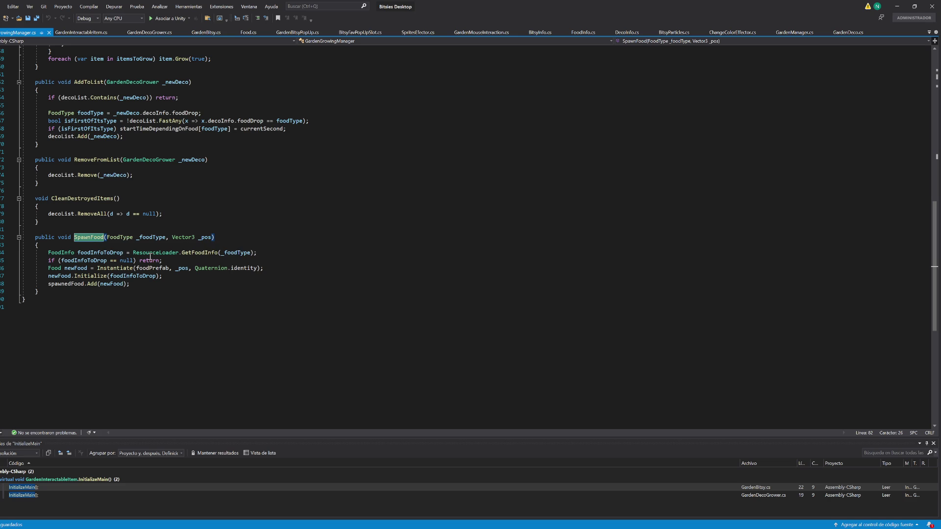
click(79, 32)
key(shift+Up)
key(shift+Up)
key(shift+Up)
key(BackSpace)
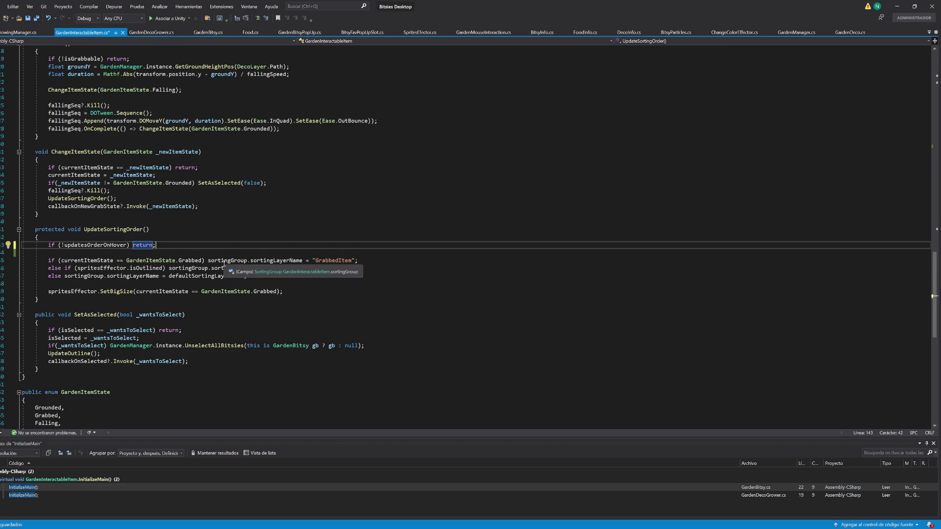
key(Delete)
key(ctrl+s)
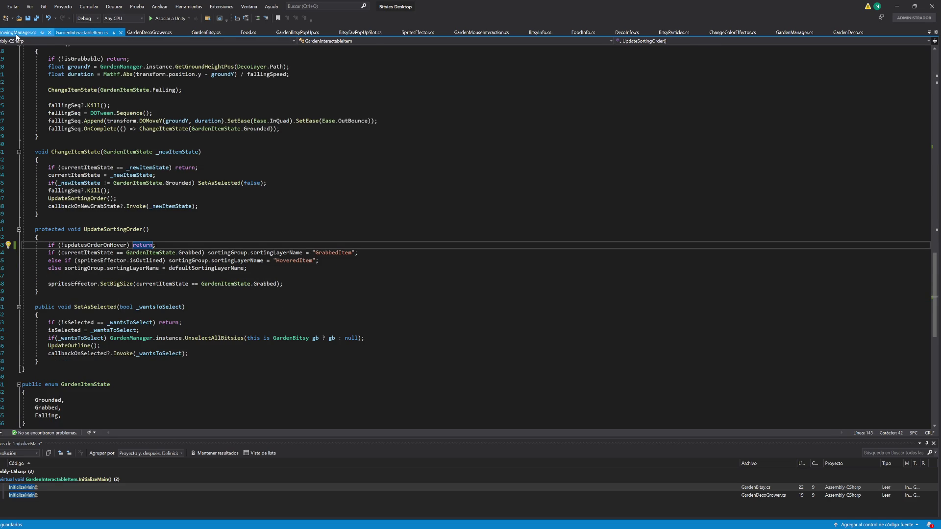
click(20, 32)
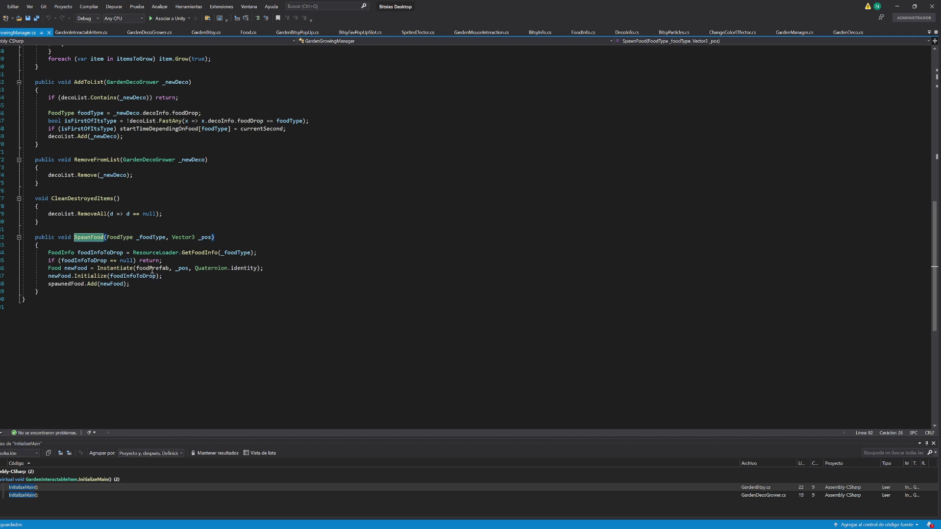
- Follow the Initialize call into Food.cs and its InitializeMain definition, then stop the game in Unity
click(897, 6)
key(alt+Tab)
ctrl+click(87, 276)
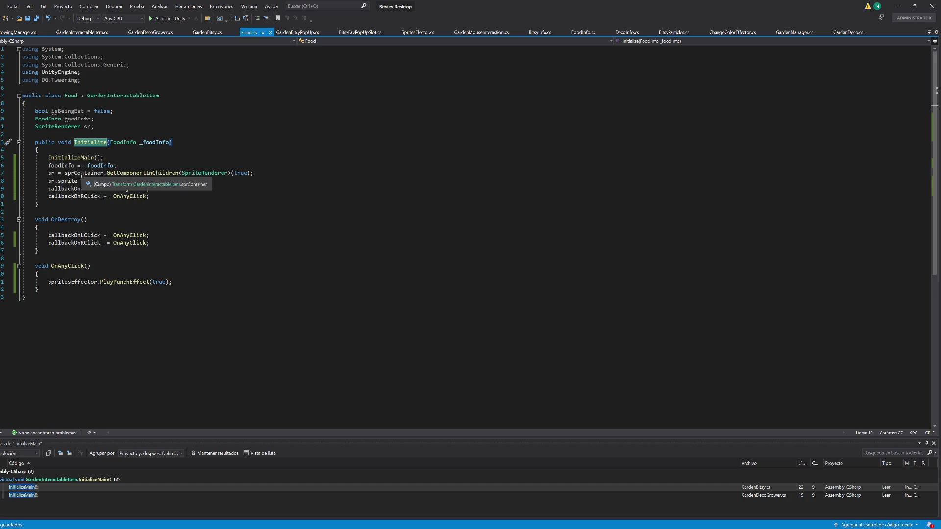
ctrl+click(69, 158)
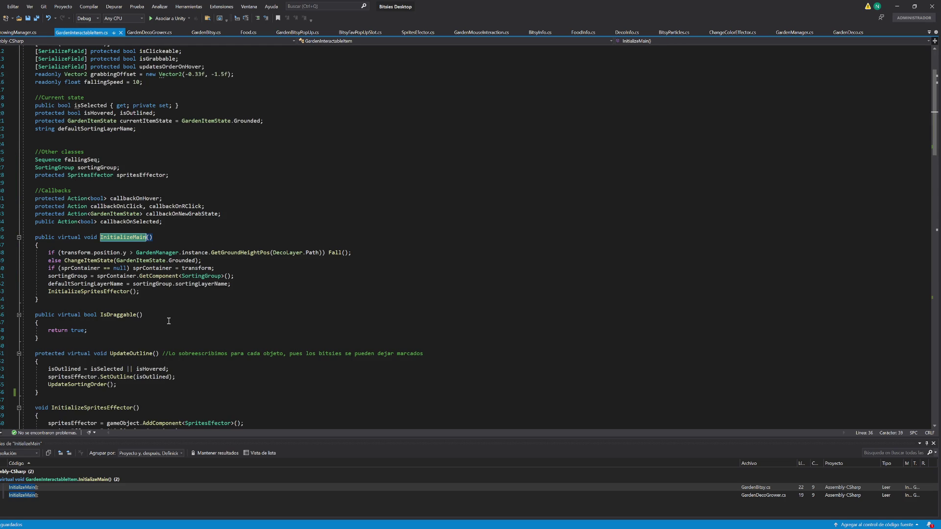
scroll(168, 319, down, 20)
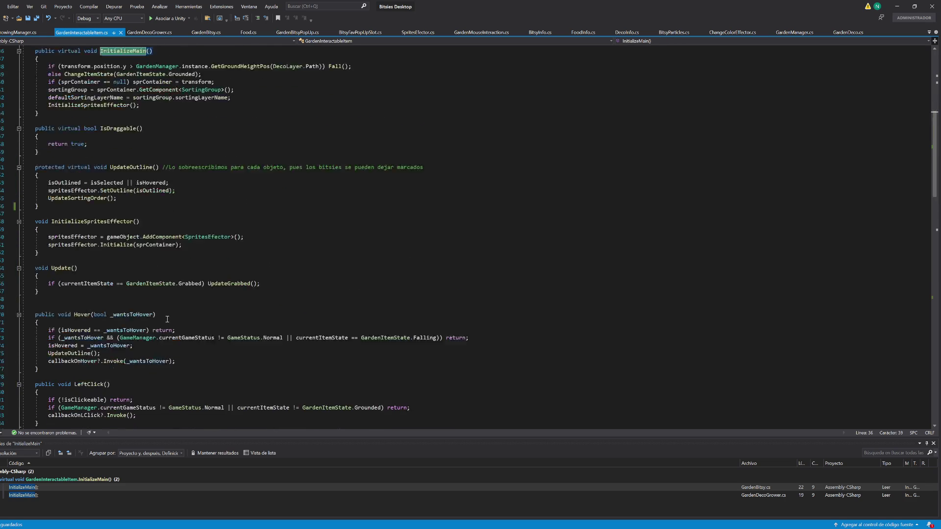
scroll(165, 317, down, 20)
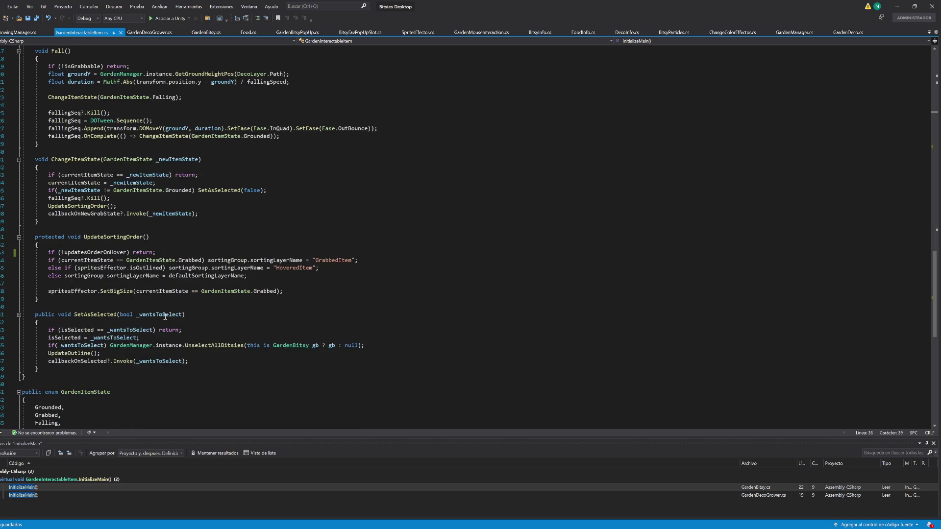
key(alt+Tab)
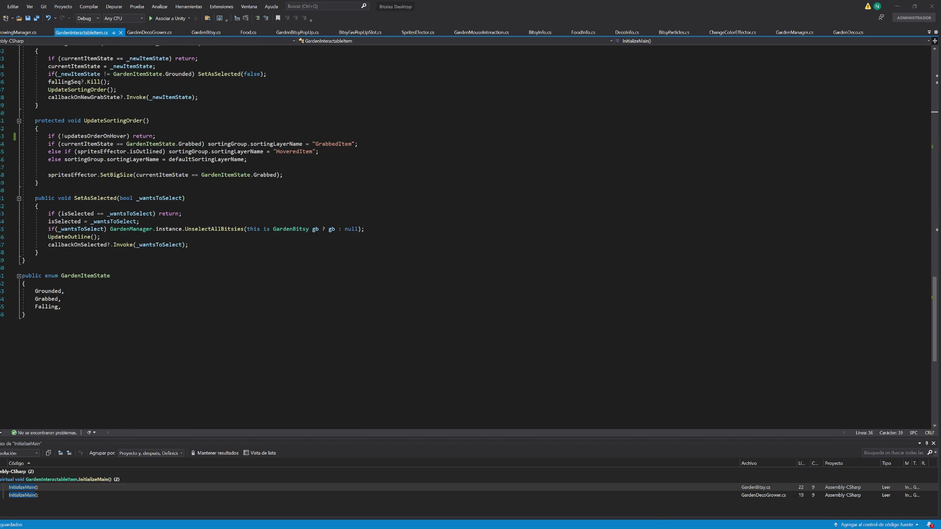
click(441, 22)
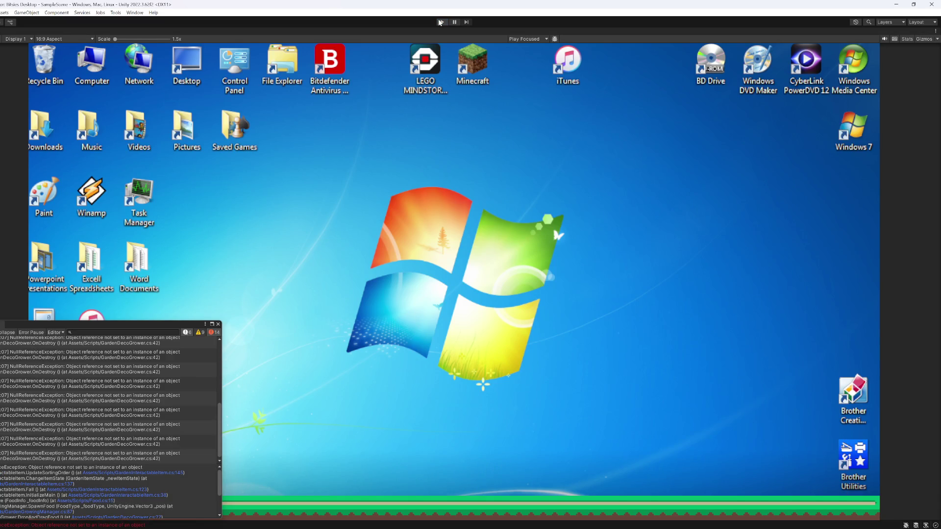
- Restart Play, drop the banana palm's fruit, and open the failing call at line 137
click(441, 22)
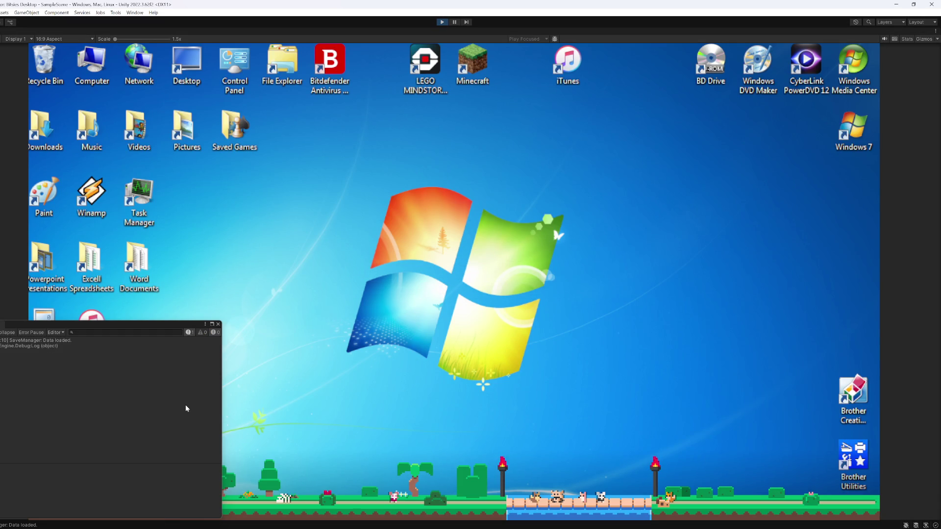
click(415, 485)
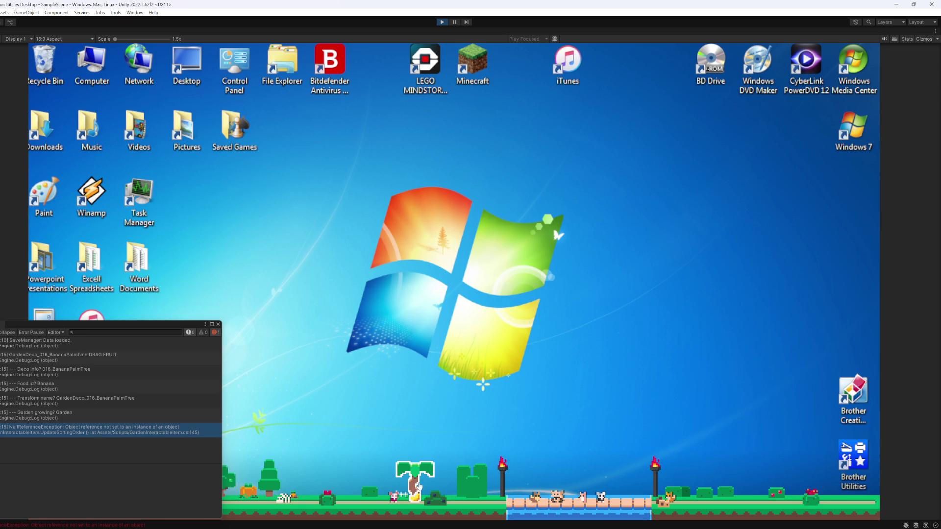
click(106, 434)
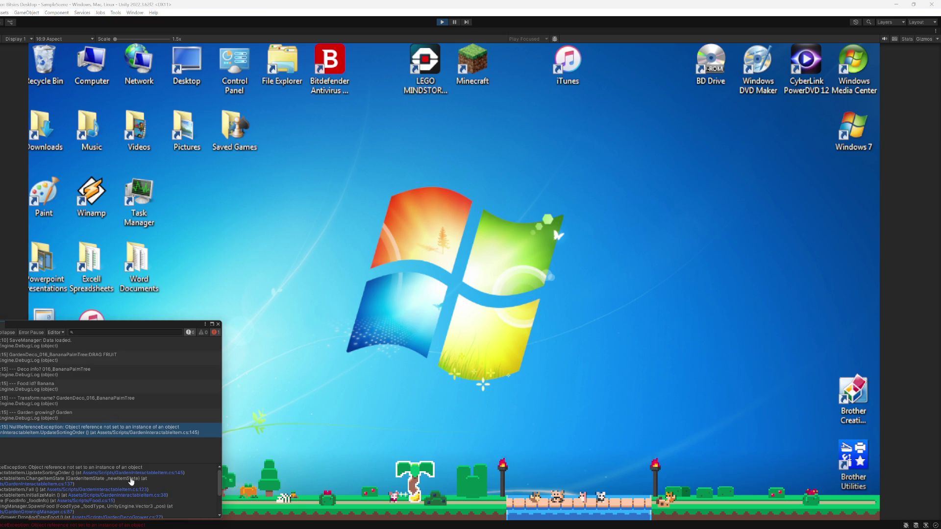
click(37, 484)
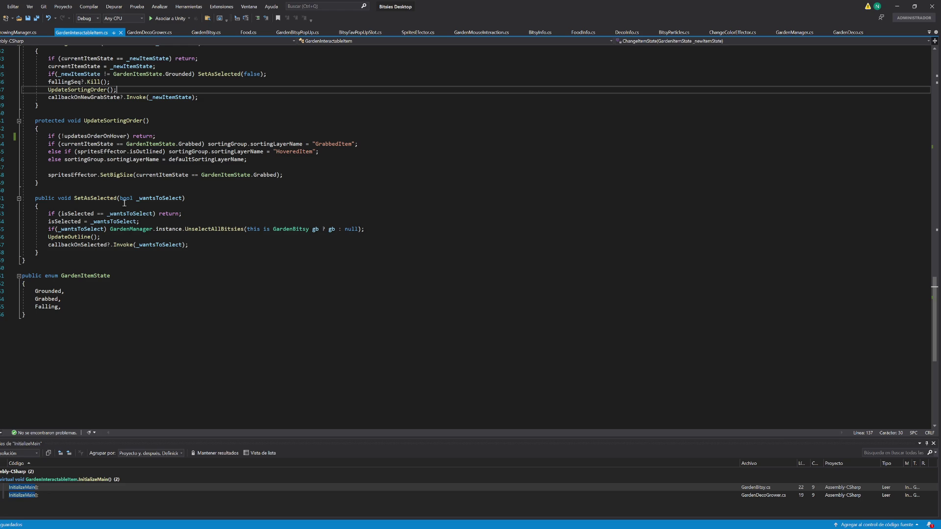
scroll(125, 203, up, 2)
scroll(101, 203, up, 4)
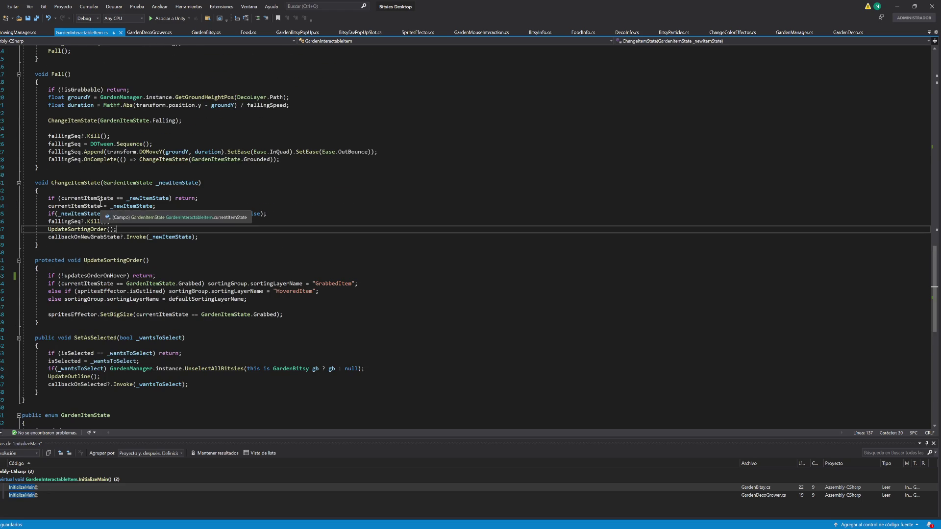
- Trace the exception through Food.cs line 15, InitializeMain line 38 and Fall line 123
key(alt+Tab)
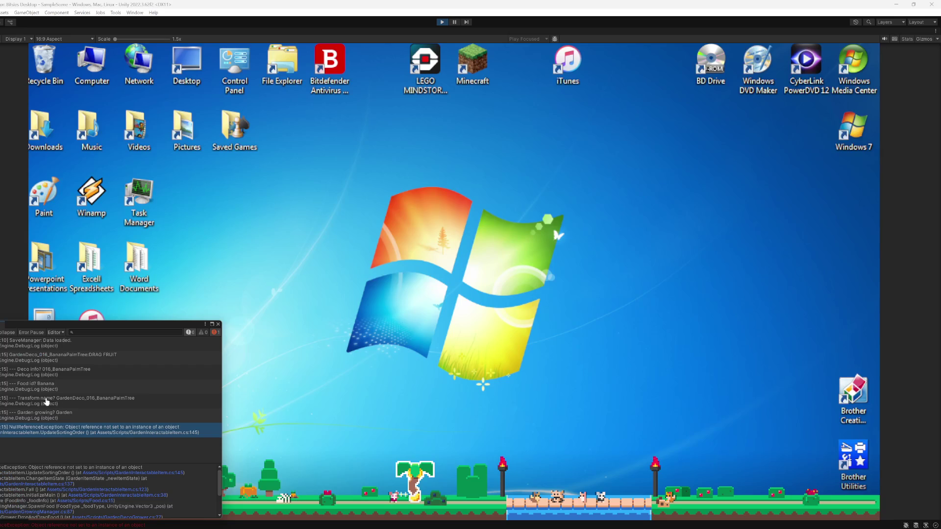
click(104, 501)
key(alt+Tab)
click(122, 495)
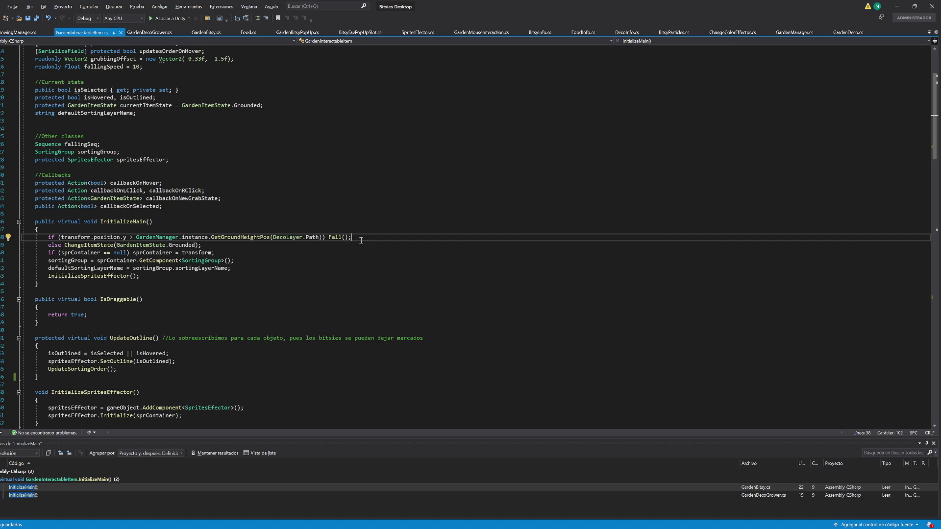
key(shift+Up)
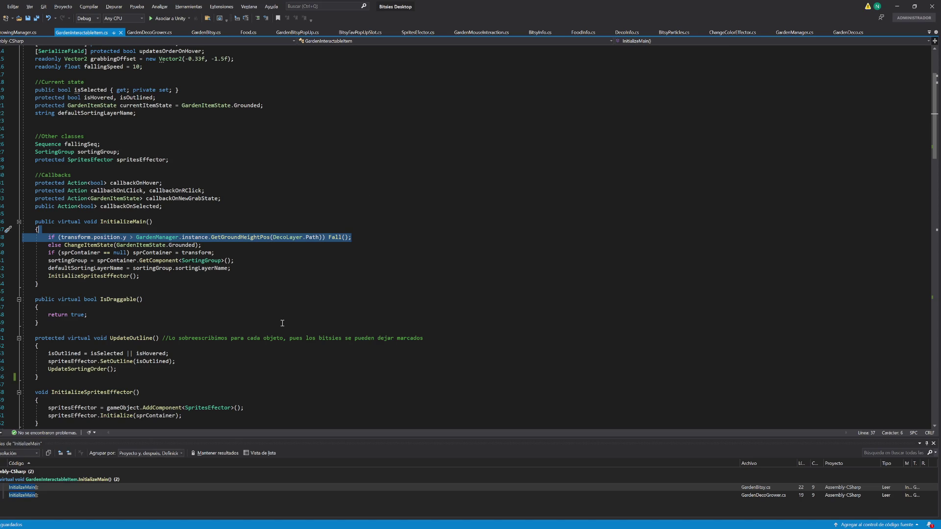
key(alt+Tab)
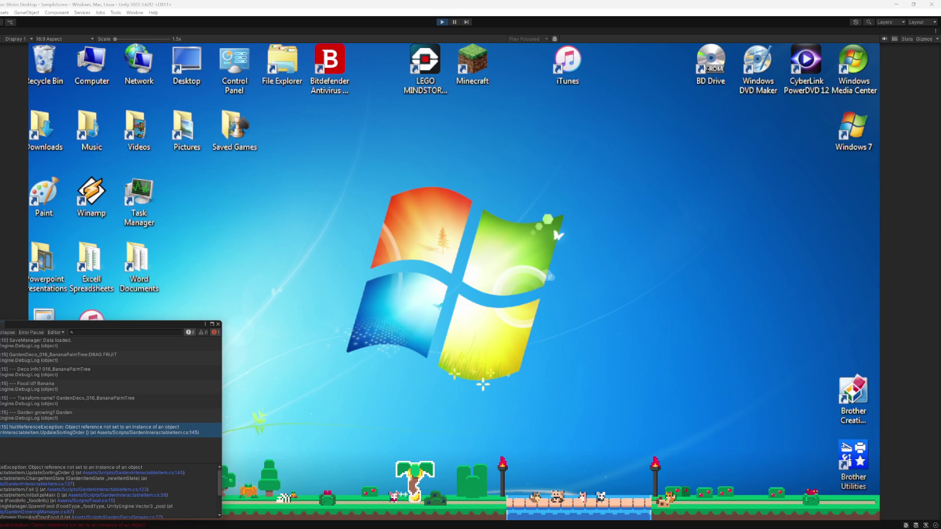
click(134, 490)
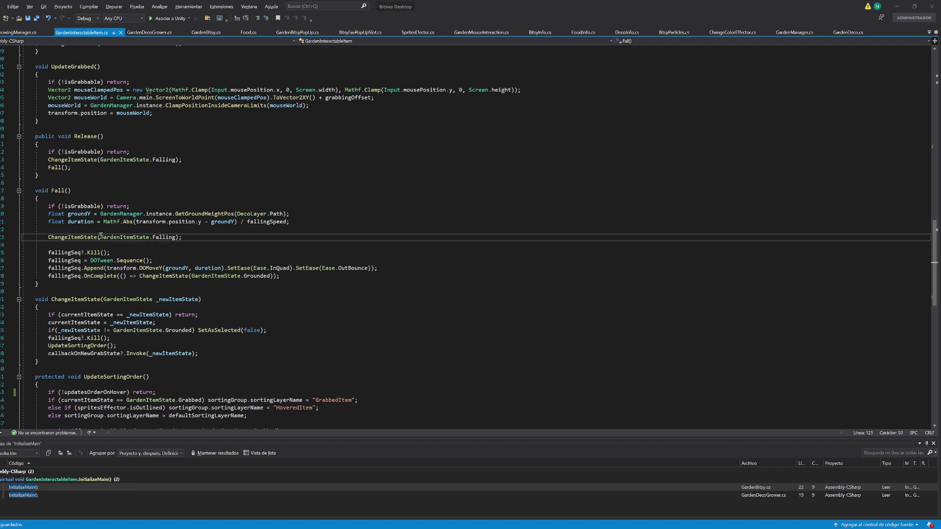
key(alt+Tab)
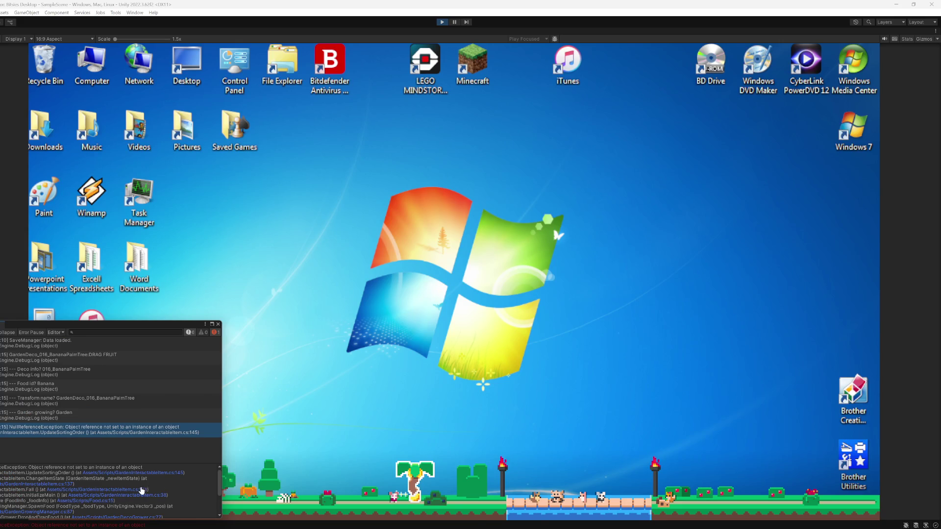
click(137, 489)
- Return to the UpdateSortingOrder call at line 137 and highlight its sortingGroup references
key(alt+Tab)
click(57, 485)
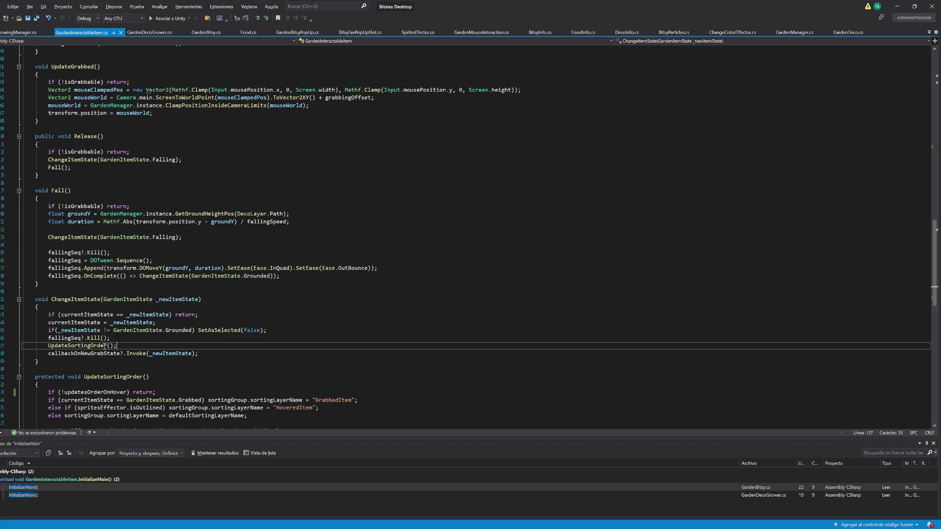
double_click(88, 347)
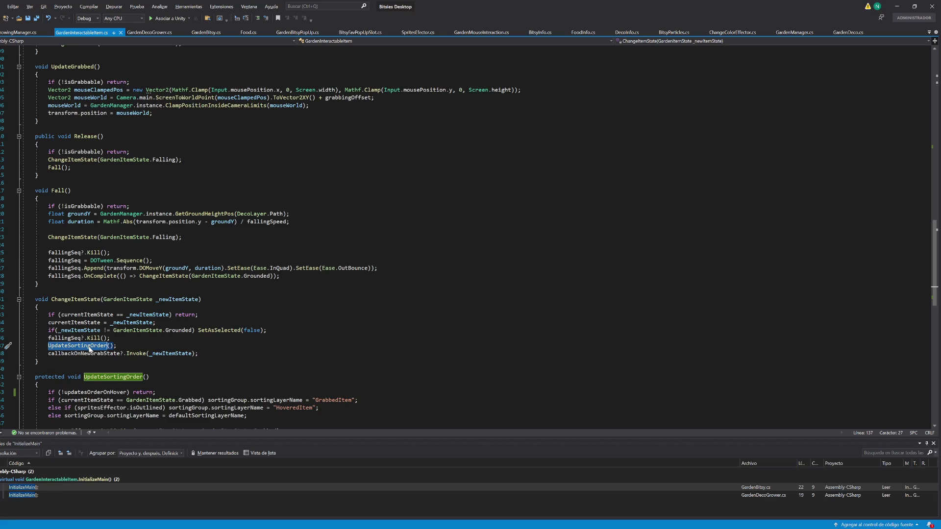
scroll(272, 388, down, 2)
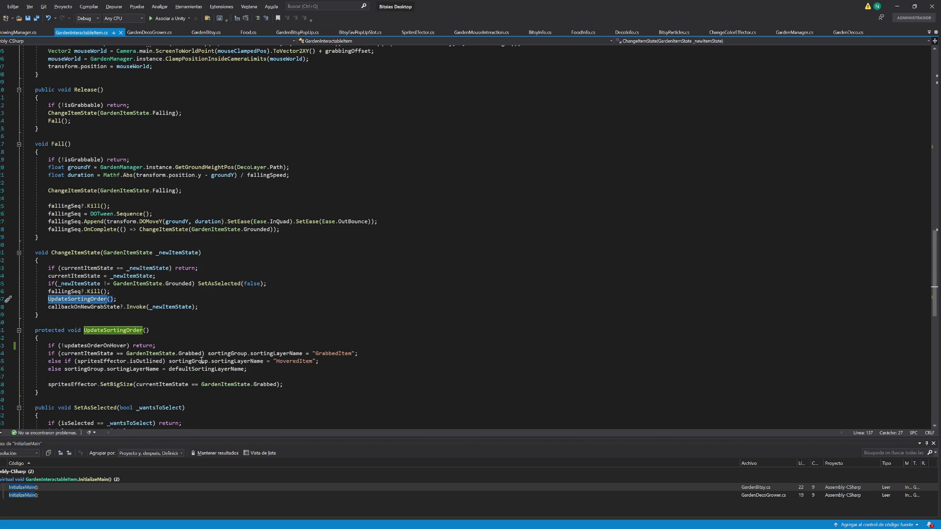
click(235, 355)
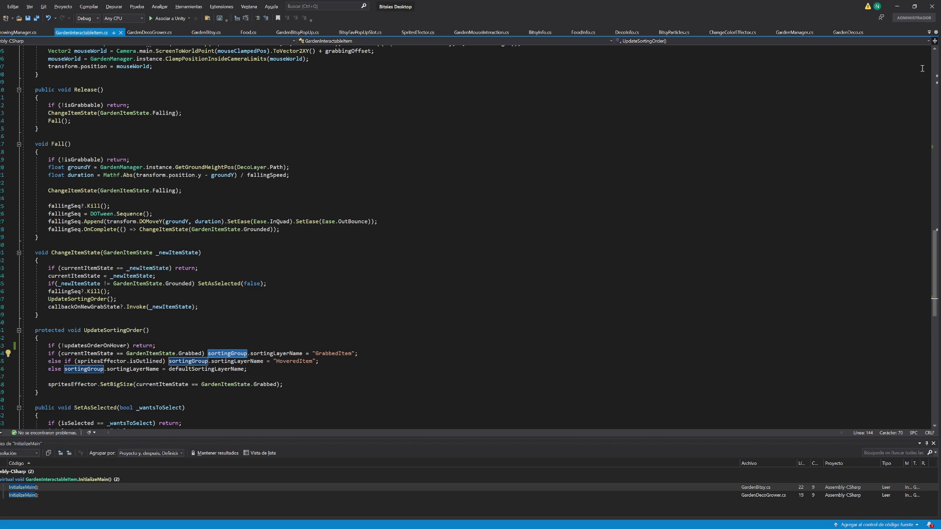
- Minimize Visual Studio and restore Unity's full multi-panel editor layout
click(897, 7)
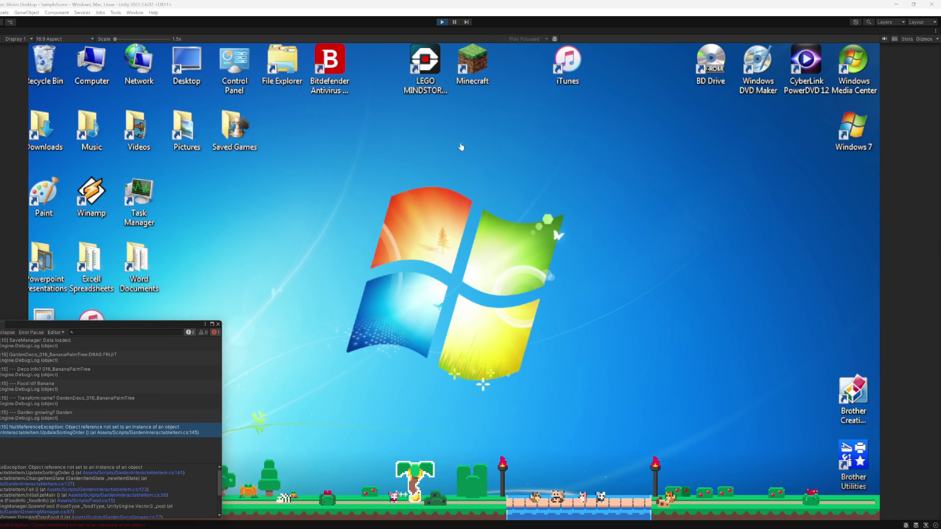
right_click(336, 34)
click(362, 77)
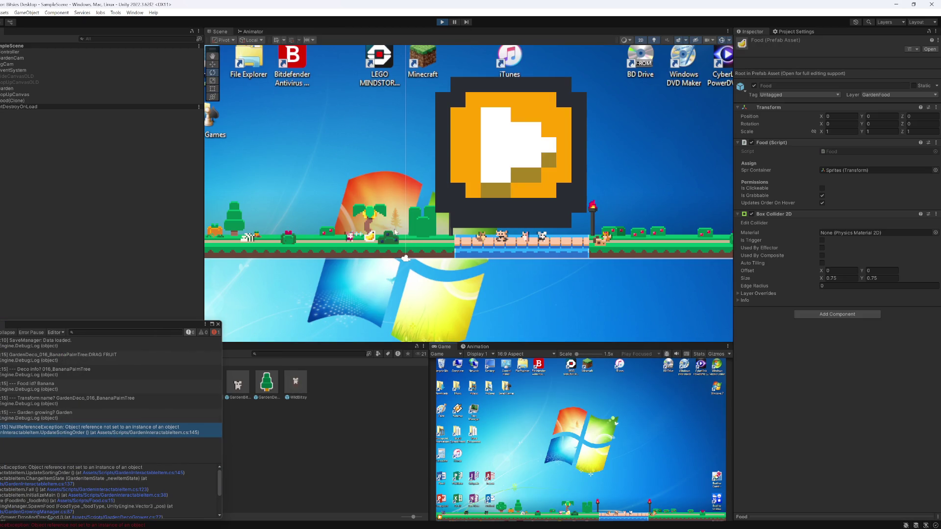
- Select the spawned Food(Clone) and switch the Inspector to Debug, revealing its Sorting Group is None
click(370, 238)
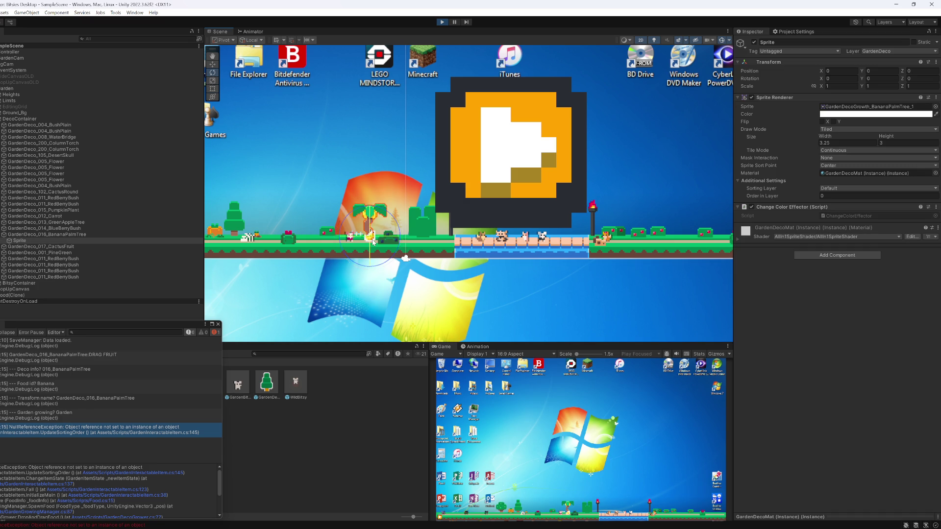
click(372, 240)
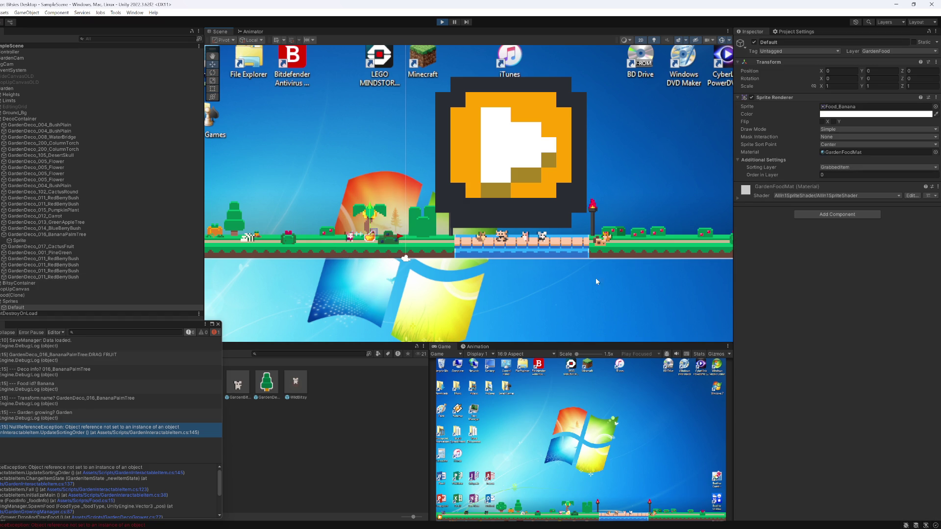
click(27, 295)
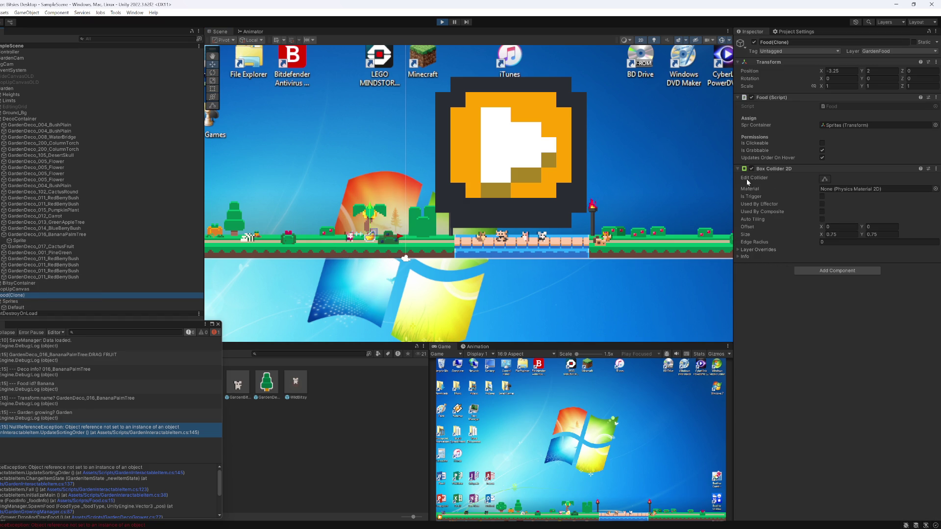
key(Down)
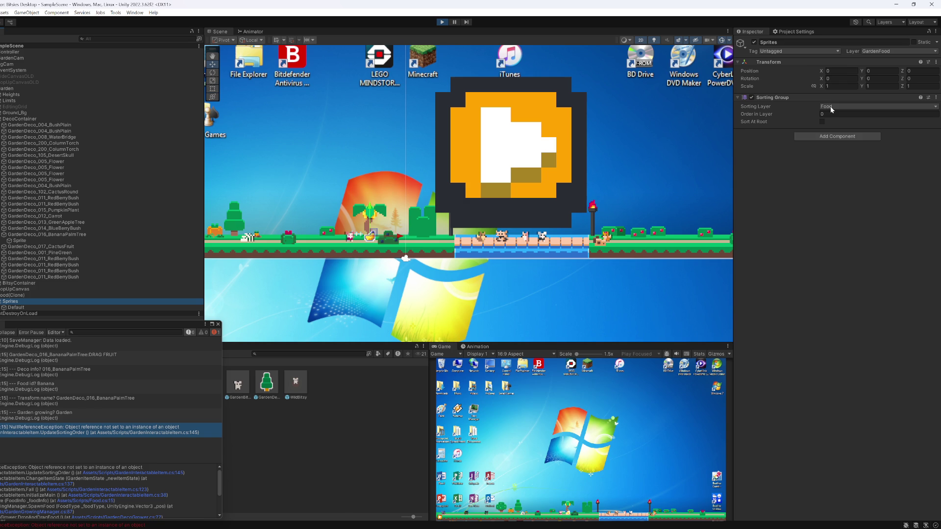
key(Up)
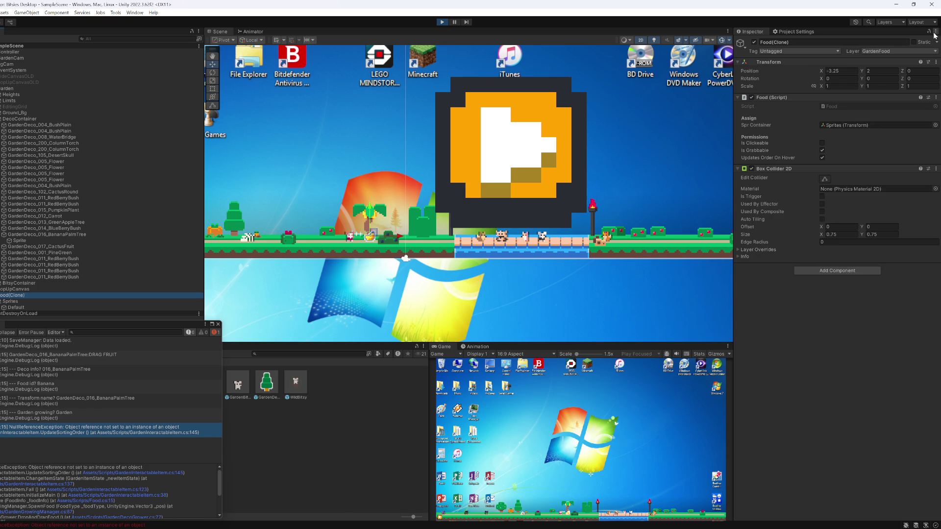
click(936, 31)
click(848, 69)
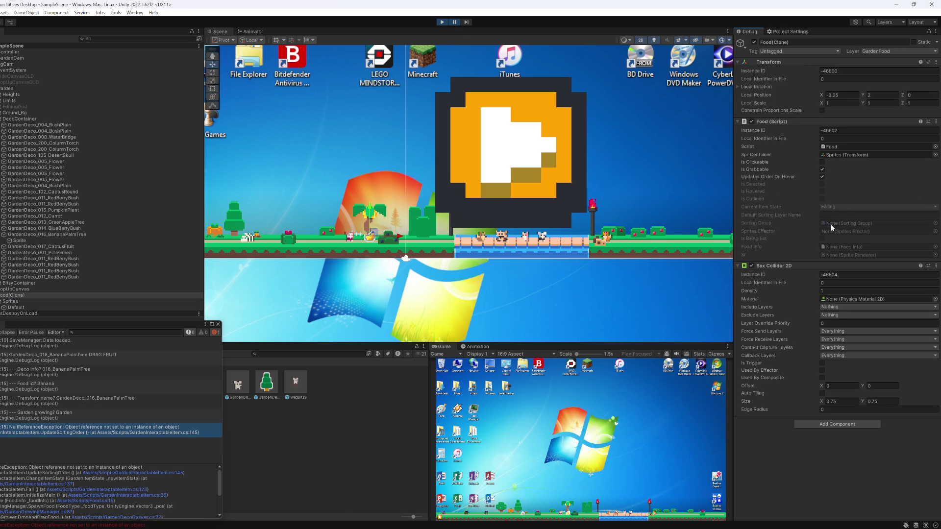
key(alt+Tab)
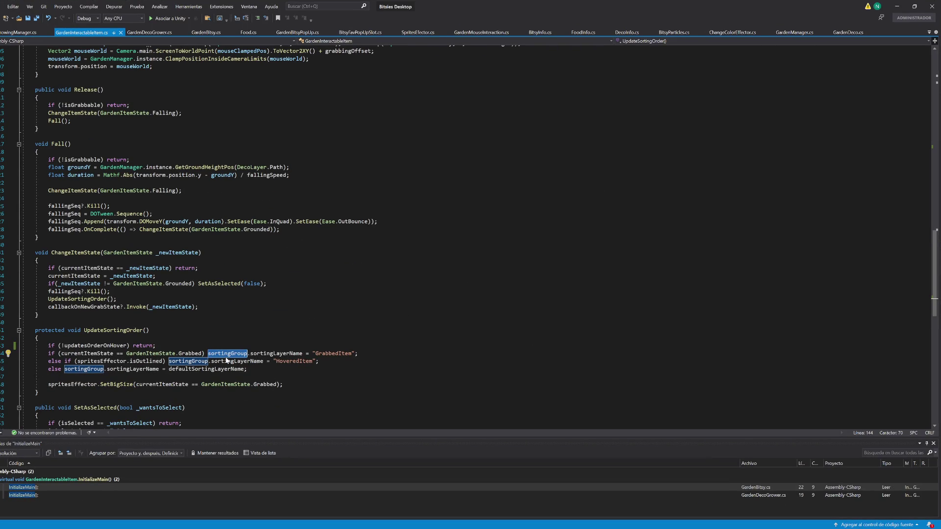
- Search the file for UpdateSortingOrder, ChangeItemState and Fall, then go to the InitializeMain body
double_click(121, 331)
key(ctrl+f)
double_click(74, 252)
key(ctrl+f)
scroll(53, 227, up, 4)
double_click(57, 237)
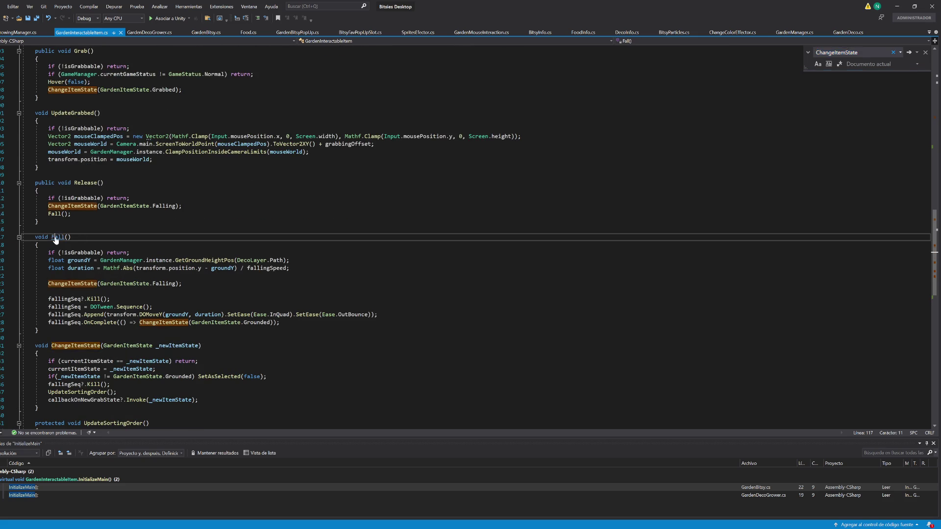
key(ctrl+f)
scroll(154, 332, up, 5)
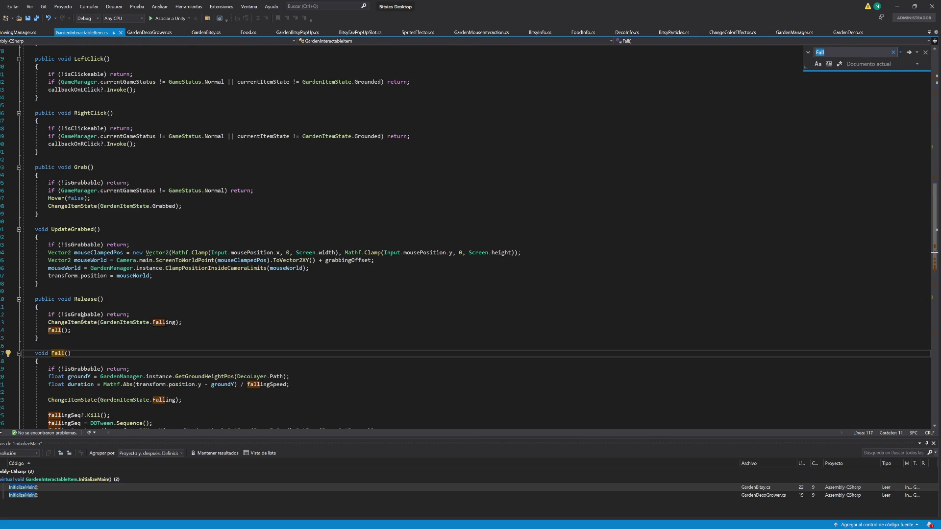
scroll(100, 304, up, 20)
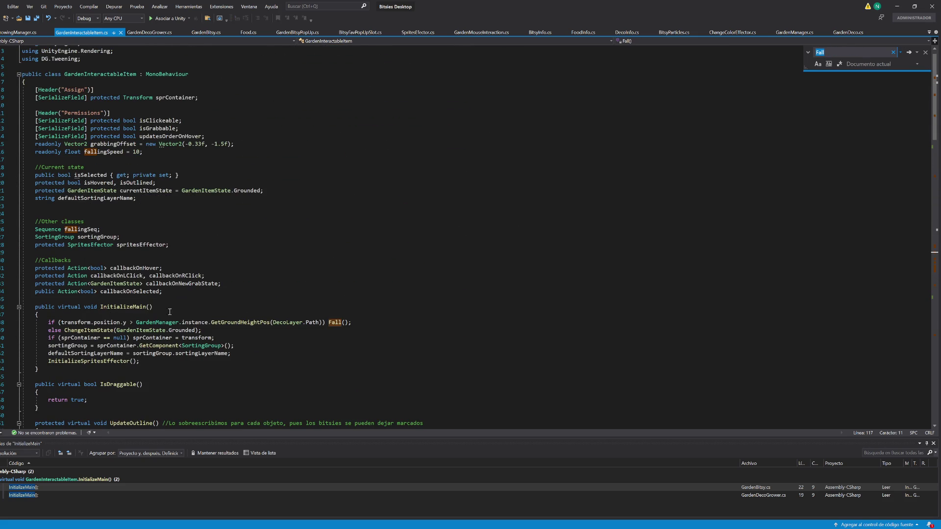
click(136, 307)
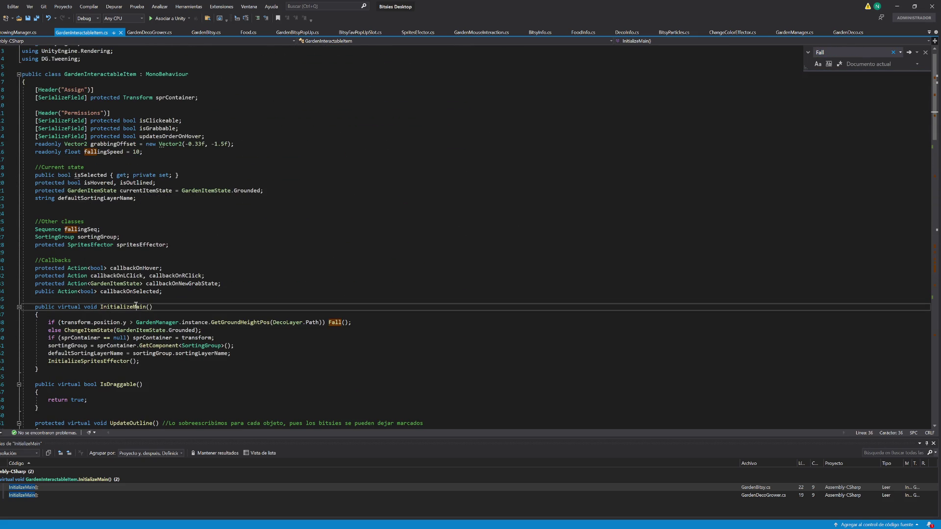
- Move the sprContainer check, sortingGroup and defaultSortingLayerName lines above the Fall check, save, and retest by dragging fruit
click(247, 347)
key(alt+Up)
key(alt+Up)
key(alt+Up)
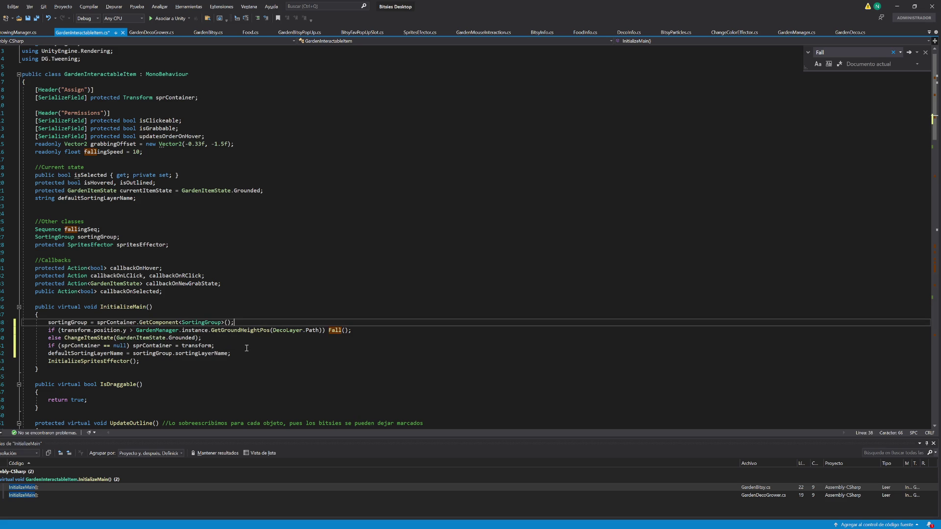
click(238, 347)
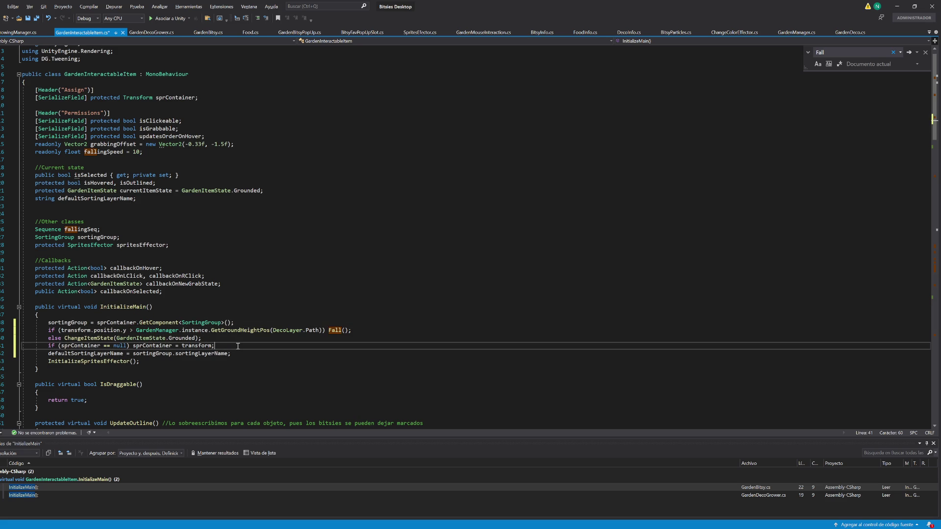
key(alt+Up)
key(alt+Up)
key(alt+Up)
key(ctrl+s)
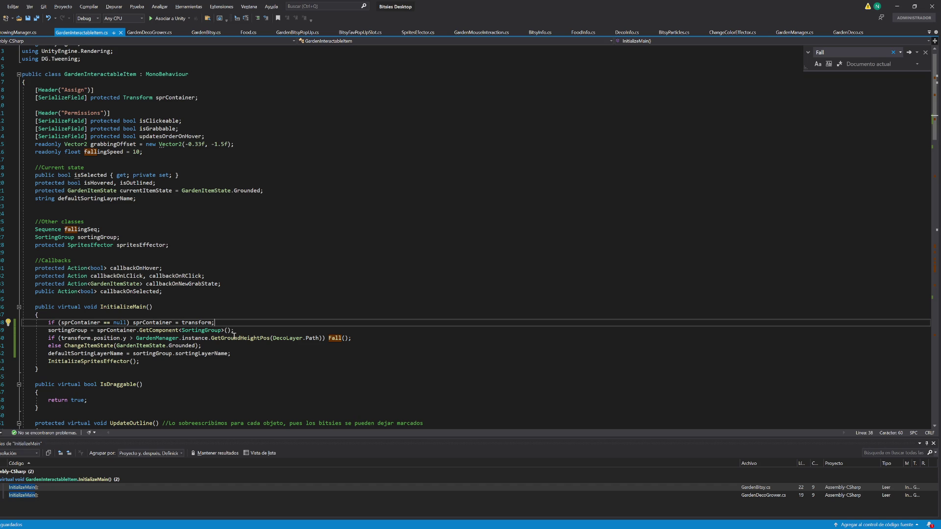
click(249, 353)
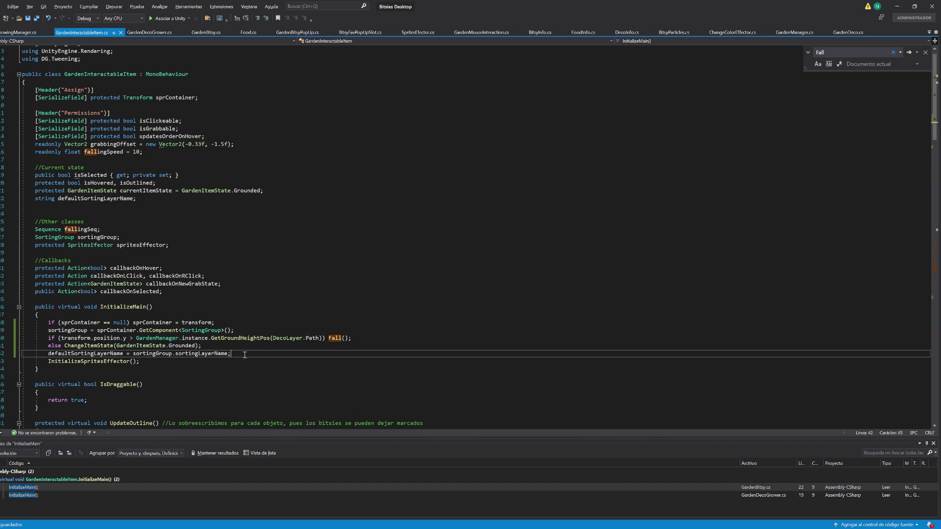
key(alt+Up)
key(alt+Up)
key(Return)
click(220, 361)
key(Return)
key(alt+Tab)
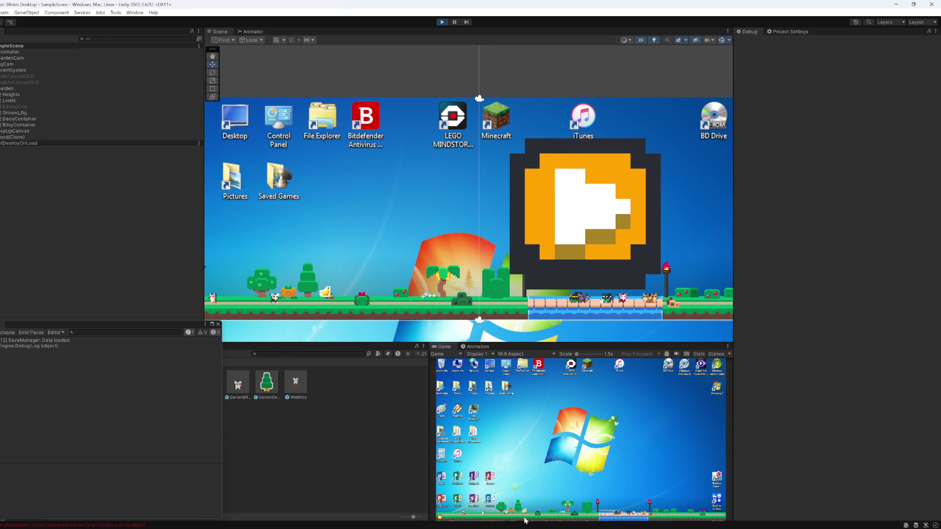
mouse_move(526, 517)
mouse_down()
mouse_move(546, 471)
mouse_move(511, 456)
mouse_move(545, 458)
mouse_move(544, 450)
mouse_move(541, 458)
mouse_up()
- Stop Play and delete the Debug.Log lines from DropAndDragFood in GardenDecoGrower.cs
click(443, 22)
click(141, 384)
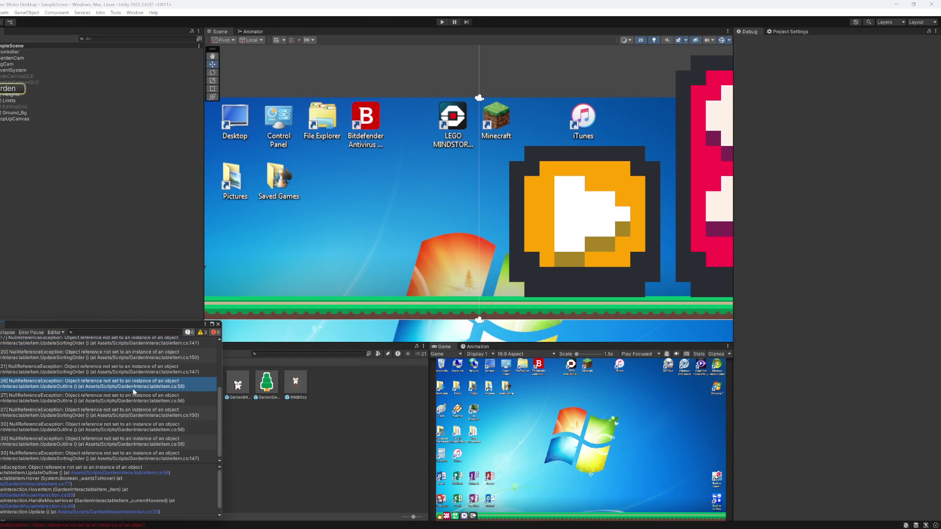
scroll(141, 384, up, 3)
double_click(53, 433)
mouse_move(292, 312)
mouse_down()
mouse_move(272, 276)
mouse_move(261, 279)
mouse_up()
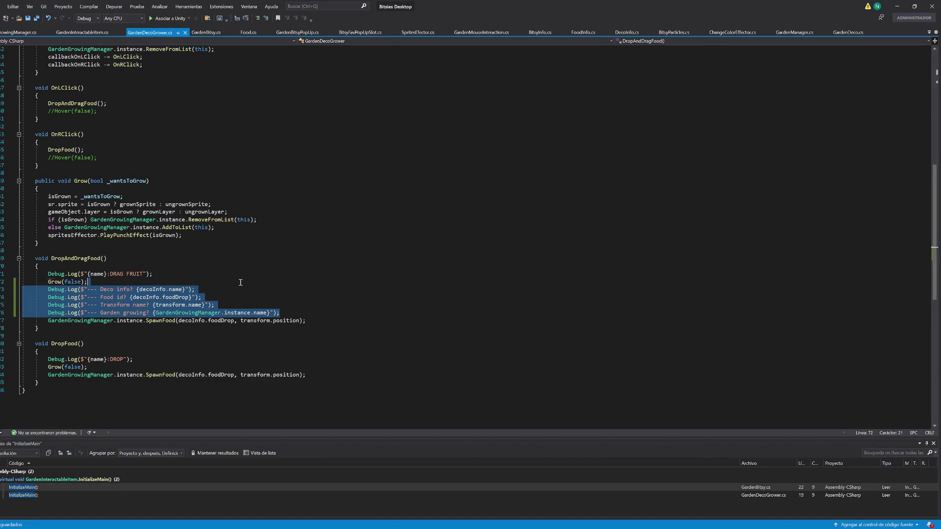
key(Delete)
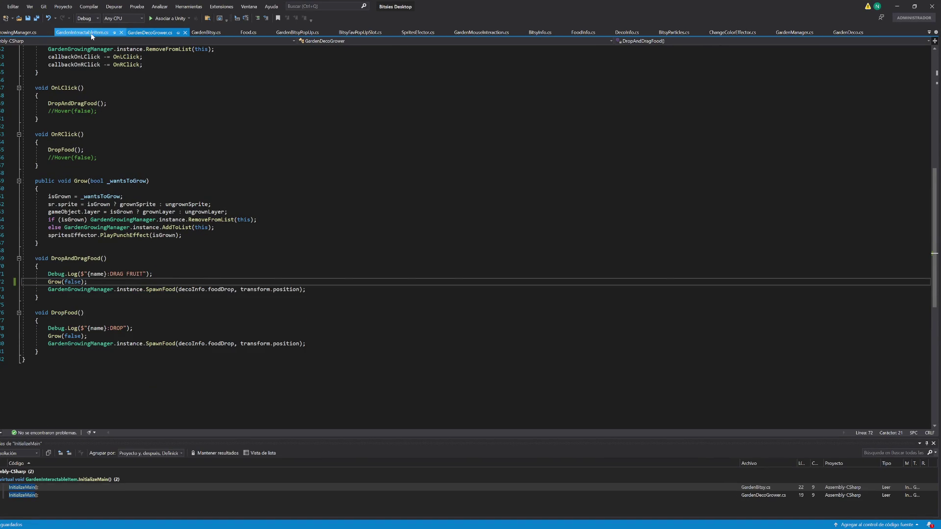
- Review GardenInteractableItem.cs and the Initialize call in SpawnFood, then restart Play mode in Unity
click(91, 34)
scroll(209, 367, down, 20)
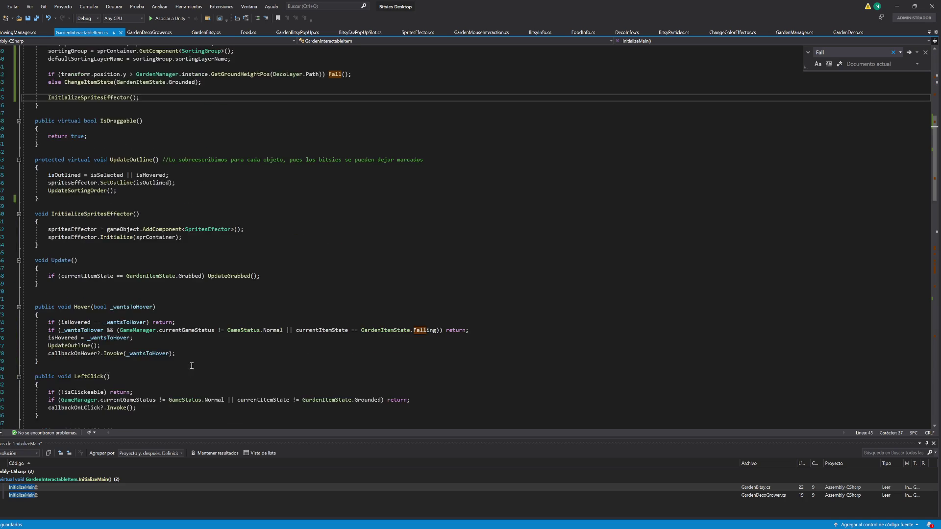
scroll(124, 306, up, 19)
scroll(110, 236, up, 4)
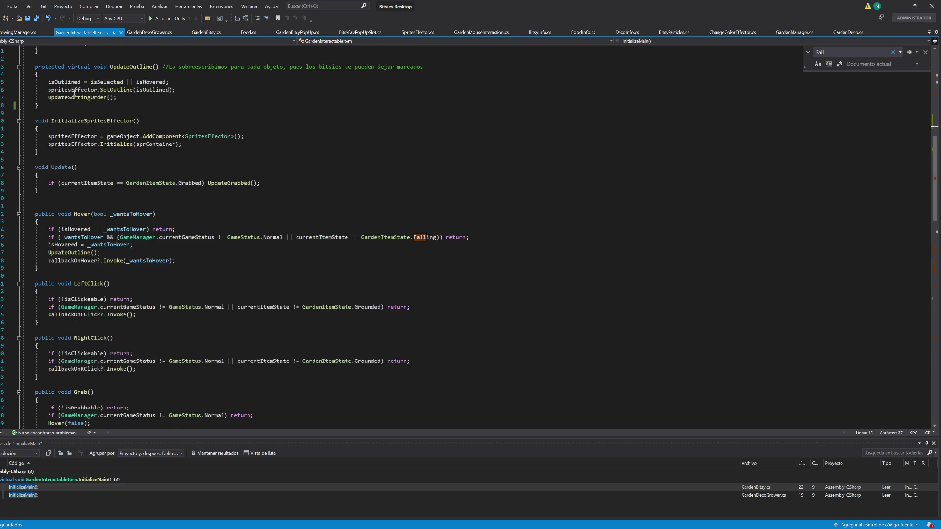
click(22, 33)
scroll(134, 289, up, 5)
scroll(134, 289, up, 4)
scroll(134, 289, down, 5)
key(alt+Tab)
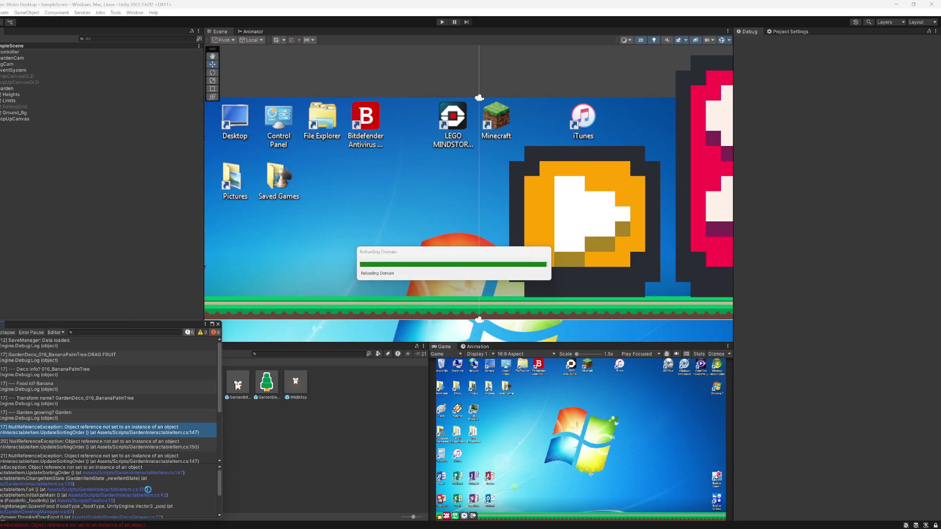
key(alt+Tab)
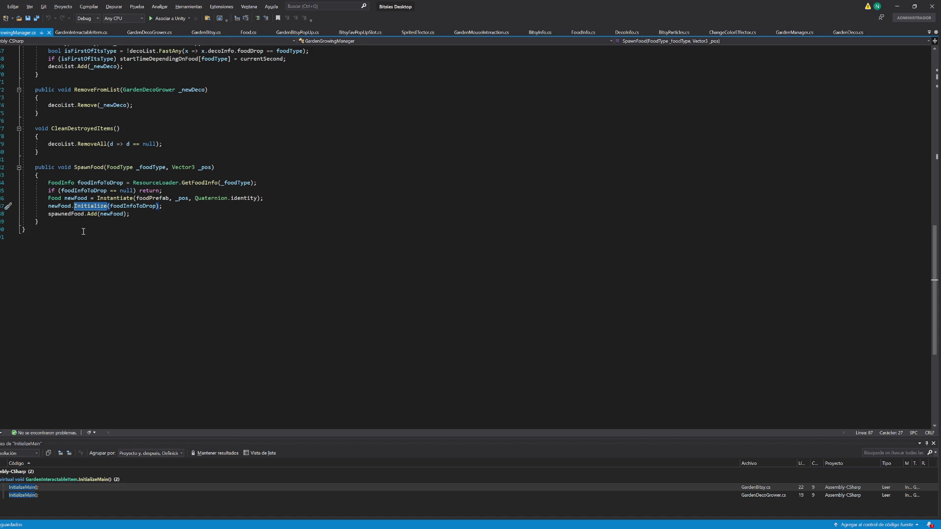
click(88, 207)
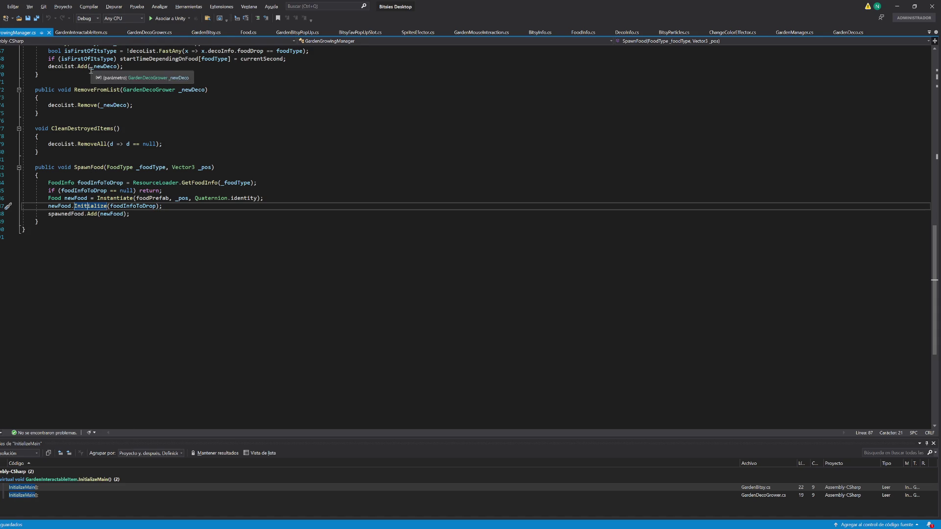
click(896, 6)
click(443, 22)
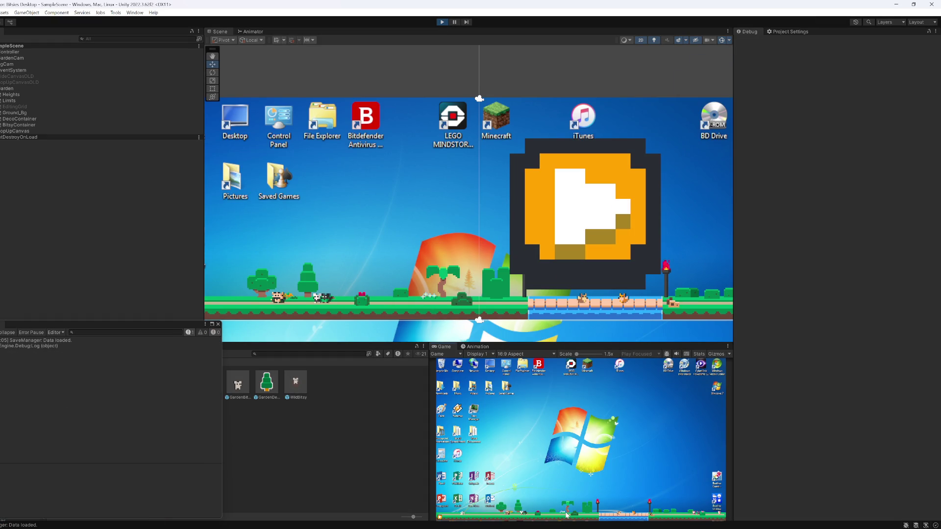
- Drop a banana from the palm tree and open the new NullReferenceException's source line
click(568, 512)
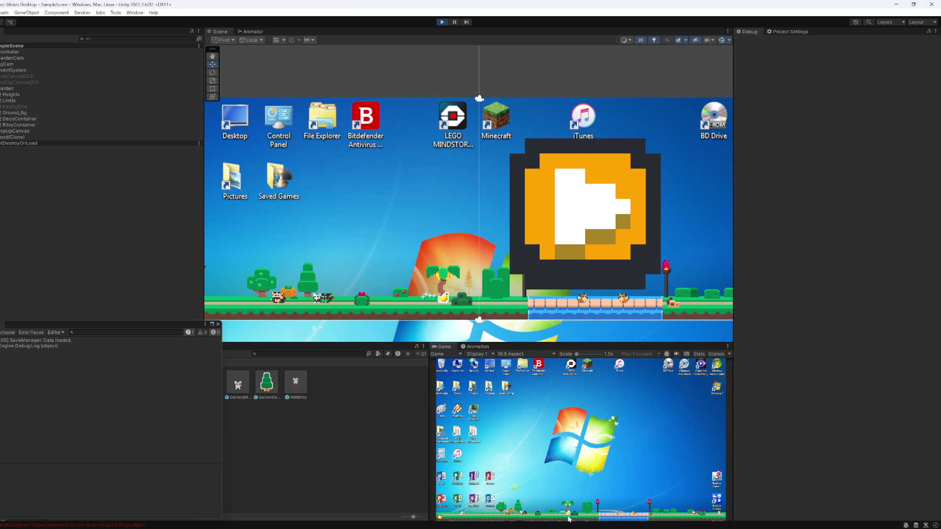
mouse_move(568, 517)
mouse_down()
mouse_move(558, 518)
mouse_move(524, 458)
mouse_up()
click(95, 374)
double_click(99, 376)
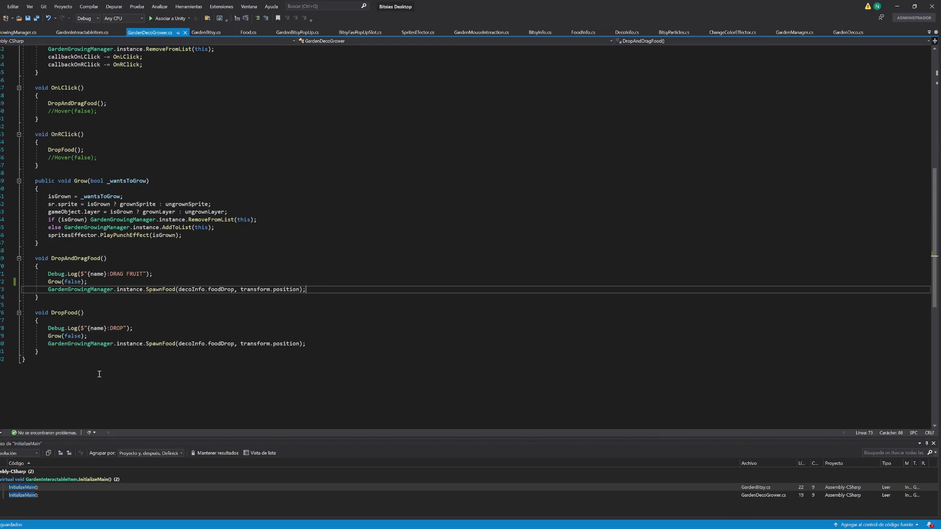
- Follow the stack trace through lines 125, 139 and 147 of GardenInteractableItem.cs
key(alt+Tab)
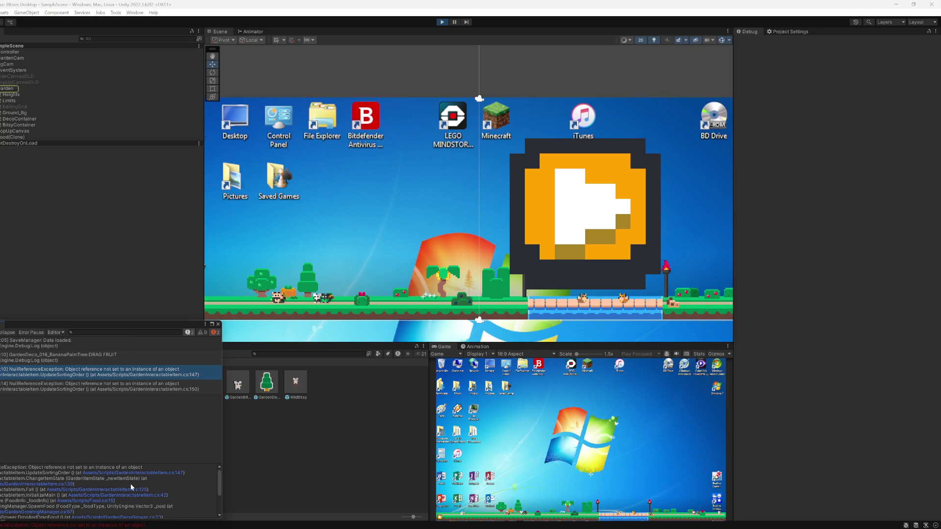
click(57, 490)
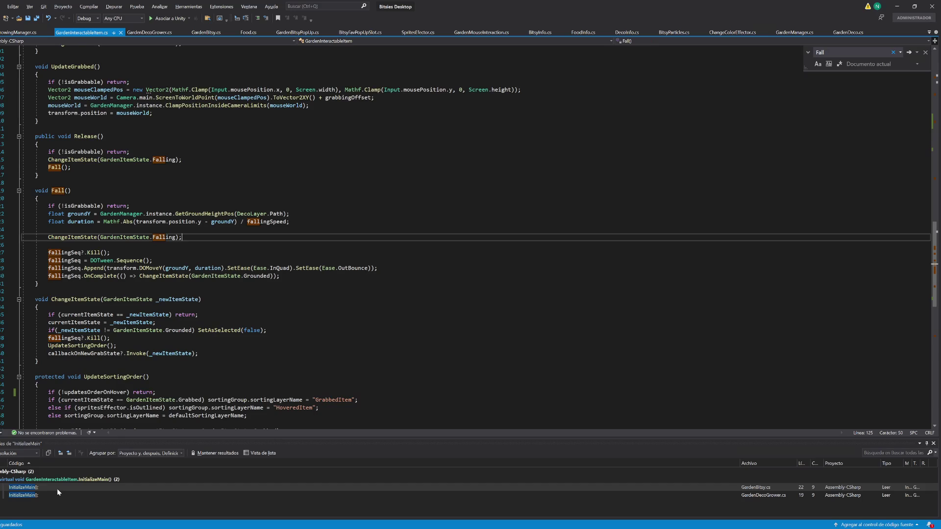
key(alt+Tab)
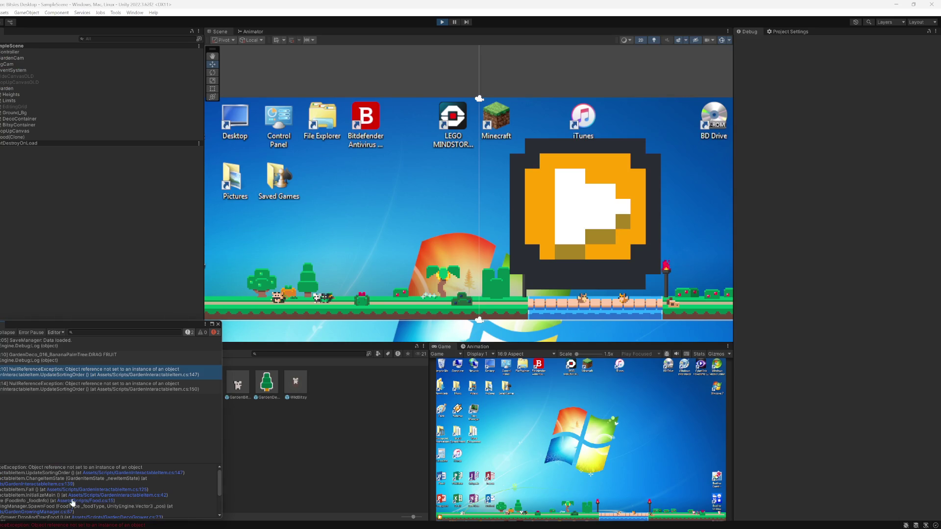
click(60, 485)
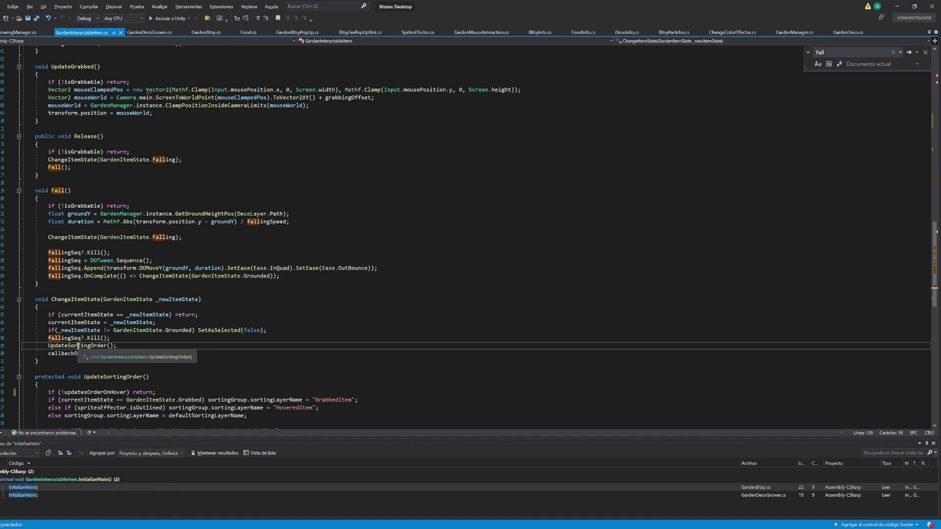
key(alt+Tab)
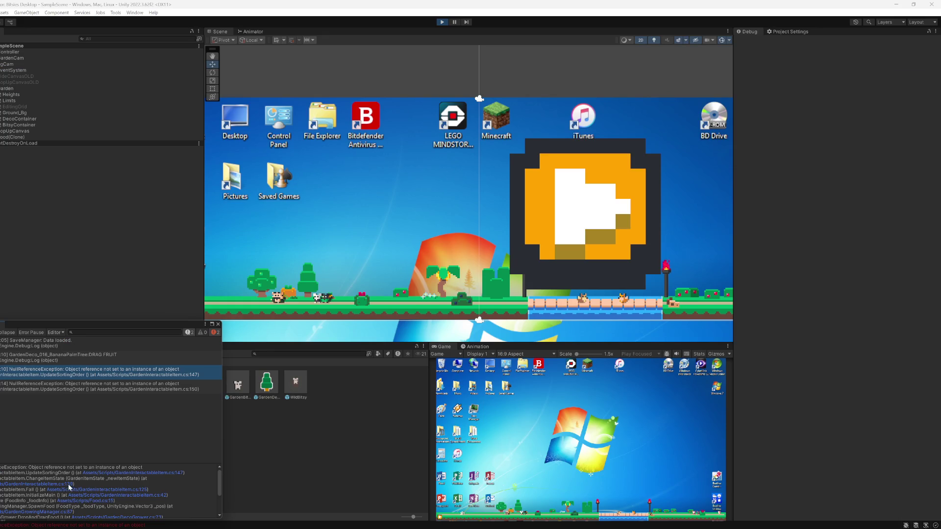
click(95, 473)
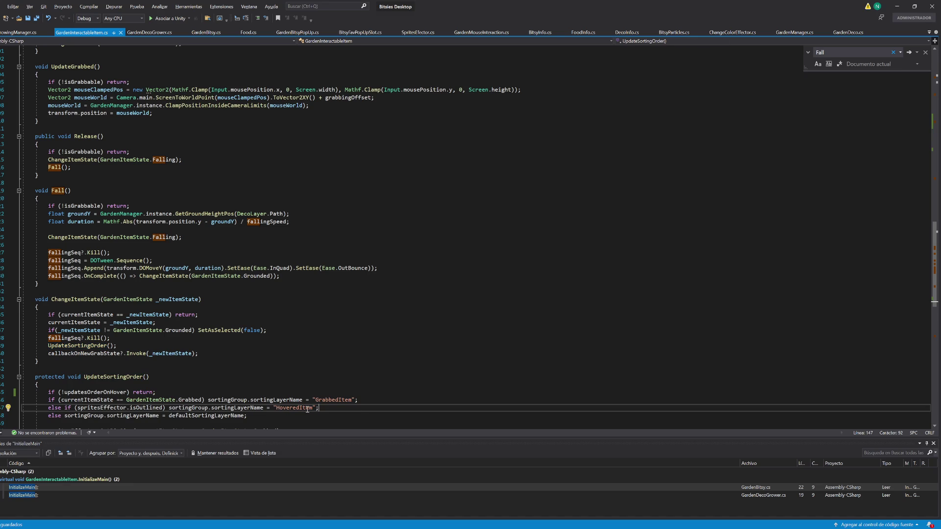
- Search for sortingGroup and go to the sprContainer lookup line in InitializeMain
double_click(189, 409)
key(ctrl+f)
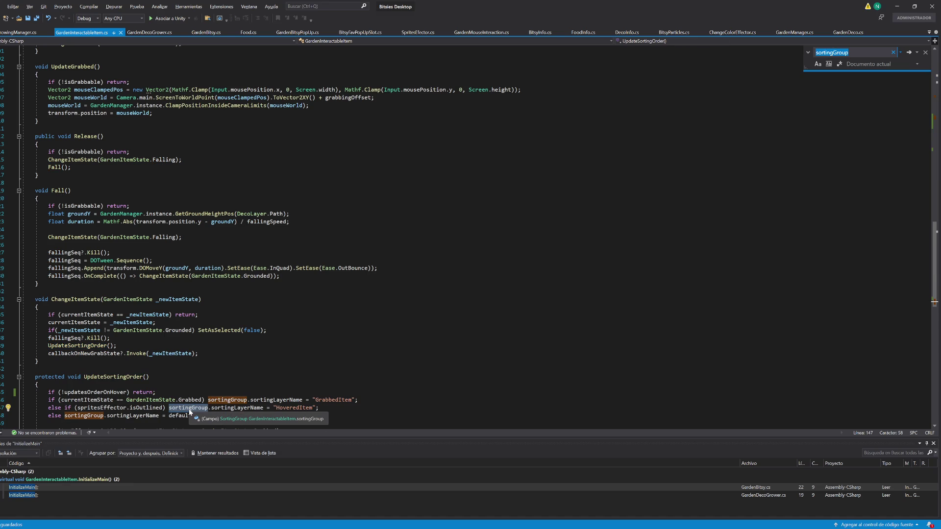
scroll(191, 338, up, 15)
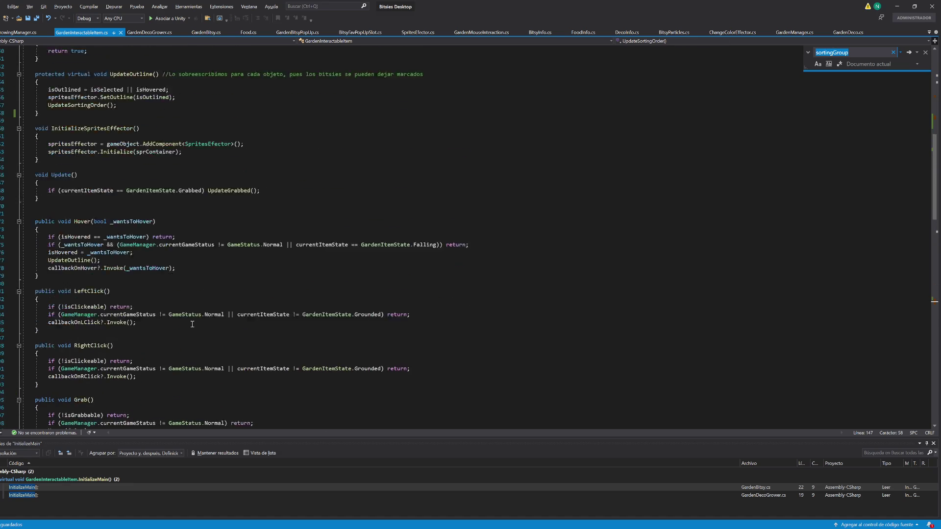
scroll(193, 324, up, 6)
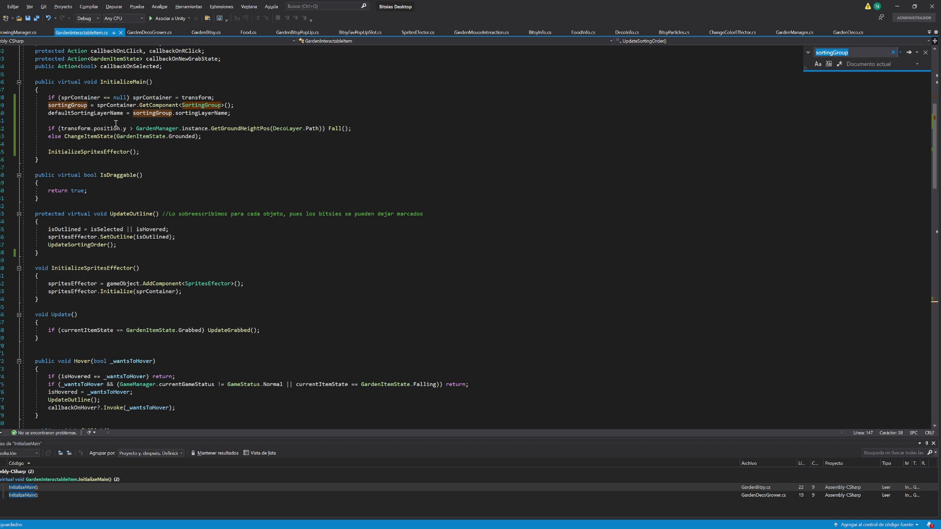
click(253, 98)
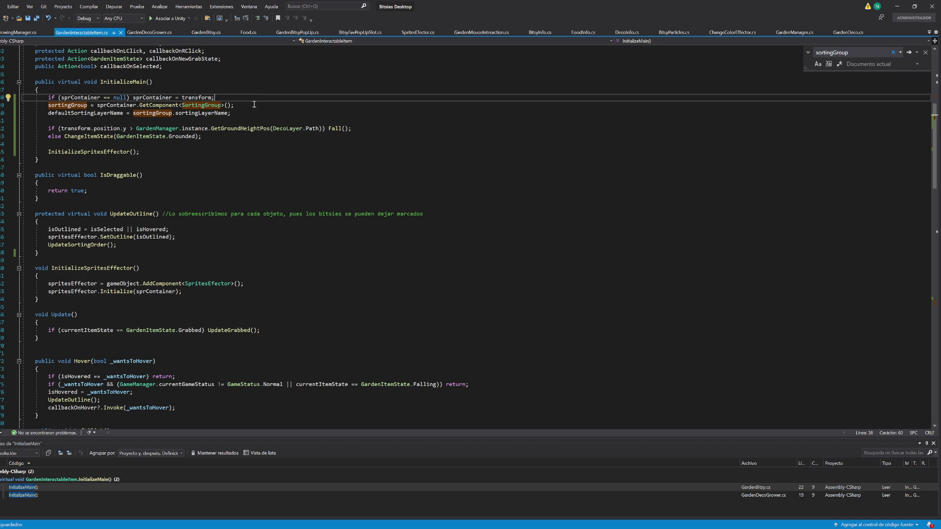
- After GetComponent<SortingGroup>(), add an if-null Debug.Log "{name} no tiene sorting group asignado" and save
click(253, 105)
key(Return)
text(if(sort)
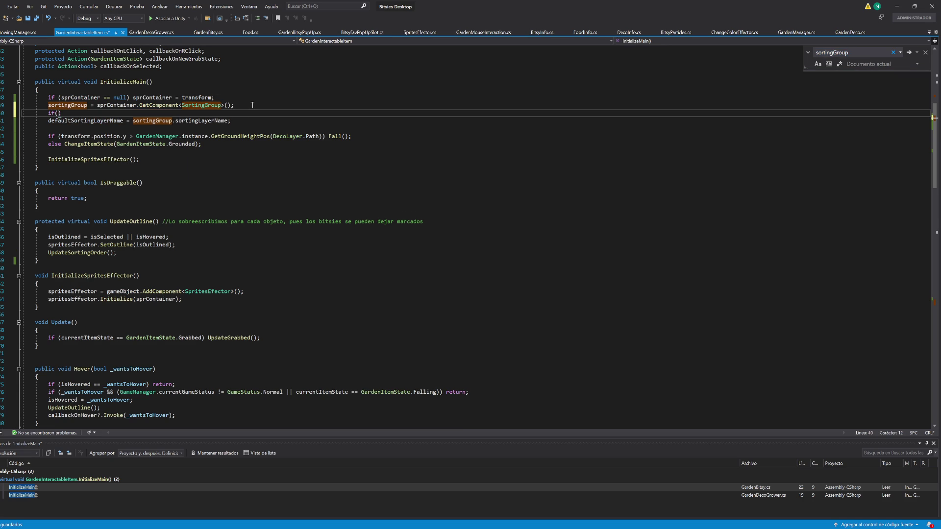
text(ingGroup == null))
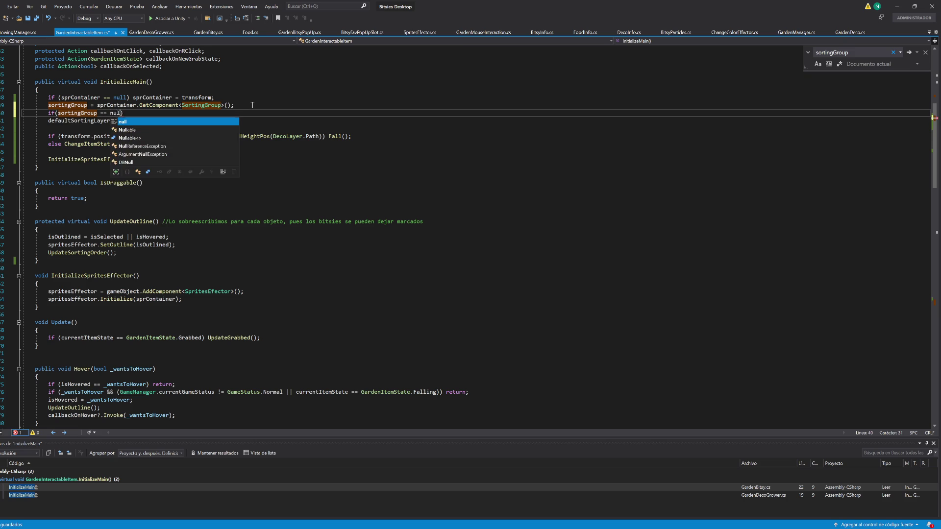
text( Debug)
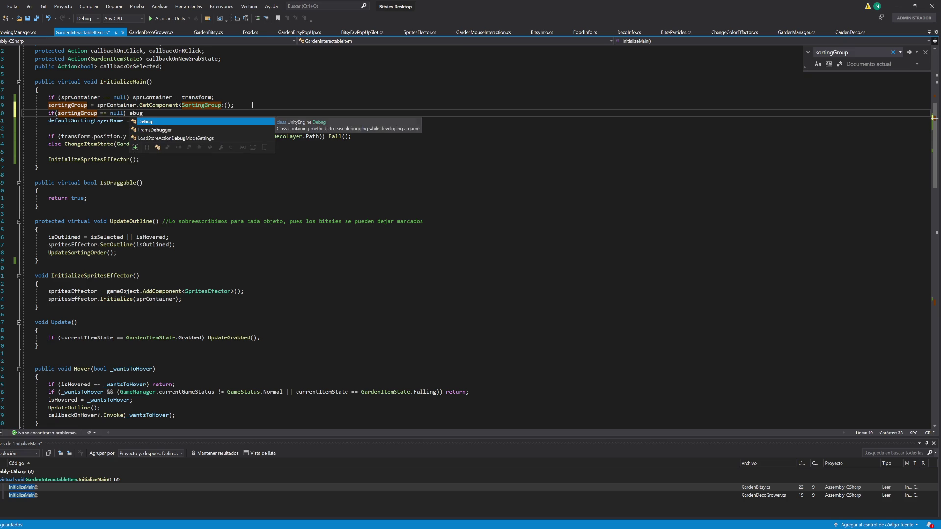
text(.Log($")
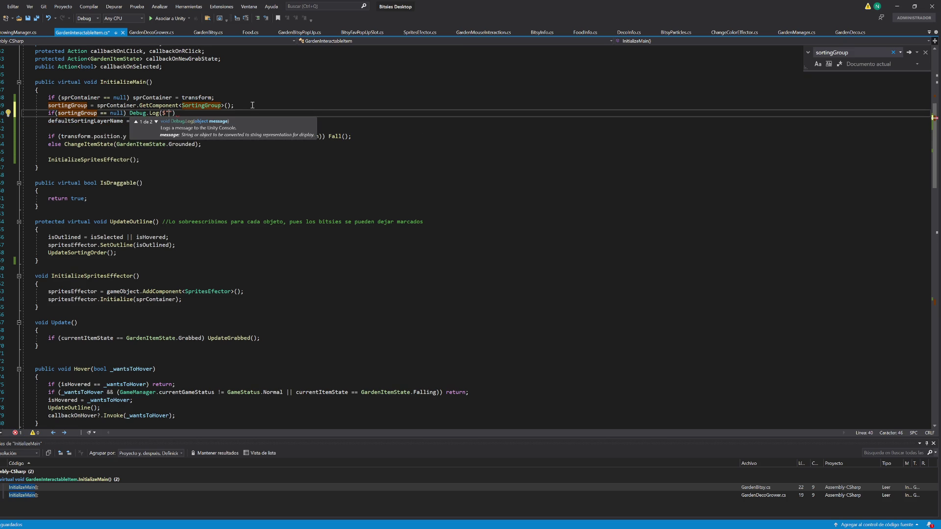
text({name} no t)
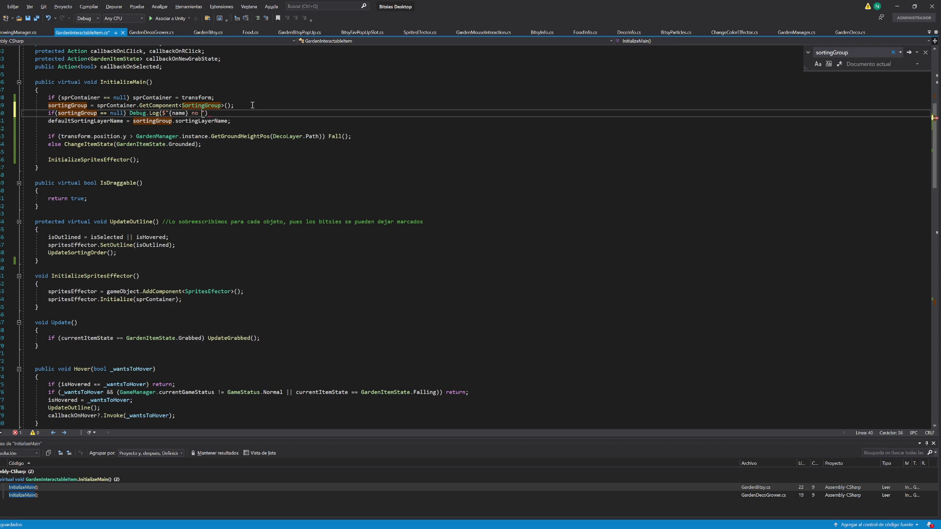
text(iene sorting group)
text( asignado)
key(End)
text(;)
key(ctrl+s)
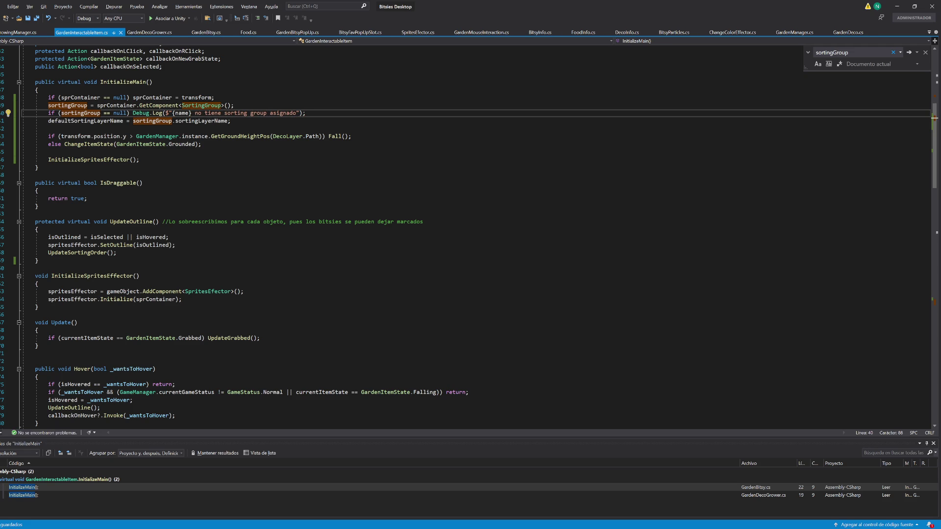
click(897, 6)
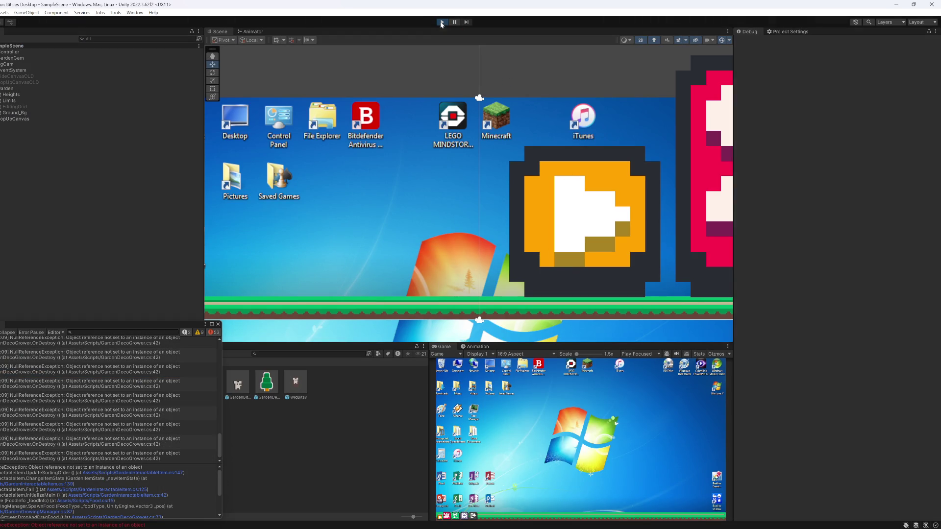
- Enter Play mode, drop fruit from the palm tree, and open the exception's stack-trace link
click(442, 22)
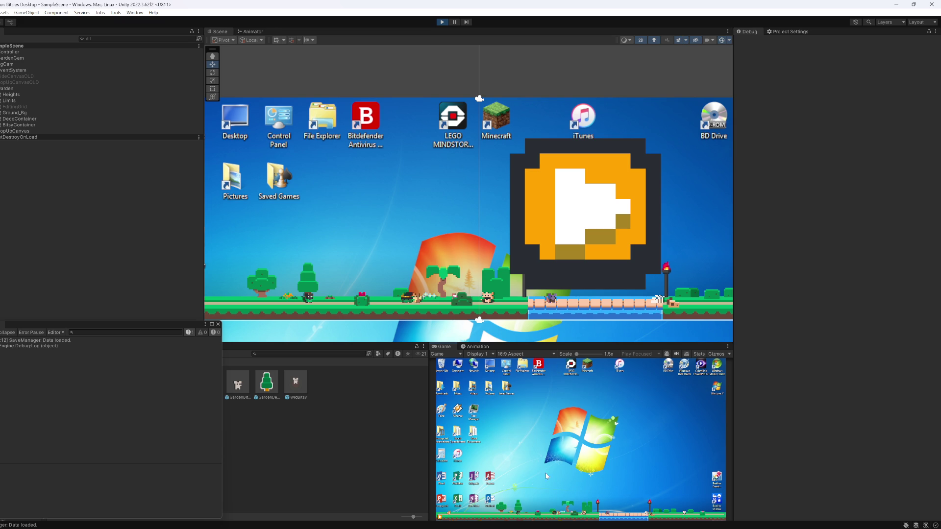
click(568, 515)
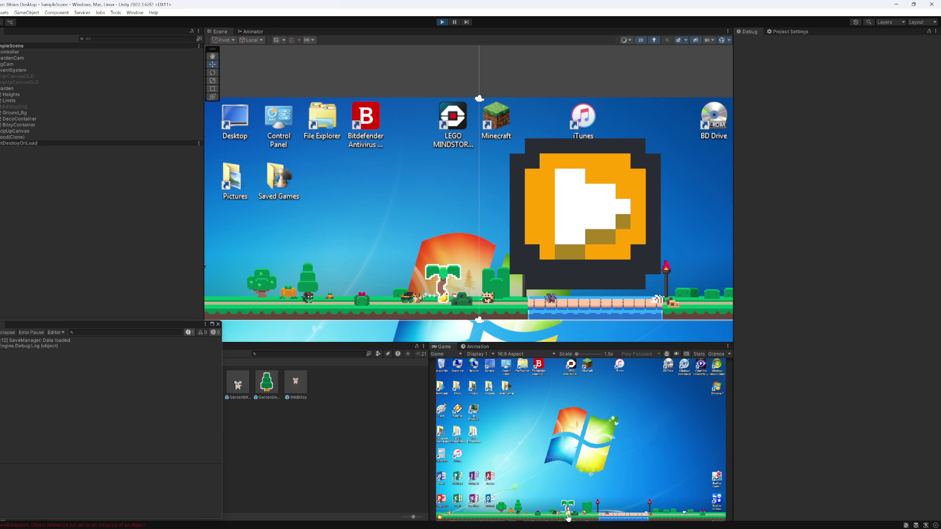
click(133, 376)
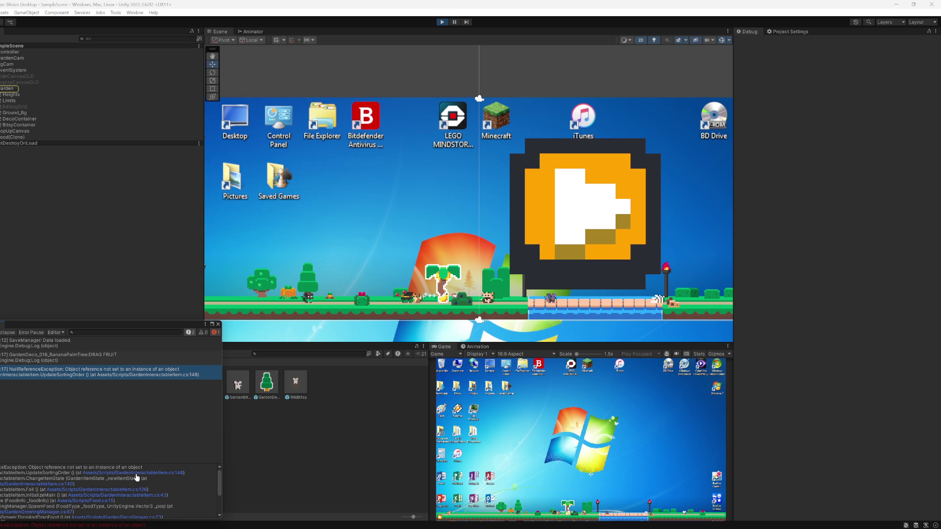
click(88, 494)
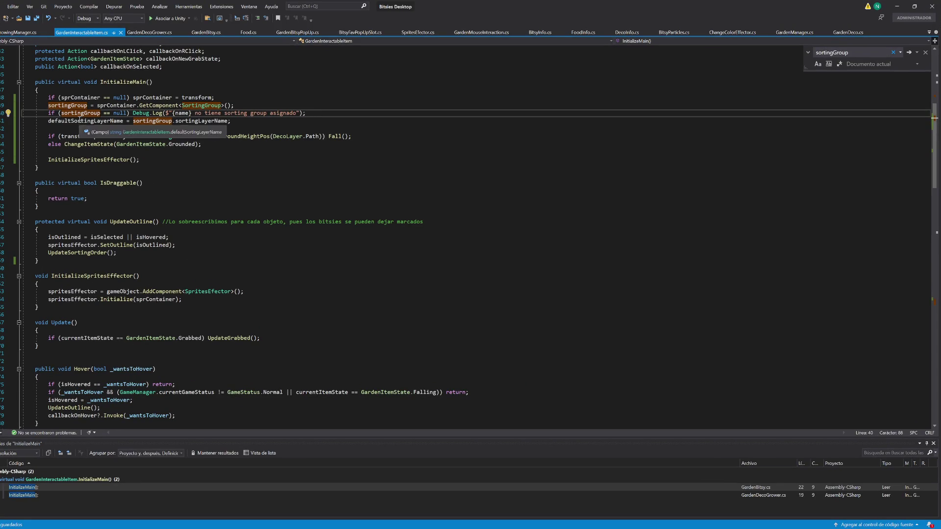
- Duplicate the log line to the top of InitializeMain as "Inicializamos {name}"
key(ctrl+d)
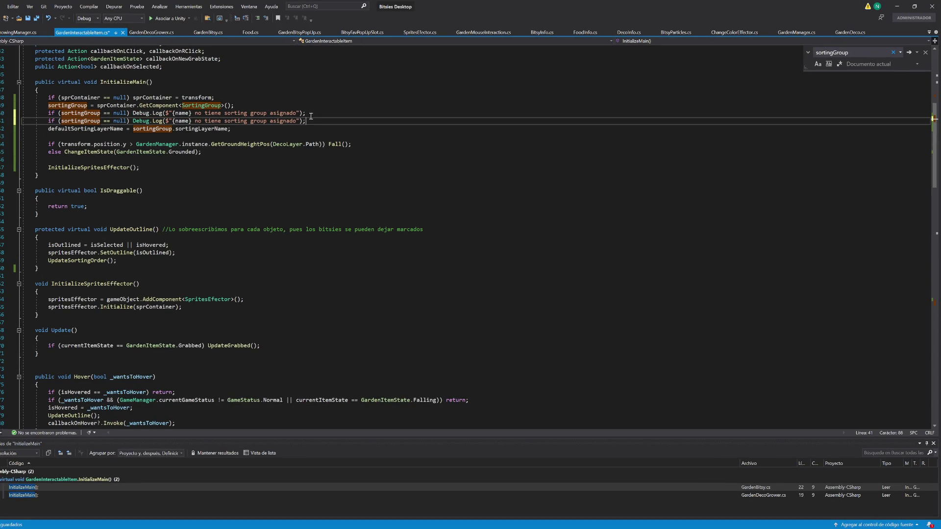
key(alt+Up)
key(alt+Up)
key(alt+Up)
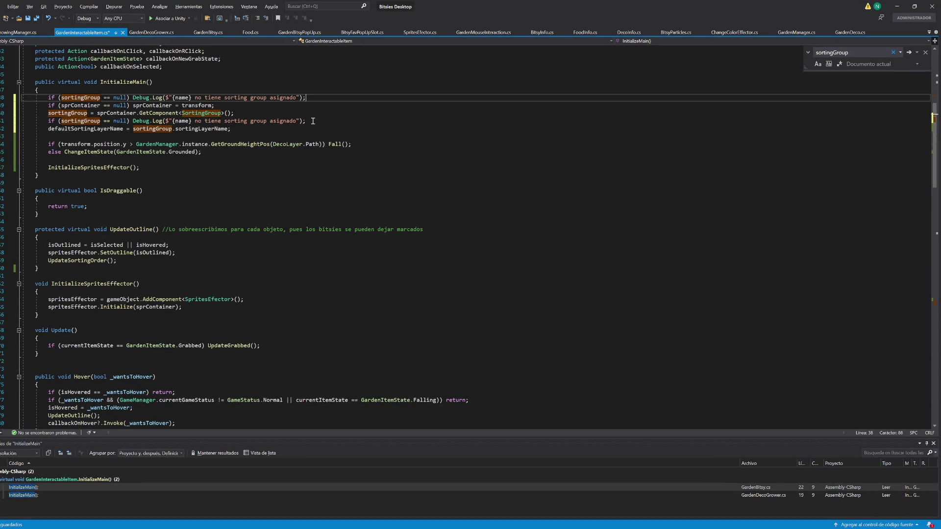
click(172, 98)
text(O)
key(BackSpace)
text(Inicializamos)
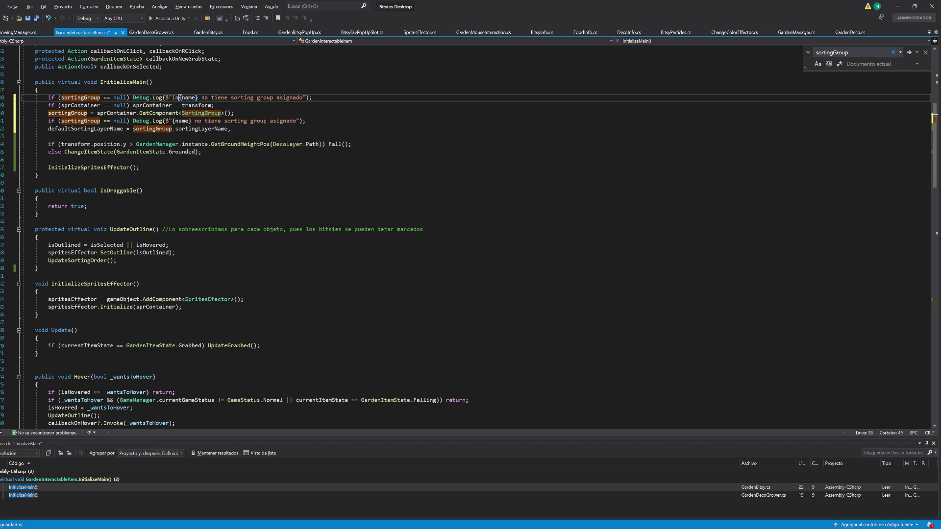
key(Right)
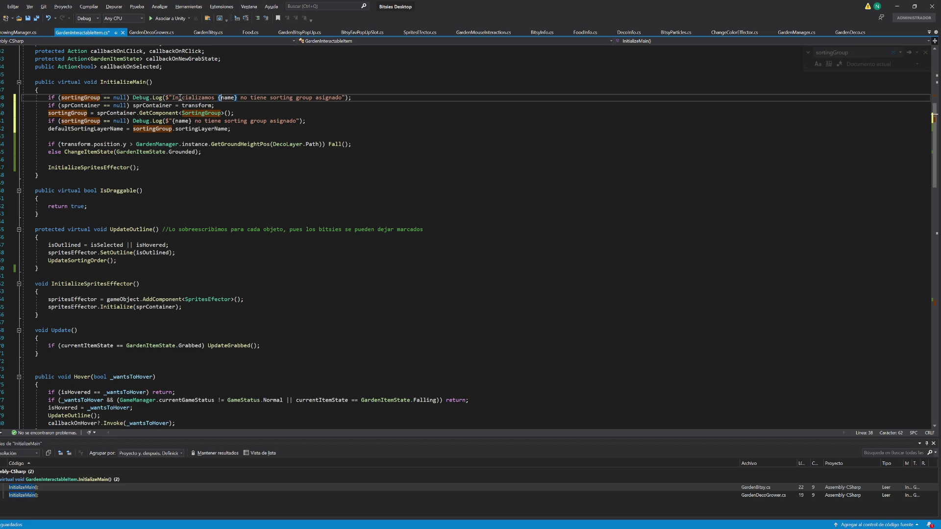
key(Delete)
key(Delete)
key(Delete)
key(BackSpace)
- Strip the null check and the word 'no' from the second log and append a sortingGroup comparison
drag(130, 121, 48, 122)
key(Delete)
click(110, 120)
key(ctrl+Delete)
click(201, 120)
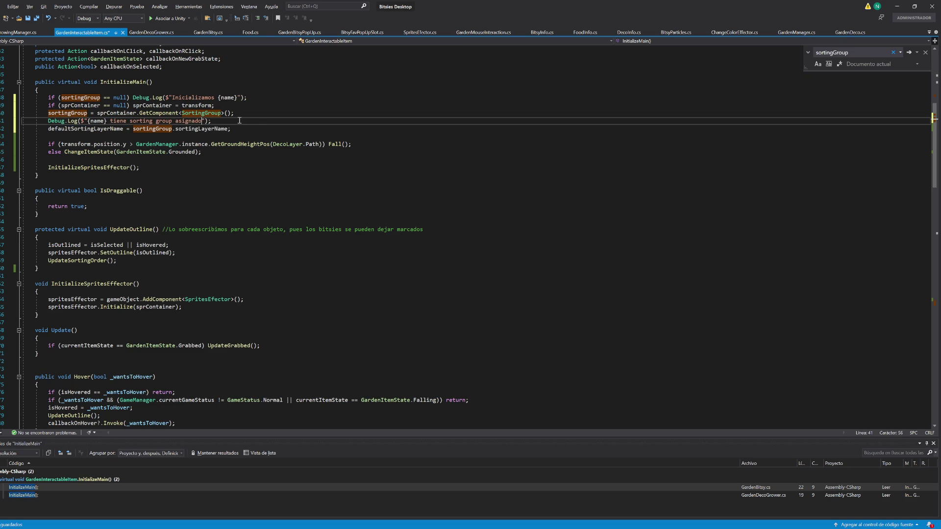
text(? {if (sortingGroup == null))
- Finish the message with (sortingGroup != null).ToString(), save, and stop Play mode in Unity
double_click(214, 121)
key(Delete)
key(Delete)
click(284, 121)
text(.ToString)
key(Escape)
text(())
key(ctrl+Left)
key(ctrl+Left)
key(Left)
key(Left)
key(Left)
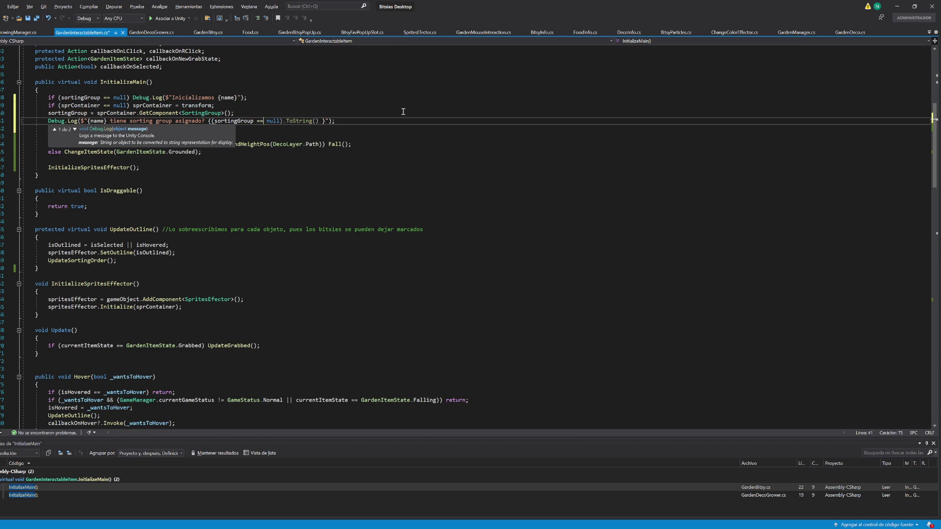
text(!)
key(ctrl+s)
key(ctrl+minus)
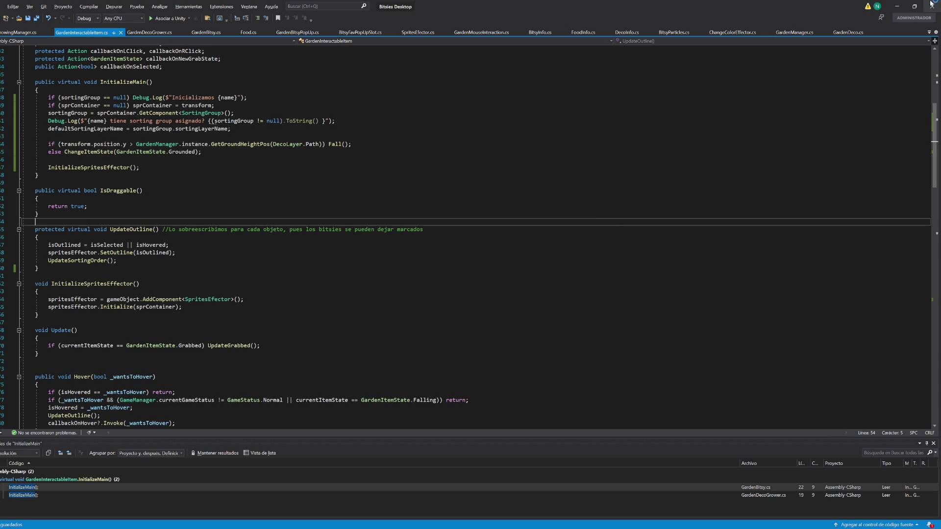
click(897, 6)
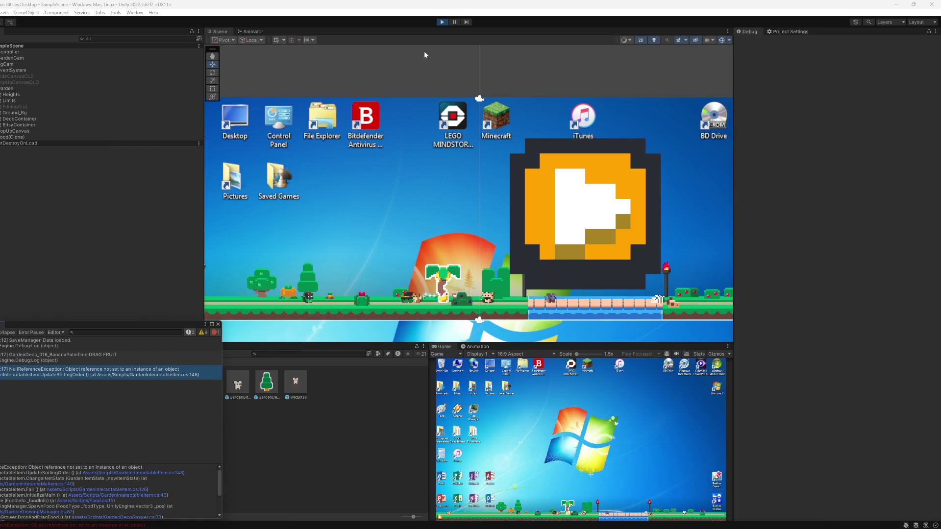
click(440, 21)
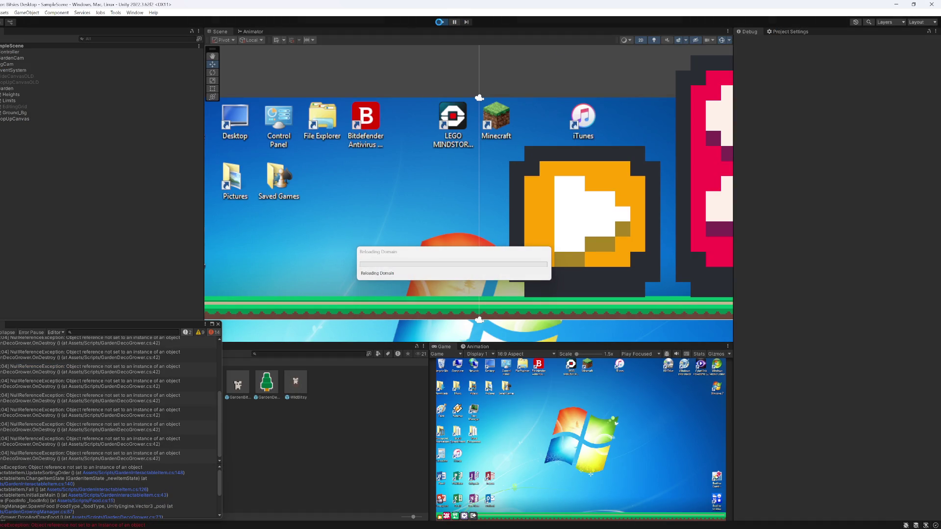
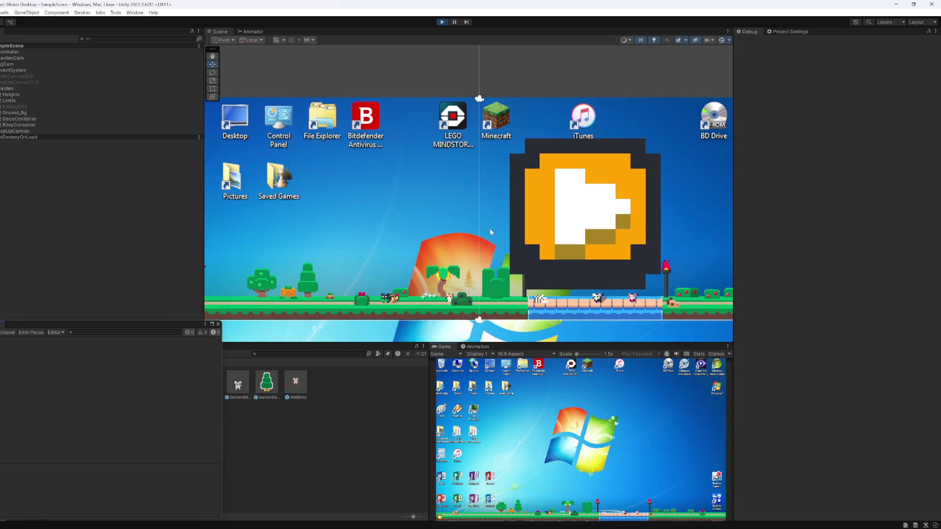
- Drop a fruit from the banana palm and open the NullReferenceException's source in the code editor
click(566, 512)
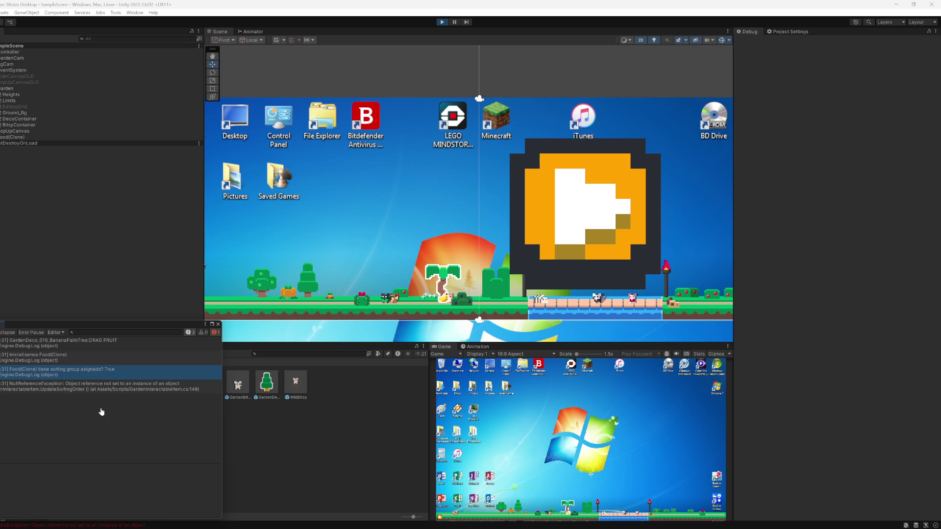
click(63, 372)
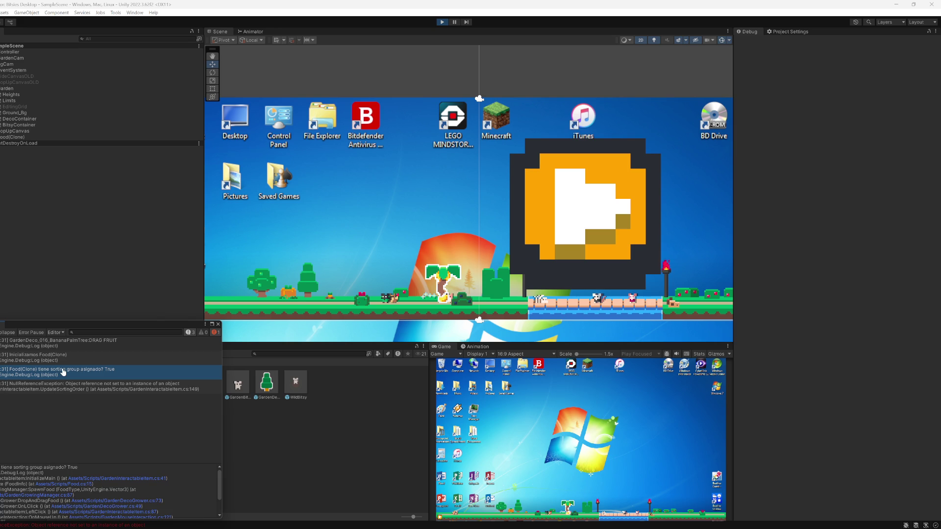
click(68, 387)
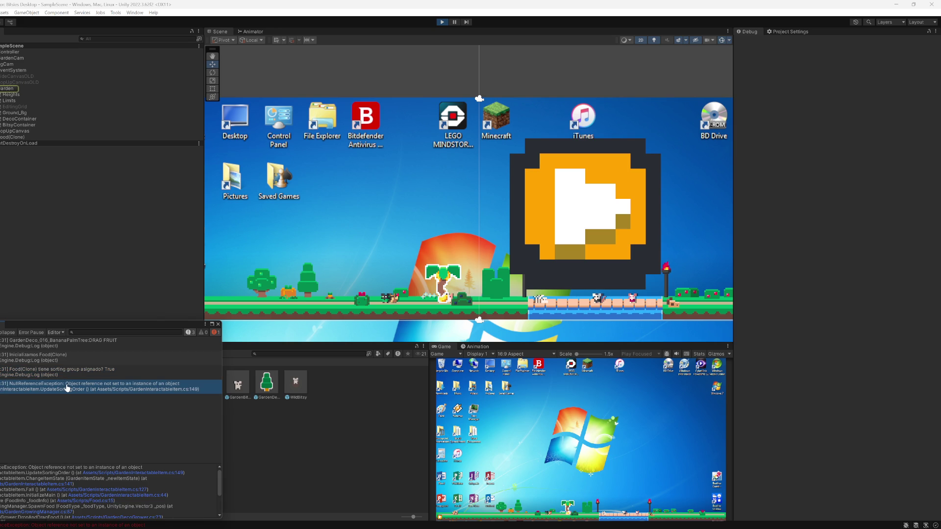
double_click(67, 387)
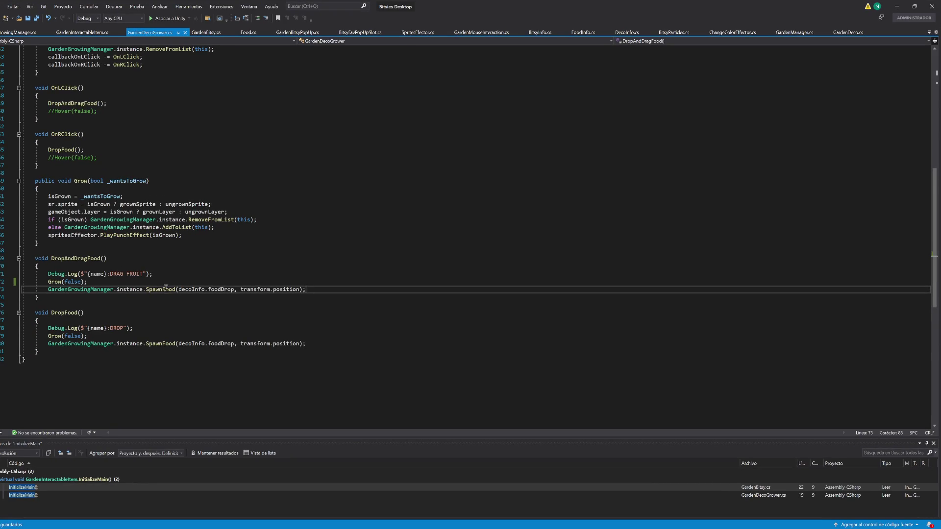
- Inspect the spawned Food(Clone) object in Unity, then return to the code editor
key(alt+Tab)
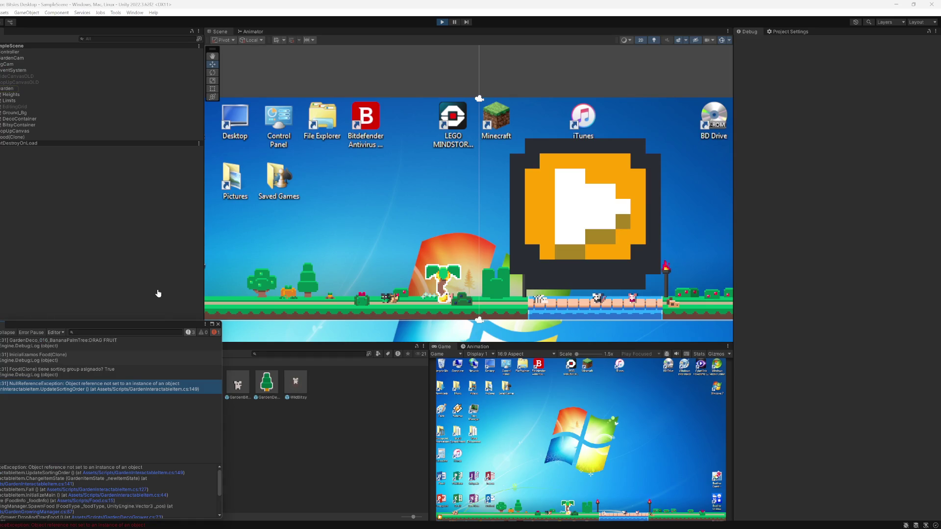
click(12, 137)
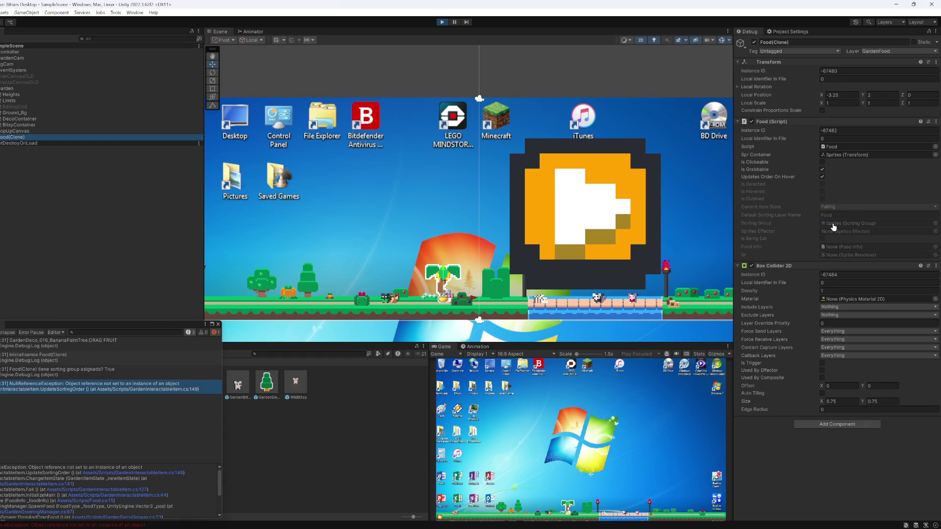
key(alt+Tab)
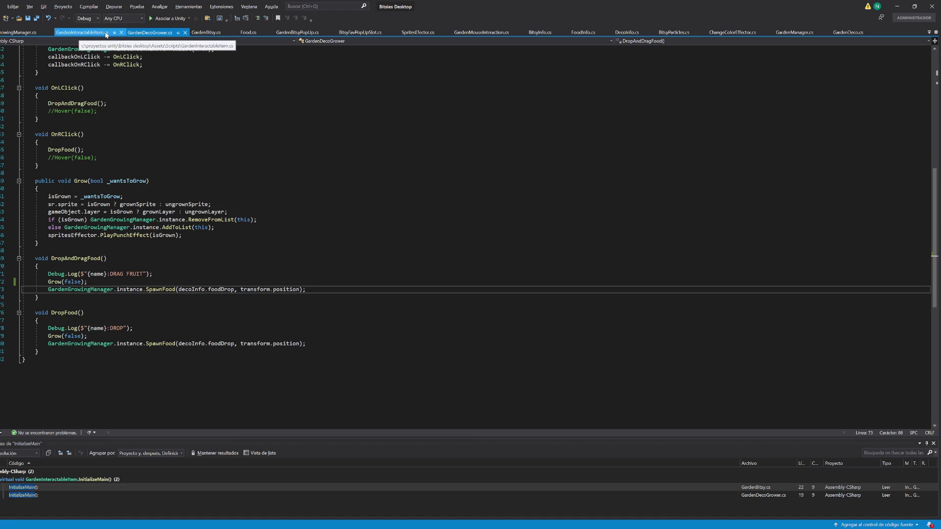
- Follow SpawnFood into InitializeMain and move the InitializeSpritesEffector call below the sortingGroup line
ctrl+click(162, 290)
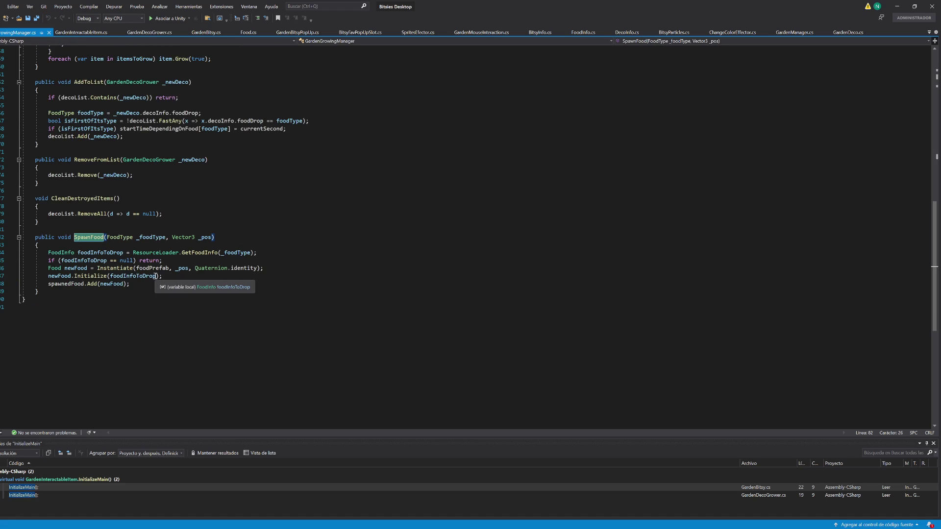
ctrl+click(90, 276)
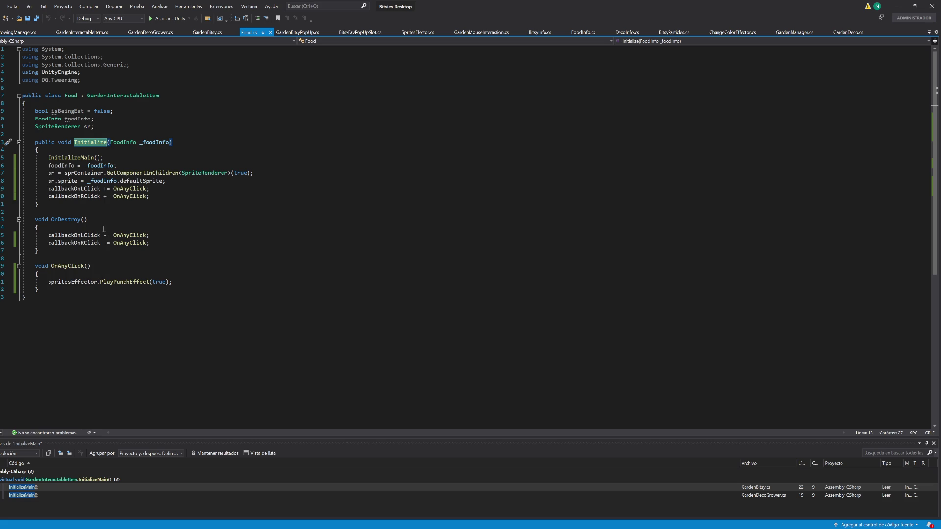
ctrl+click(75, 157)
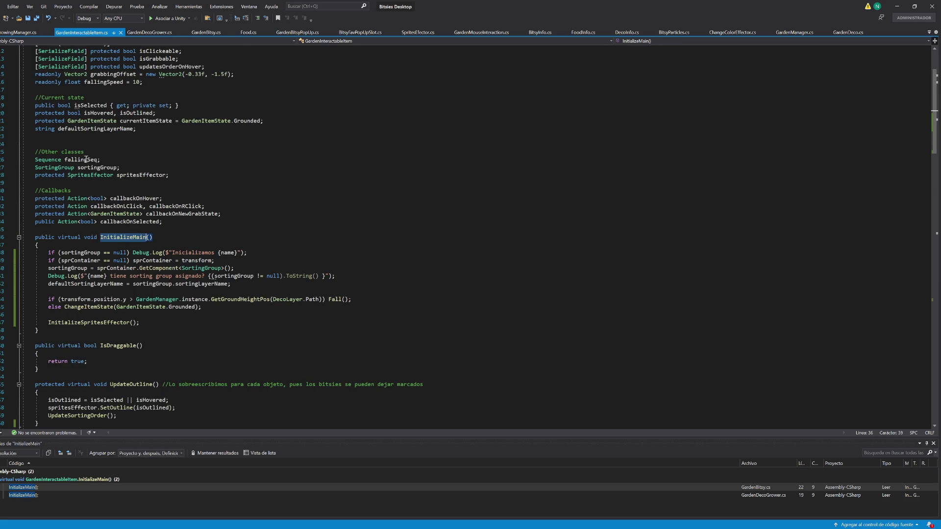
click(110, 326)
key(End)
key(shift+Up)
key(Delete)
click(234, 268)
key(Return)
text(InitializeSpritesEffector();)
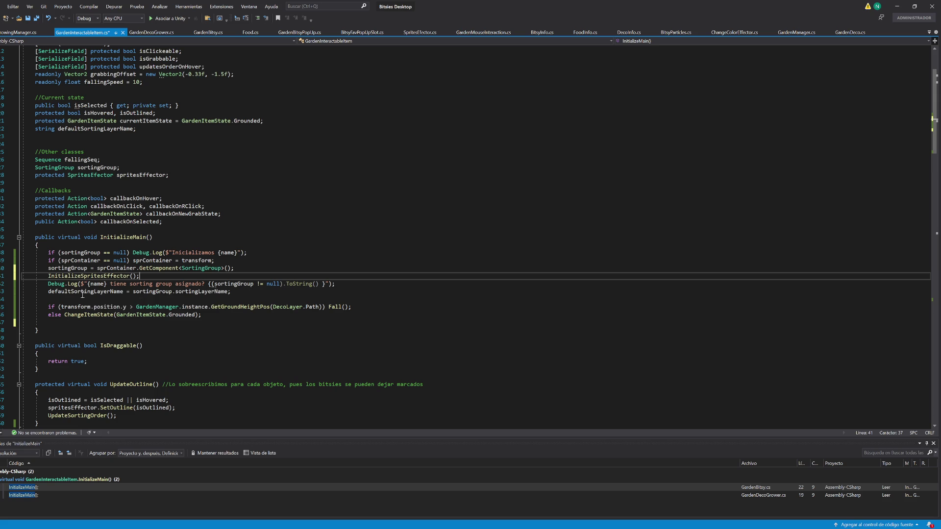
- Delete the sorting group and Inicializamos Debug.Log lines and save the script
ctrl+click(97, 277)
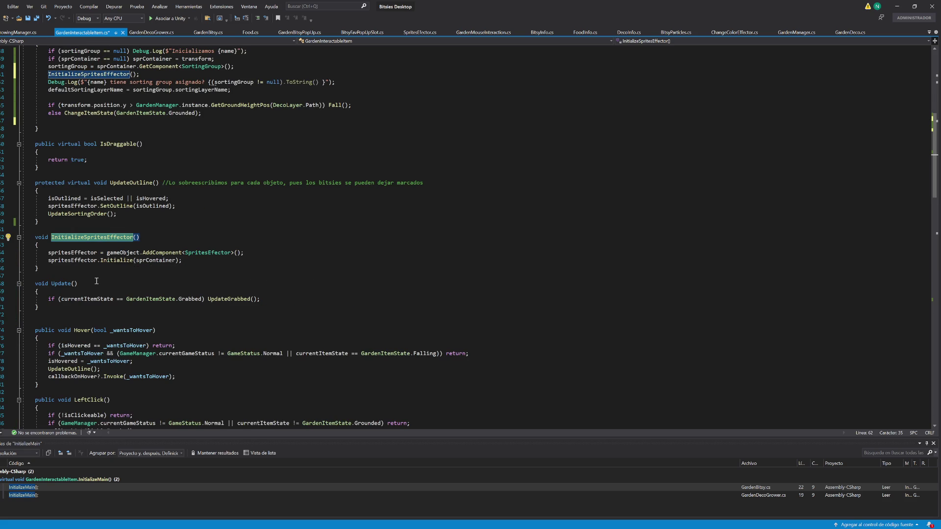
scroll(96, 283, up, 6)
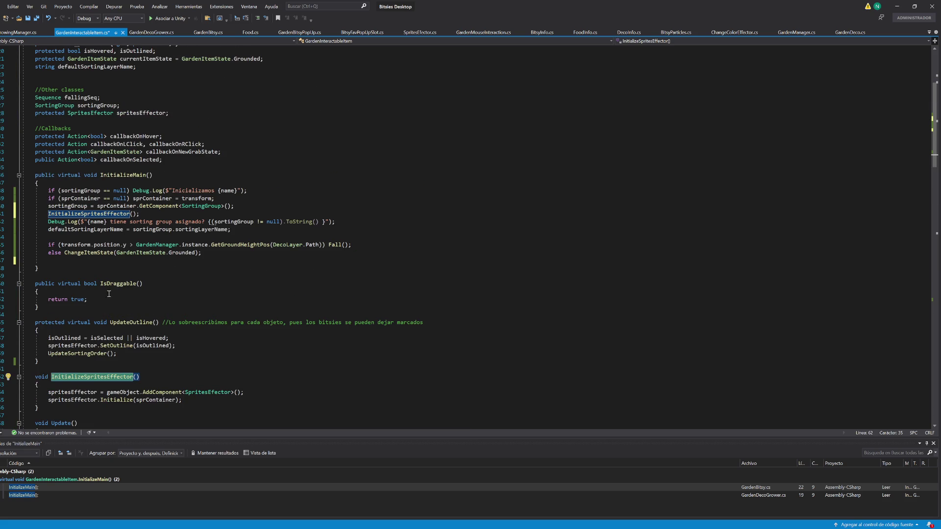
click(315, 206)
click(345, 223)
key(shift+Up)
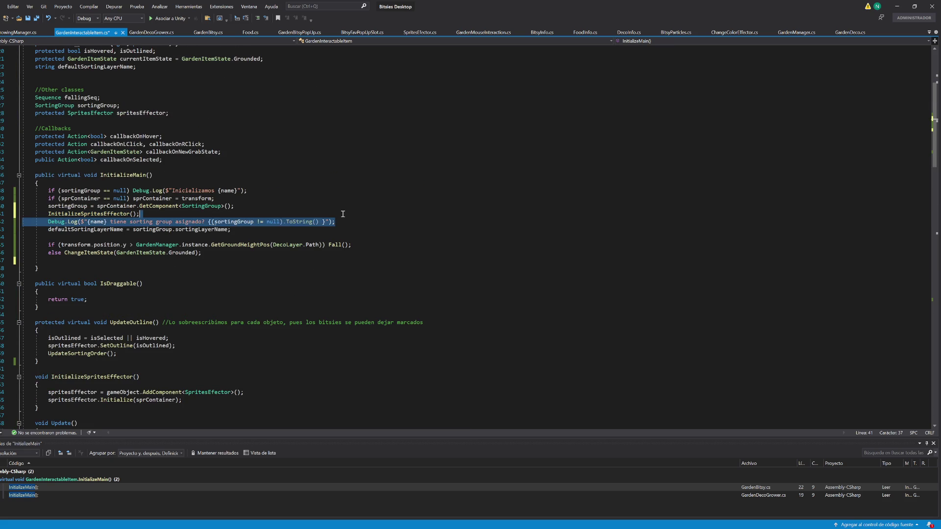
key(BackSpace)
click(258, 190)
key(shift+Up)
key(BackSpace)
click(440, 229)
key(ctrl+s)
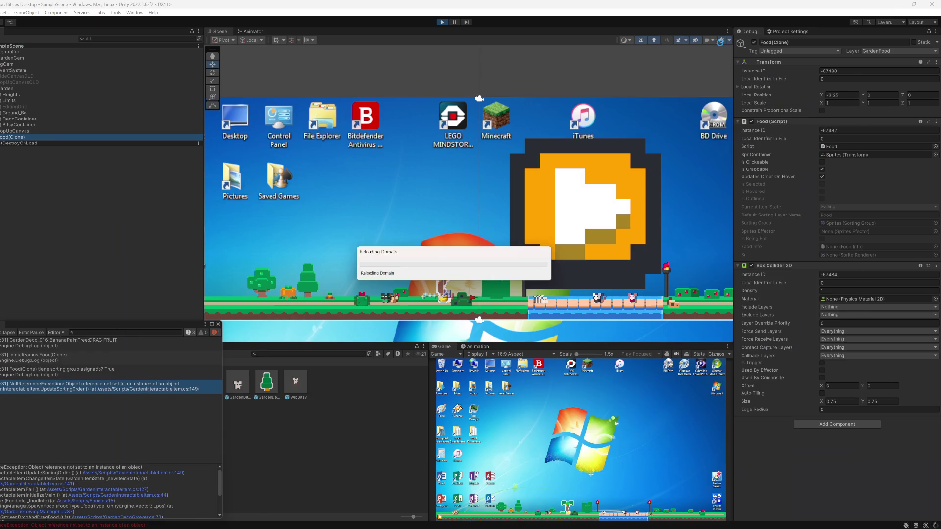
- Move the InitializeSpritesEffector call below the defaultSortingLayerName assignment and recompile in Unity
click(899, 6)
key(alt+Tab)
click(141, 206)
key(alt+Down)
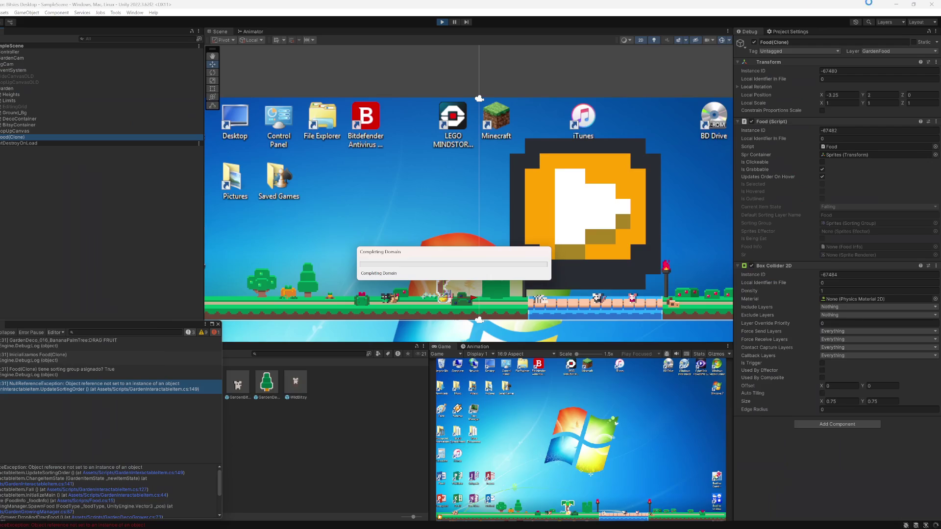
click(896, 6)
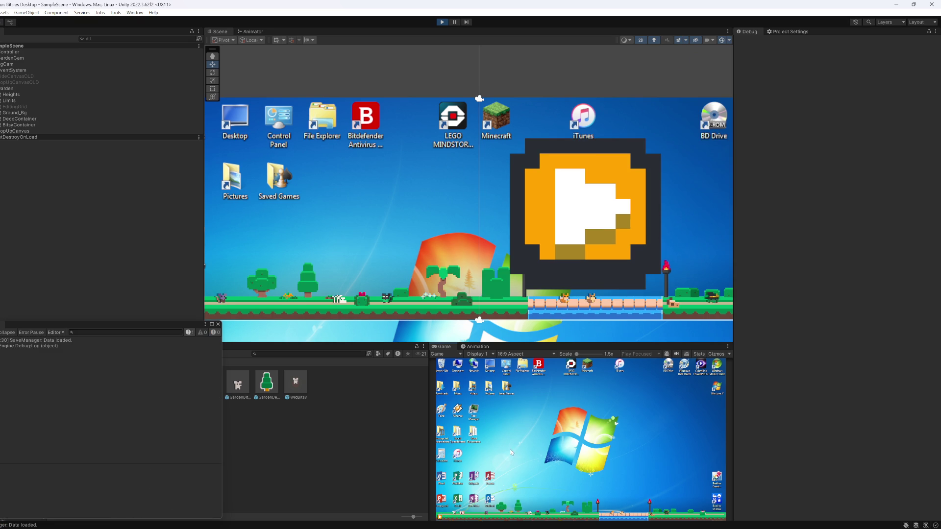
- Drop a banana from the palm and drag it around the maximized game view
click(568, 514)
drag(568, 518, 531, 425)
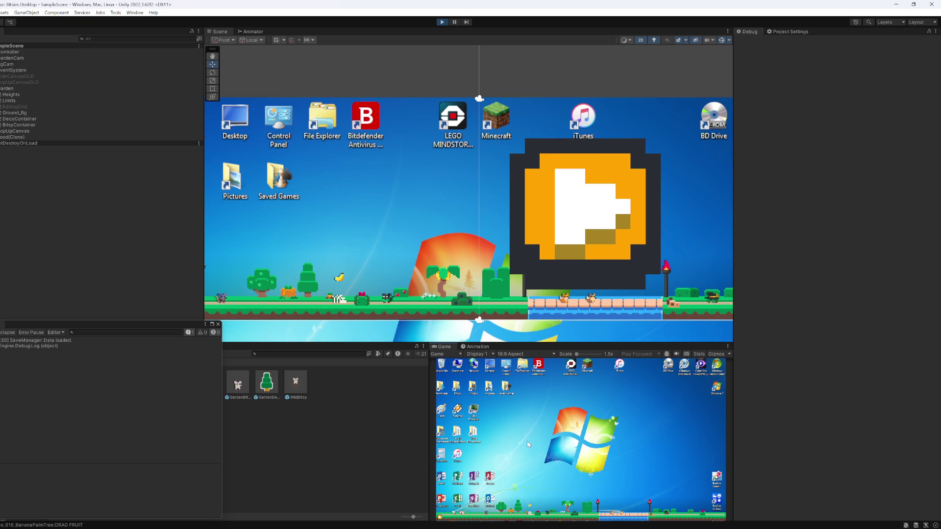
right_click(447, 352)
click(463, 371)
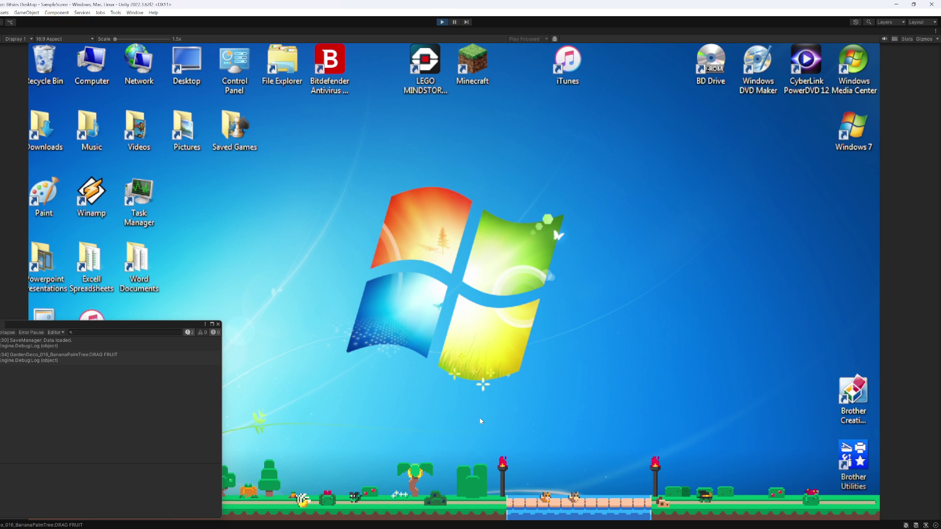
mouse_move(305, 504)
mouse_down()
mouse_move(429, 413)
mouse_move(560, 356)
mouse_move(608, 353)
mouse_move(605, 361)
mouse_up()
mouse_move(601, 503)
mouse_down()
mouse_move(493, 409)
mouse_move(464, 328)
mouse_up()
- Drop a blueberry from the bush, pull another banana off the palm, and stop play mode
click(431, 504)
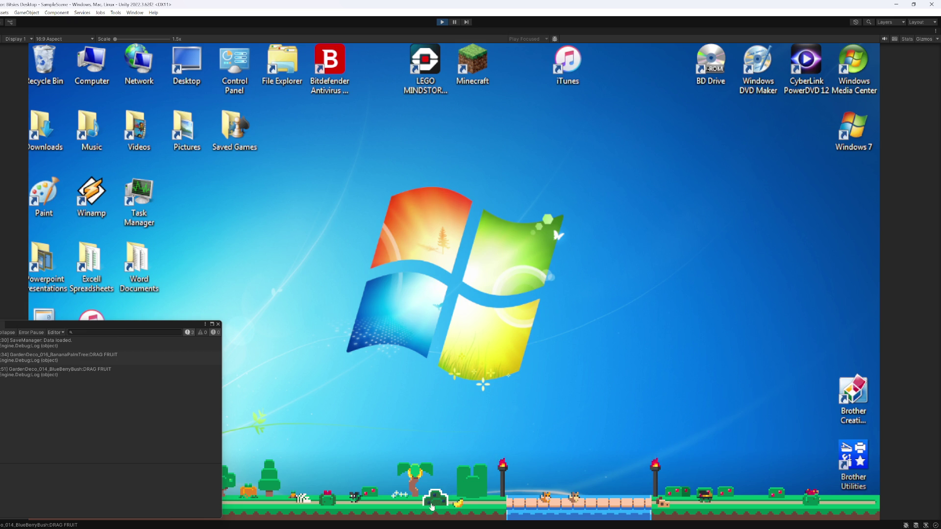
mouse_move(414, 472)
mouse_down()
mouse_move(418, 504)
mouse_move(466, 460)
mouse_move(480, 504)
mouse_up()
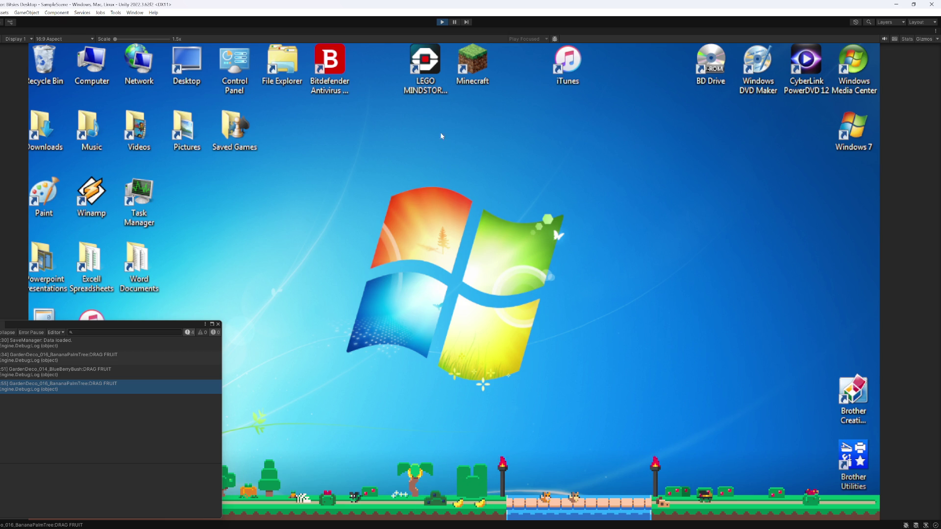
click(443, 22)
- Launch Aseprite and open the GardenDecoGrowth.png sprite sheet from recent files
key(super)
text(asep)
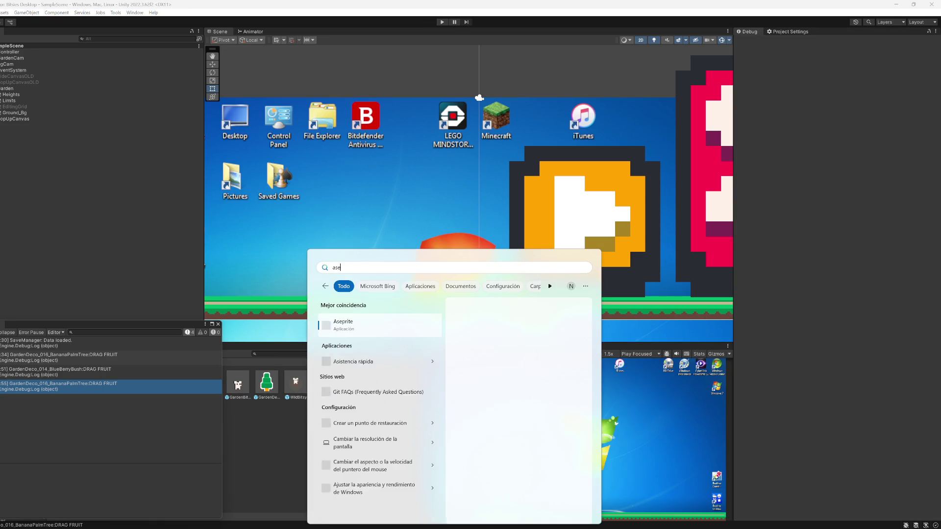
key(Return)
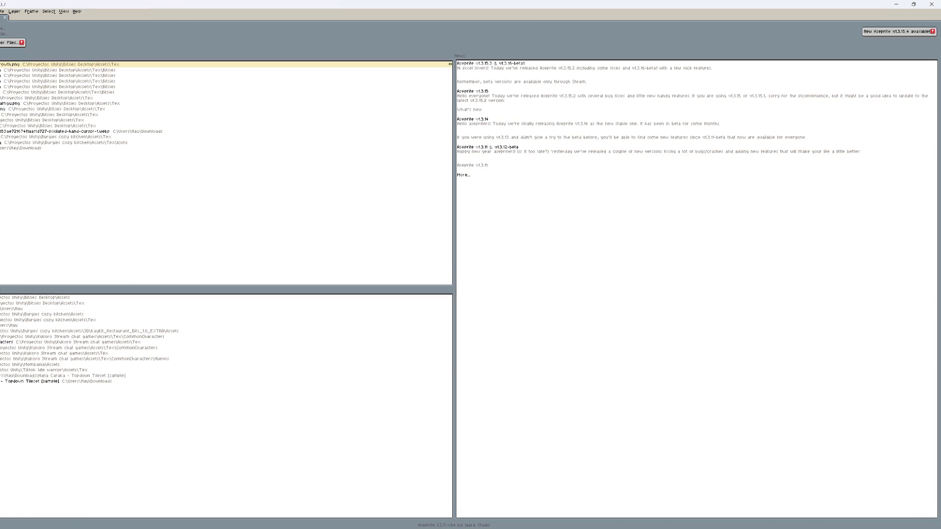
click(6, 65)
scroll(372, 79, up, 3)
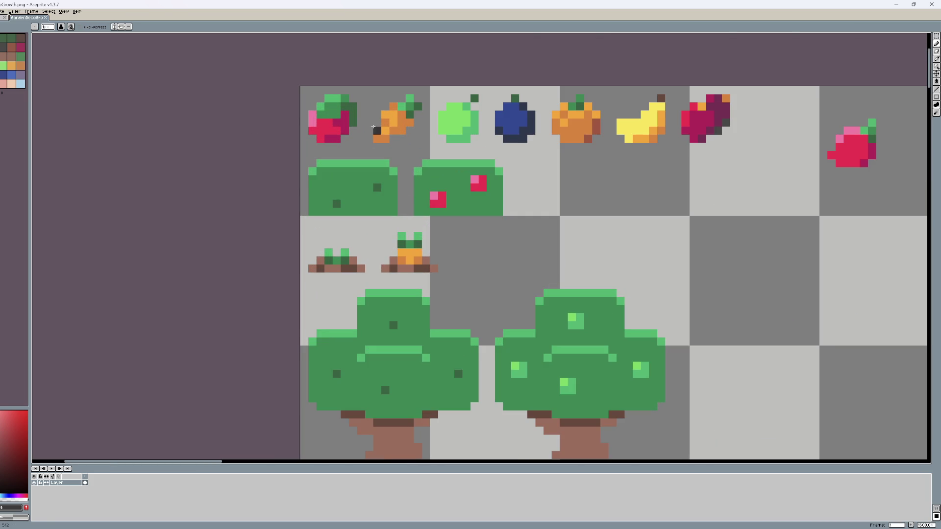
- Marquee-select the banana sprite to read its size, then close Aseprite
key(m)
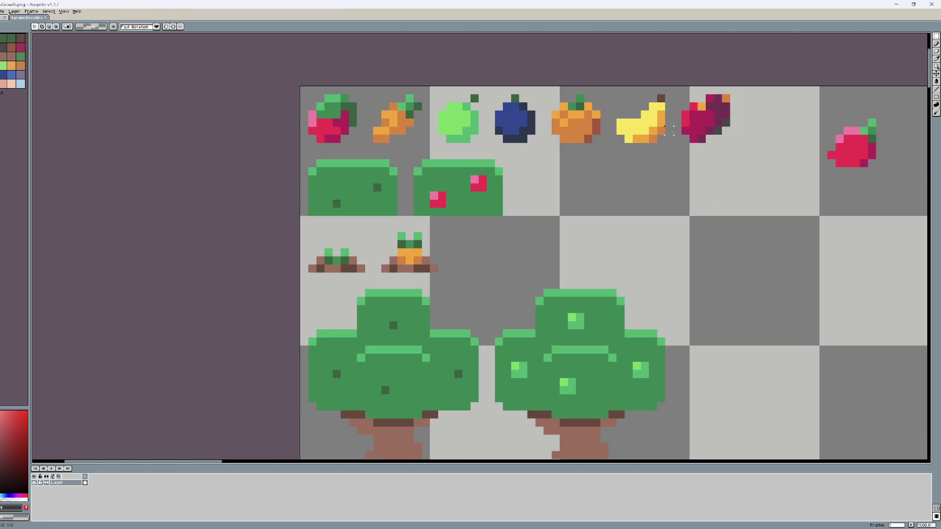
drag(669, 140, 604, 79)
drag(612, 81, 612, 82)
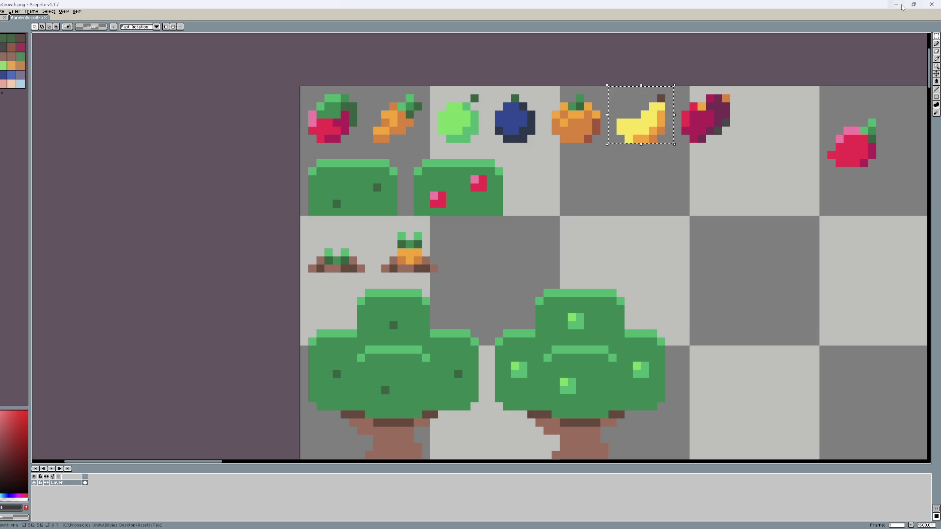
click(931, 5)
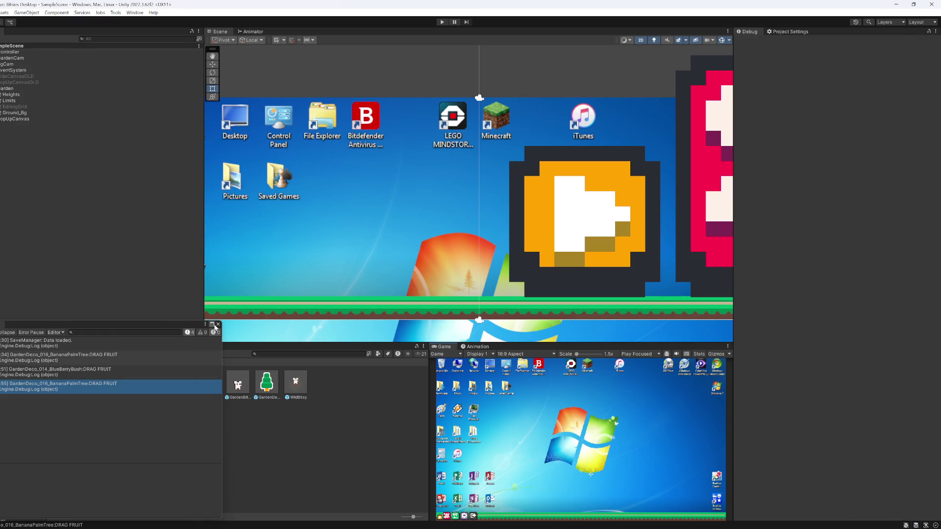
- Select the Food prefab and switch the Inspector from Debug to Normal view
click(218, 324)
click(208, 383)
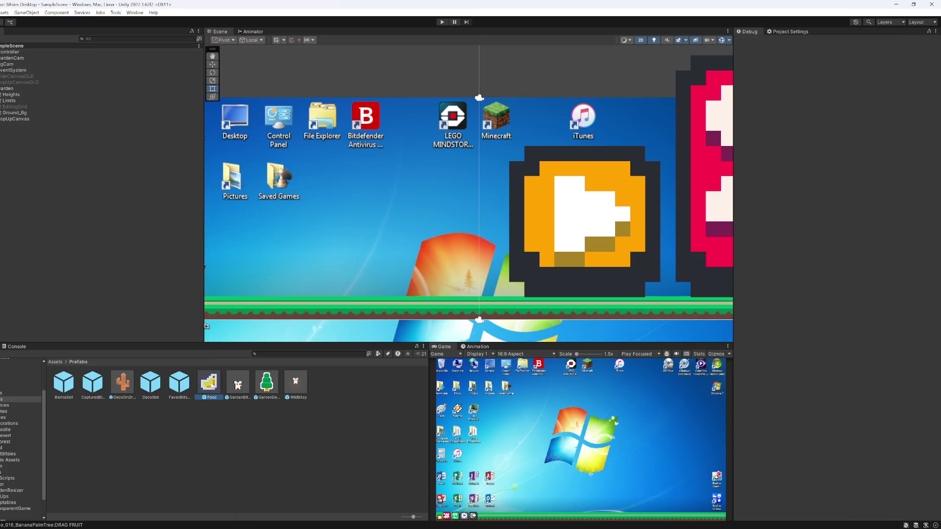
click(937, 40)
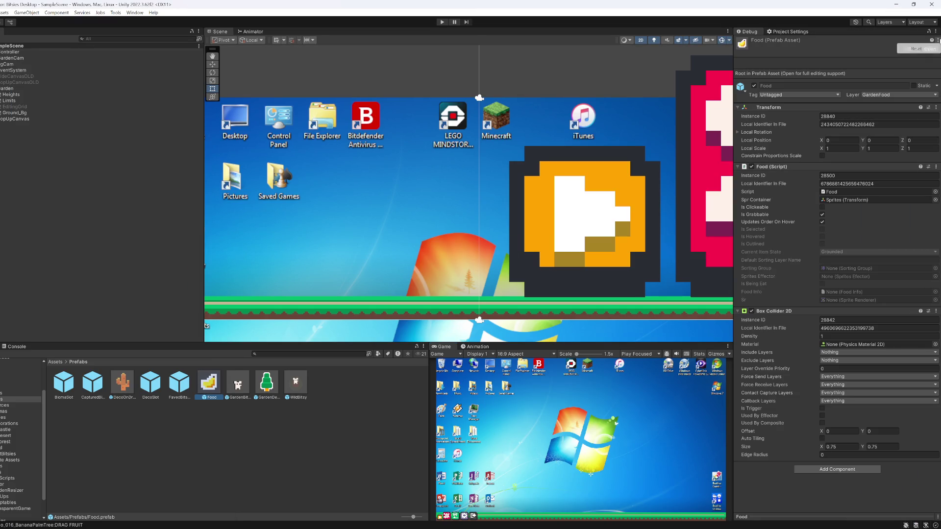
click(937, 49)
click(937, 32)
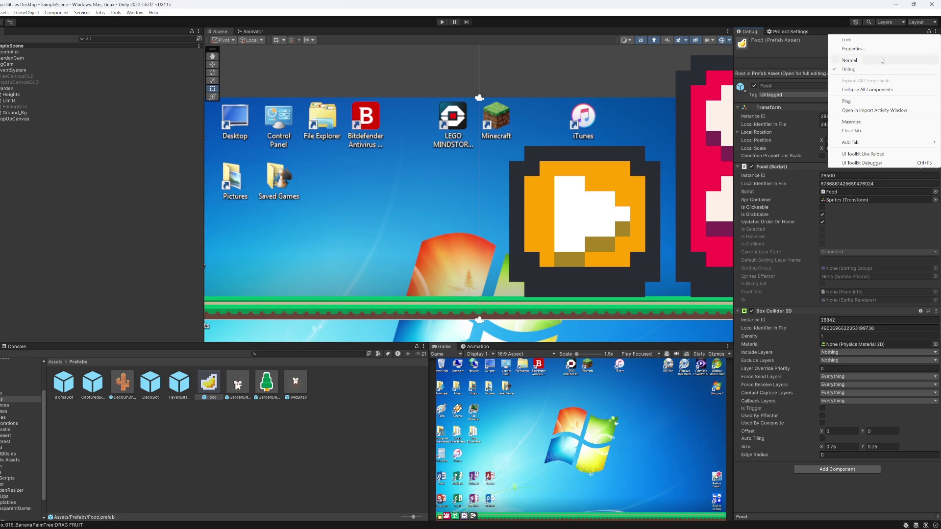
click(877, 60)
click(854, 170)
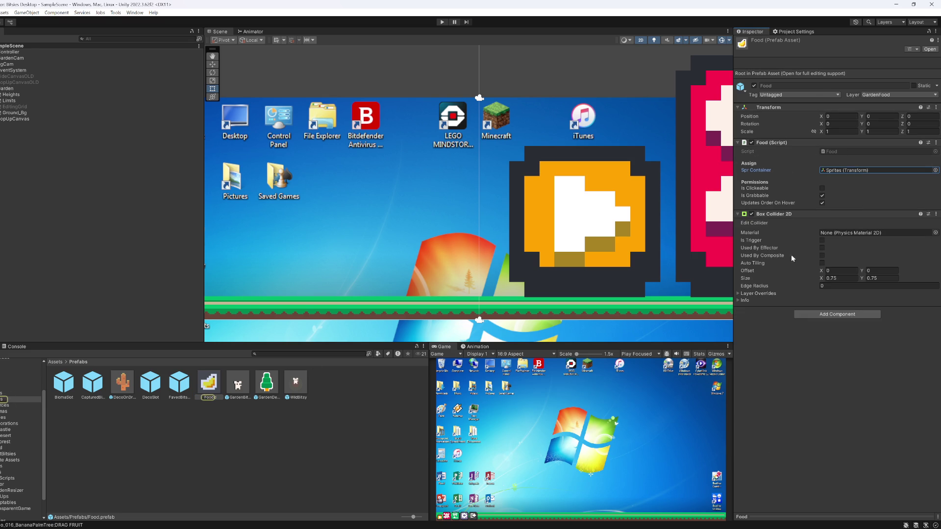
- Open the Food prefab, ping its Default banana sprite, and open GardenDecoGrowth in the Sprite Editor
double_click(209, 383)
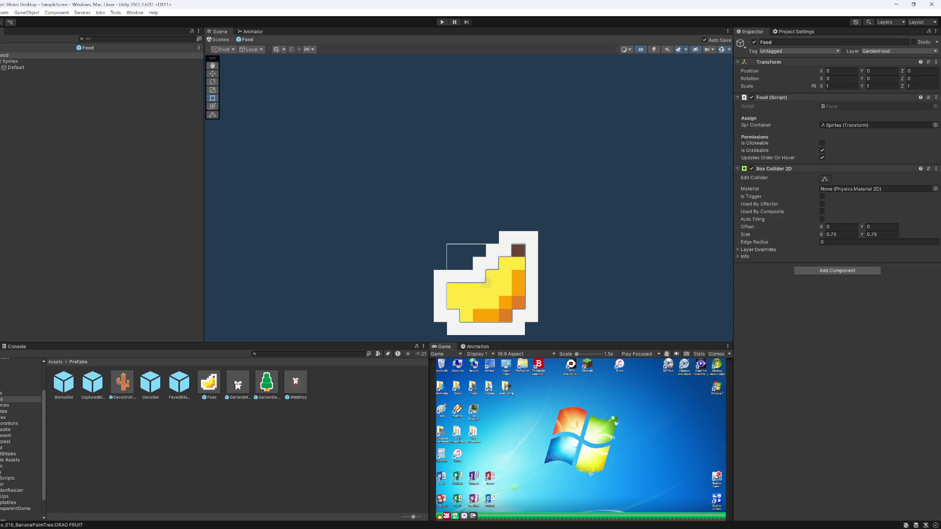
click(15, 68)
click(847, 106)
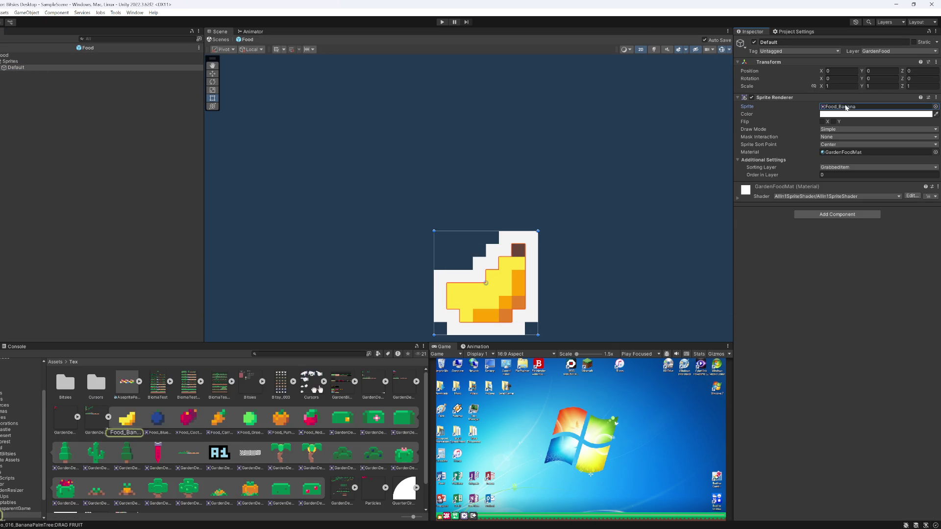
click(88, 432)
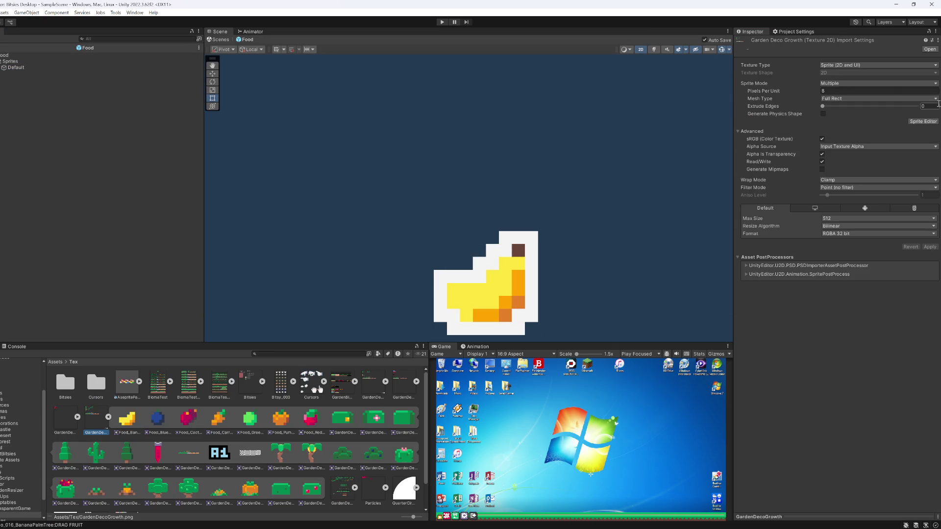
click(923, 121)
scroll(328, 159, up, 10)
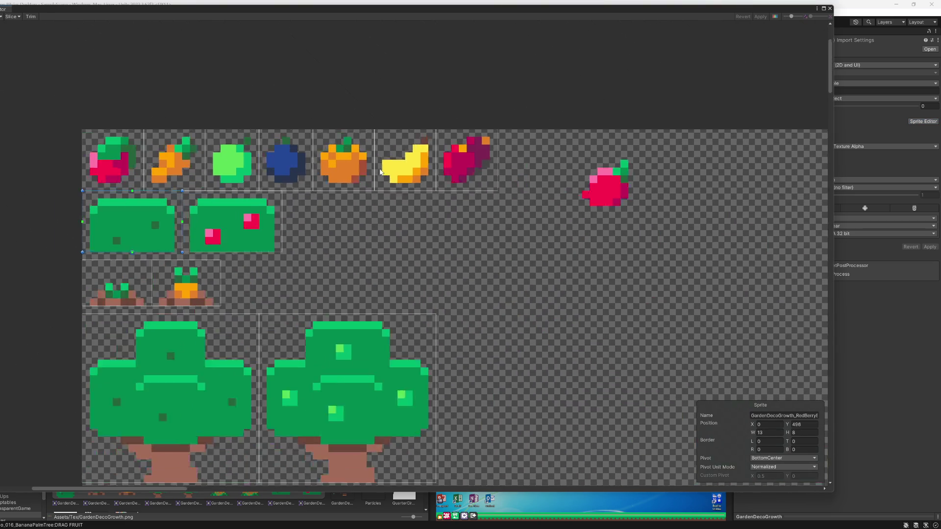
- Set the Food_RedBerry, carrot and green apple sprite pivots to BottomCenter
scroll(380, 172, up, 1)
click(395, 170)
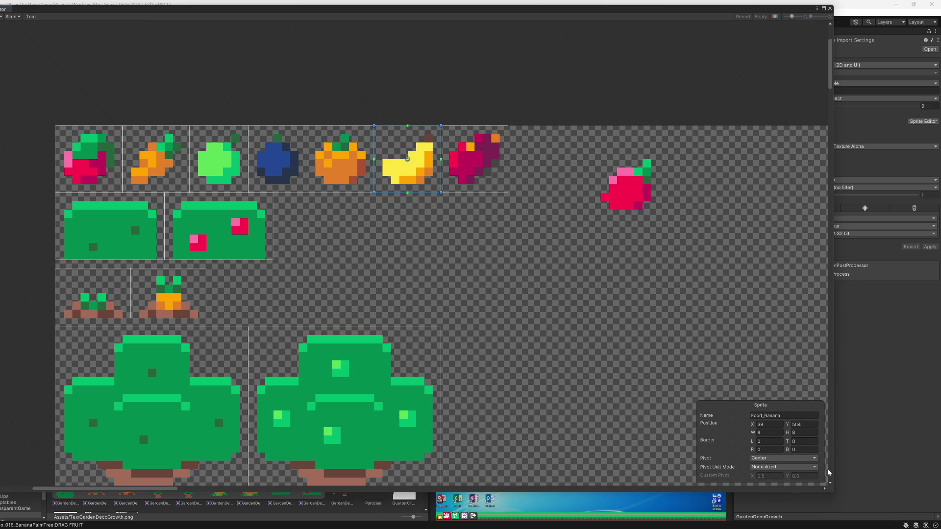
click(119, 170)
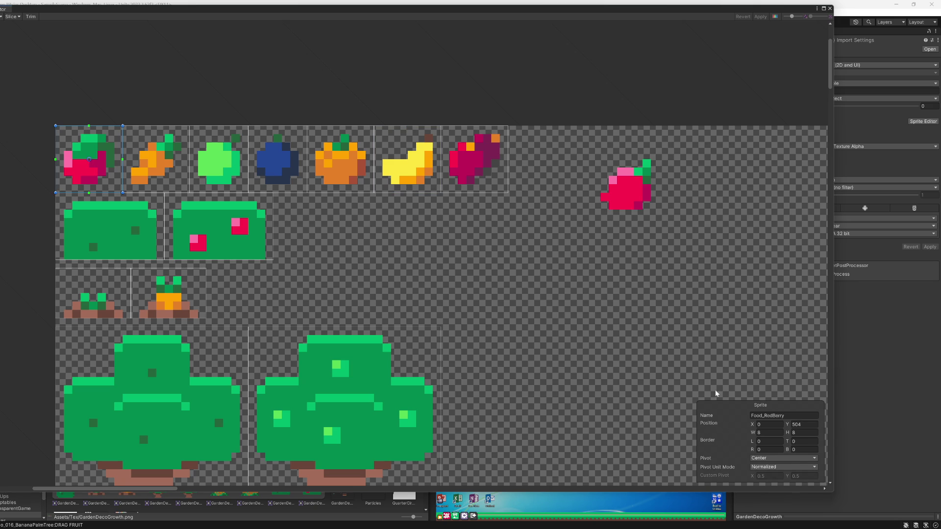
click(764, 461)
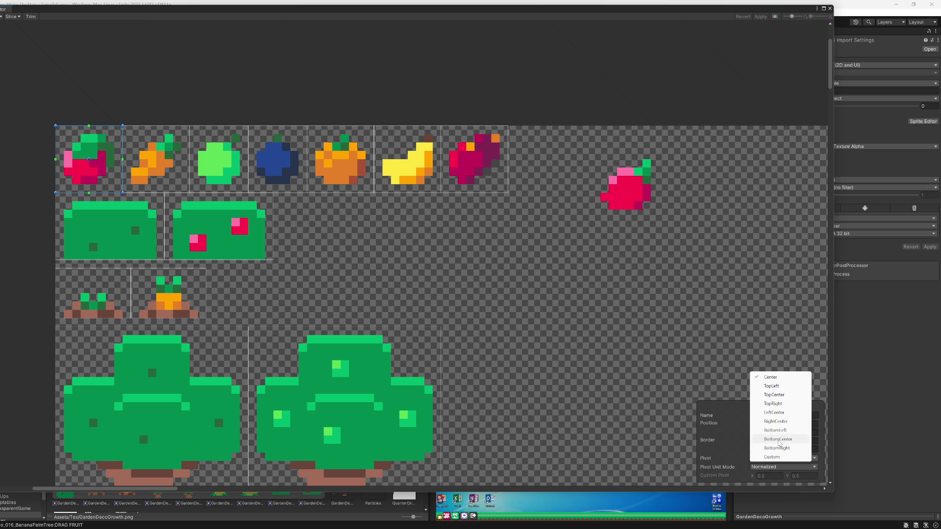
click(779, 440)
click(165, 162)
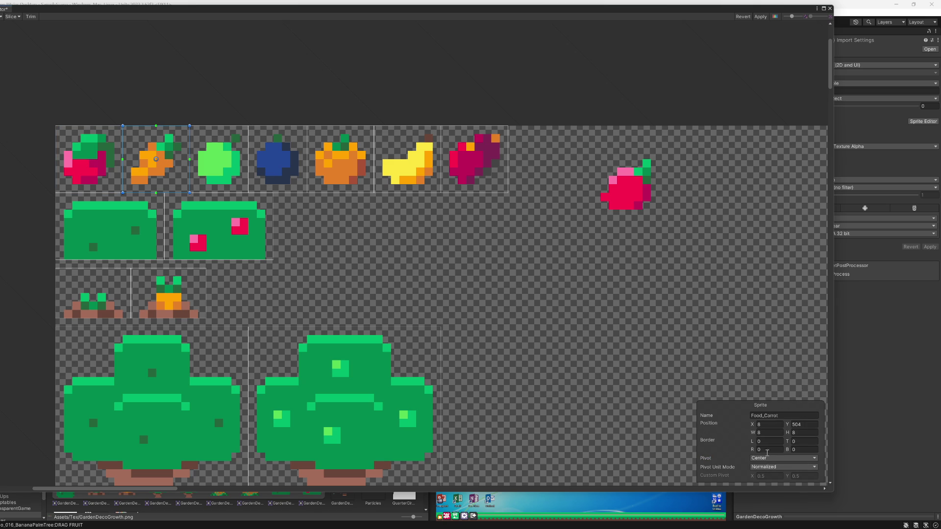
click(767, 458)
click(768, 441)
click(208, 167)
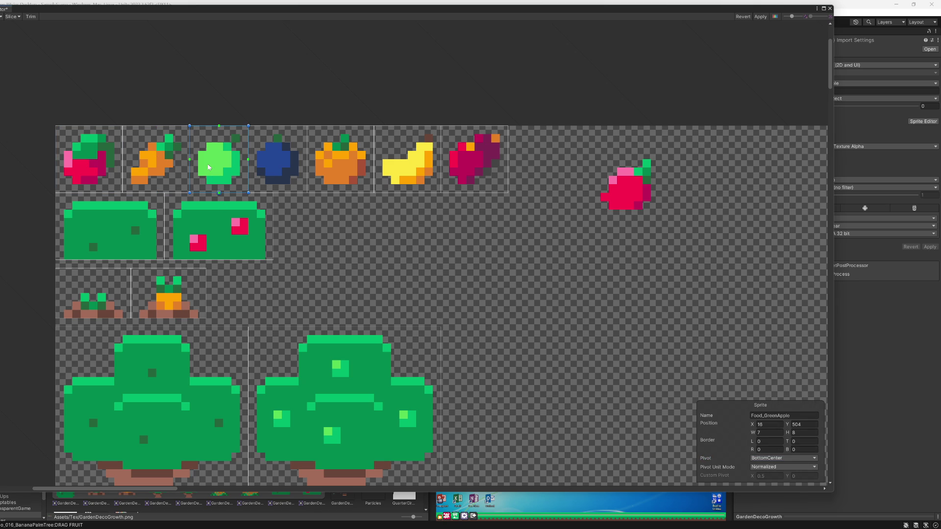
click(767, 458)
click(767, 456)
click(774, 458)
click(779, 440)
- Set the blueberry, banana and cactus fruit pivots to BottomCenter, then apply and close
click(270, 162)
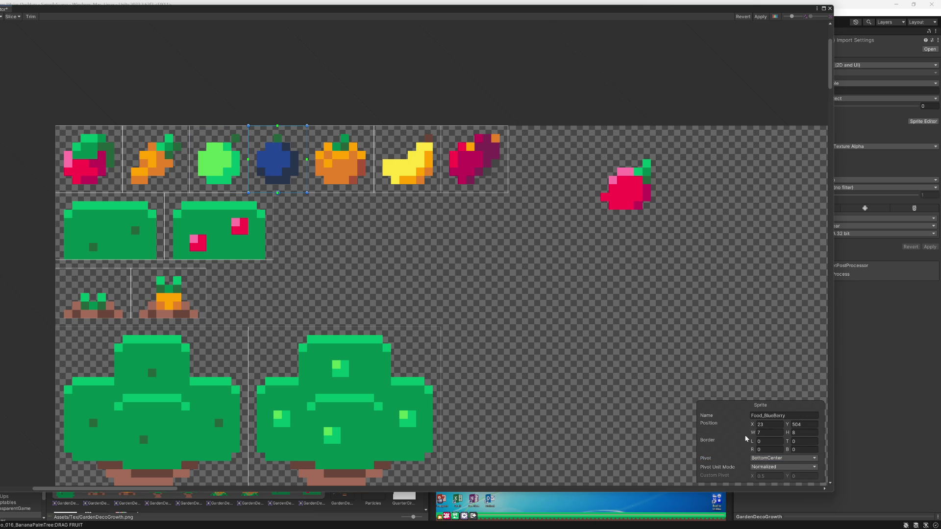
click(765, 459)
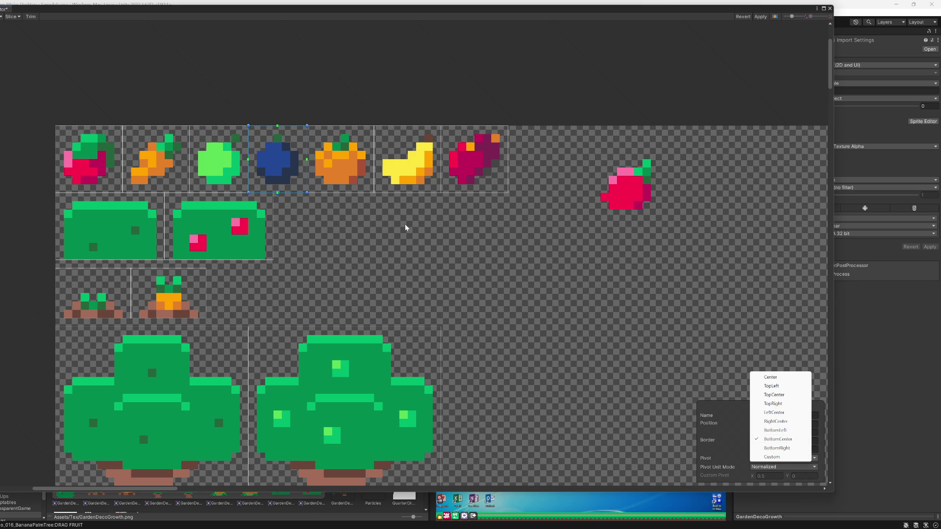
click(331, 170)
click(430, 179)
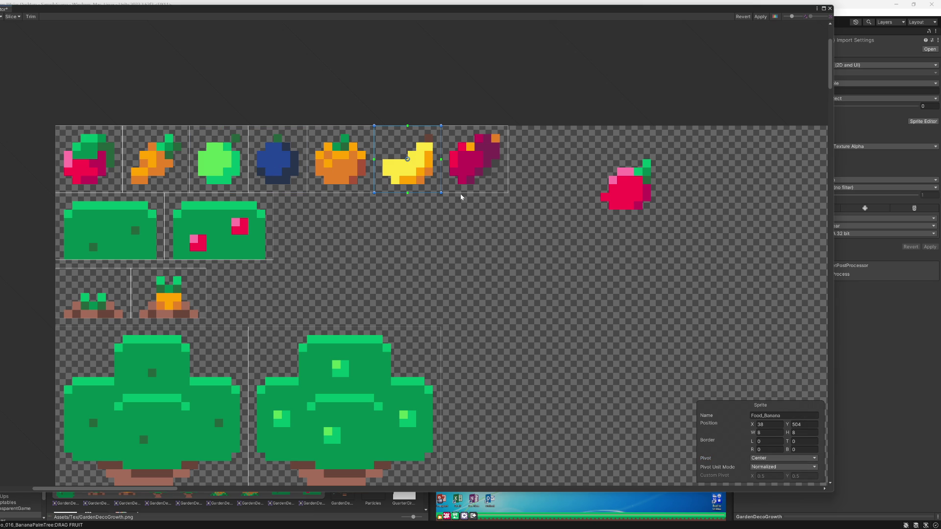
click(774, 458)
click(778, 439)
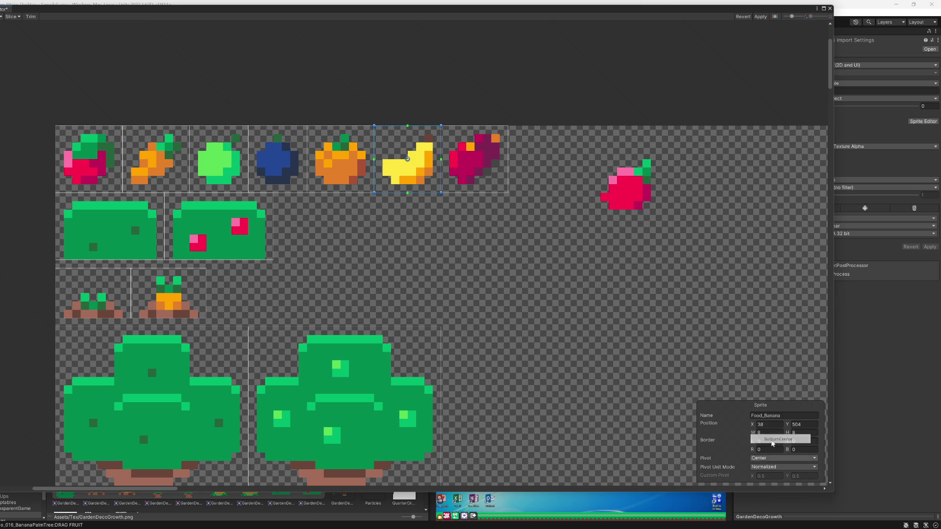
click(496, 177)
click(760, 459)
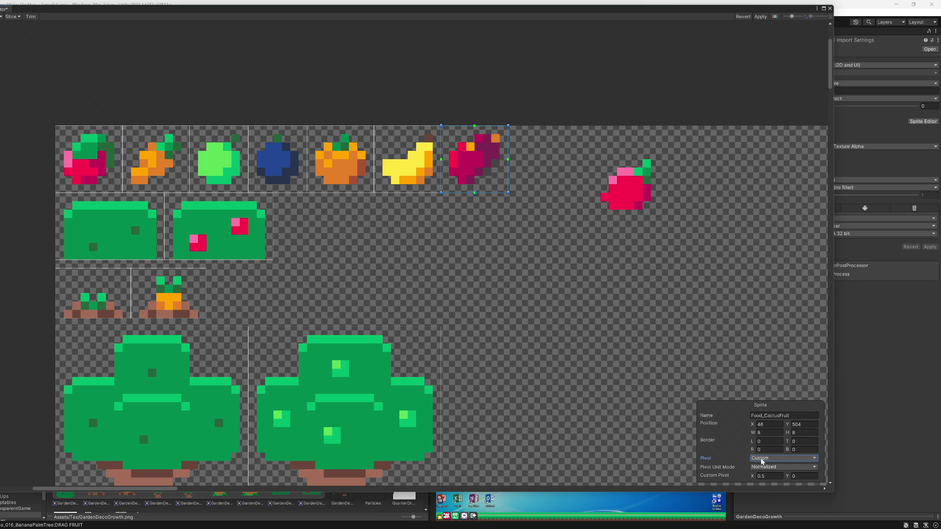
click(763, 459)
click(767, 456)
click(770, 458)
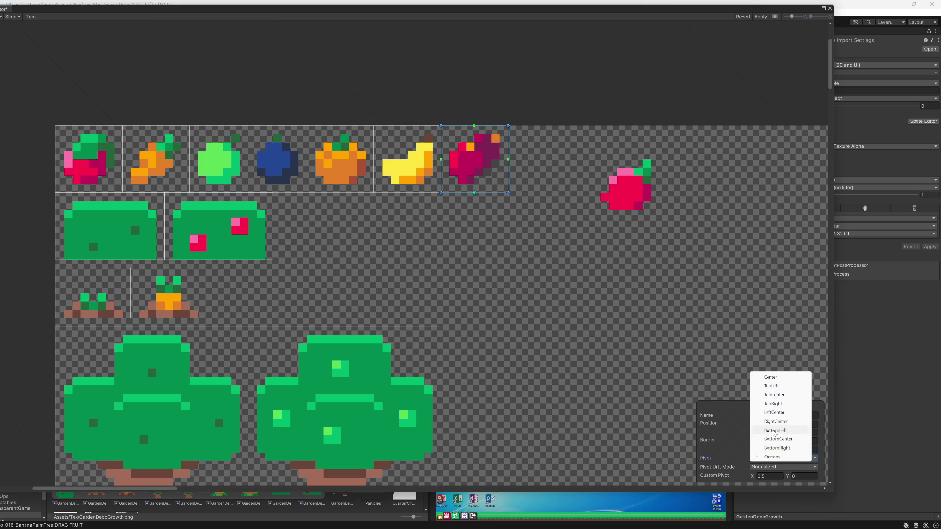
click(778, 439)
click(766, 19)
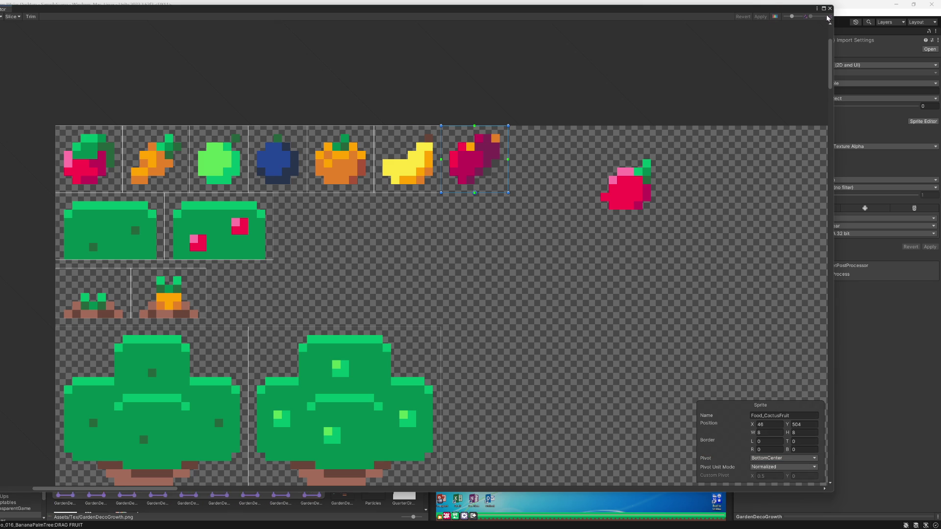
click(830, 9)
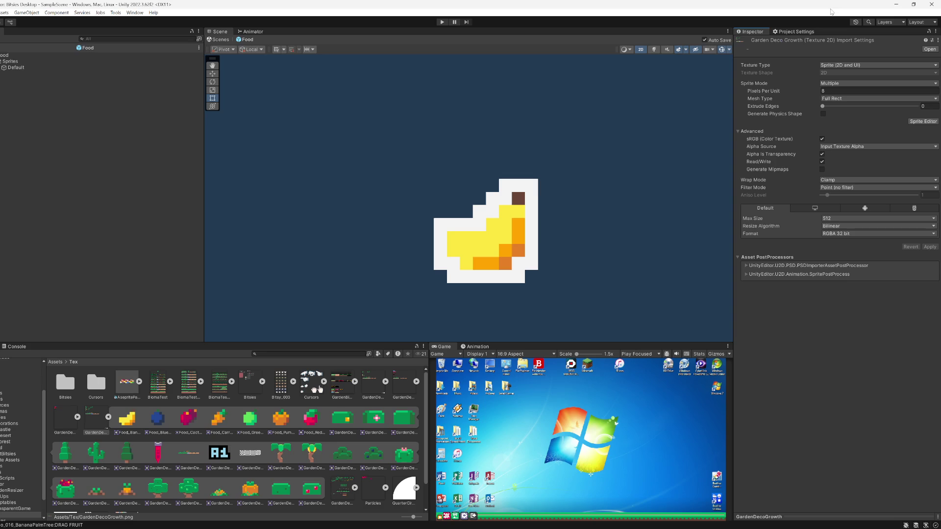
- Set the Food root's Box Collider 2D Y offset to 0.5 and exit Prefab Mode
click(17, 67)
key(Up)
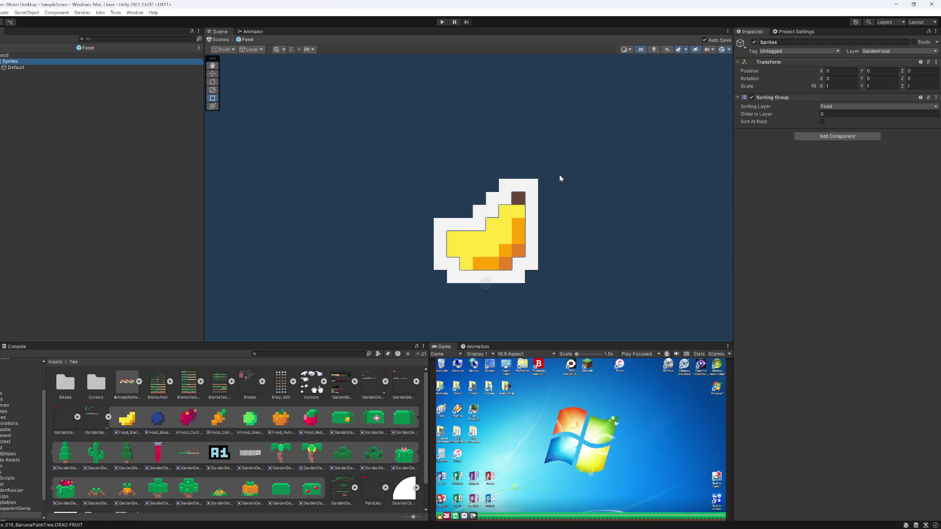
key(Up)
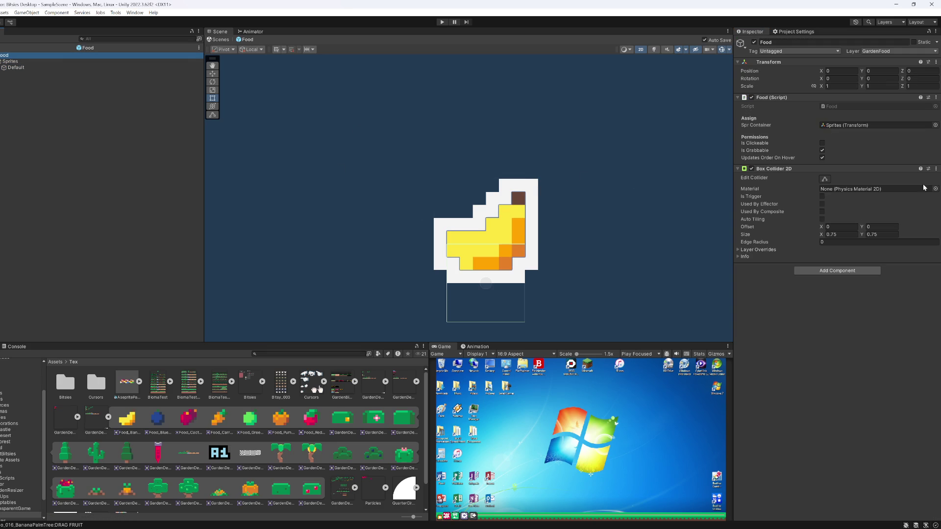
click(839, 227)
text(.5)
key(Escape)
click(880, 226)
text(.5)
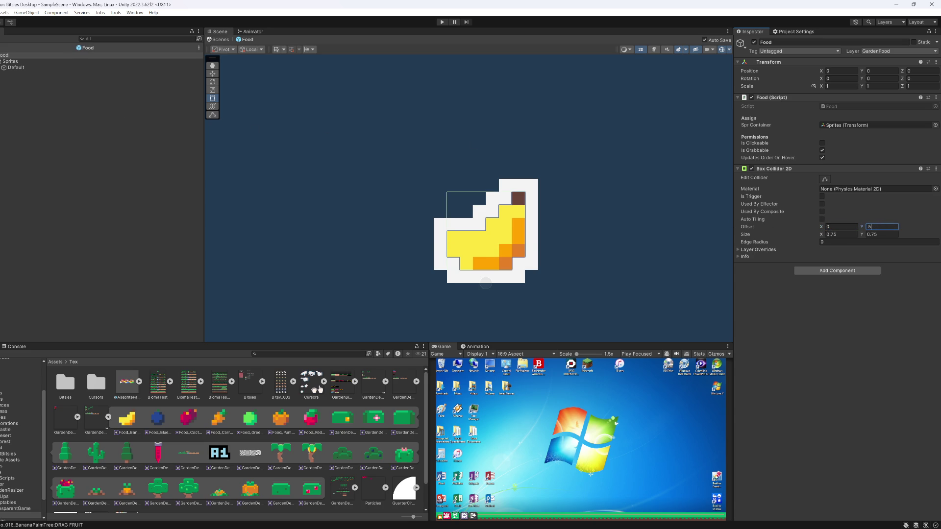
click(3, 47)
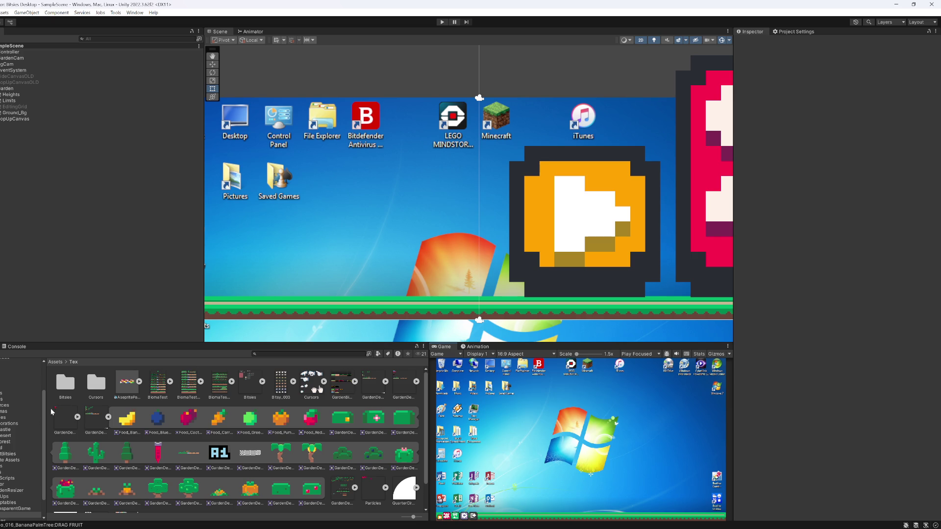
- Browse the Castle, Desert and Forest decoration folders to inspect the BlueBerryBush asset
click(6, 431)
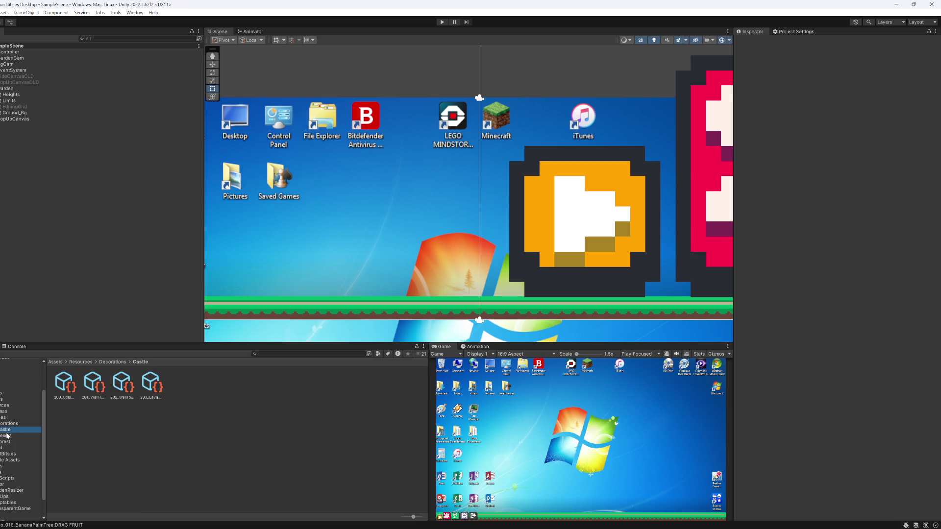
click(7, 435)
click(6, 442)
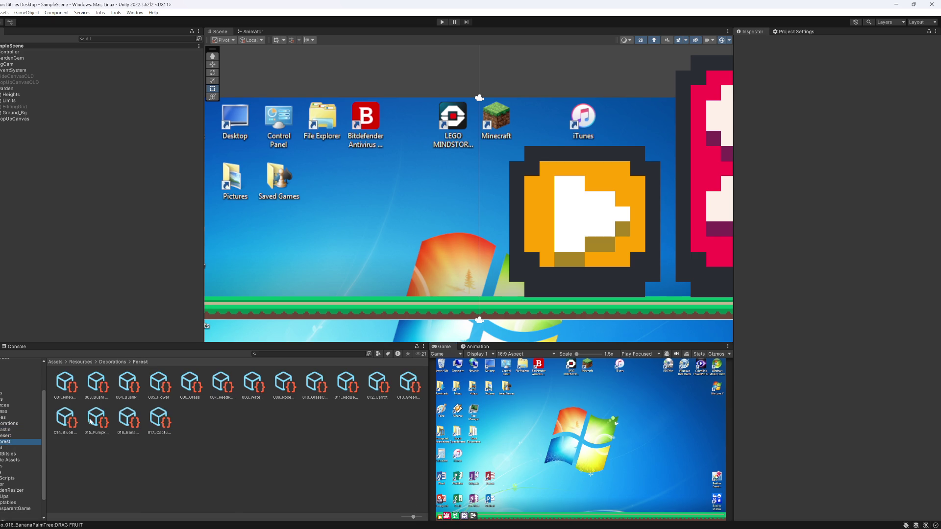
click(170, 420)
key(Left)
key(Left)
key(Left)
key(Right)
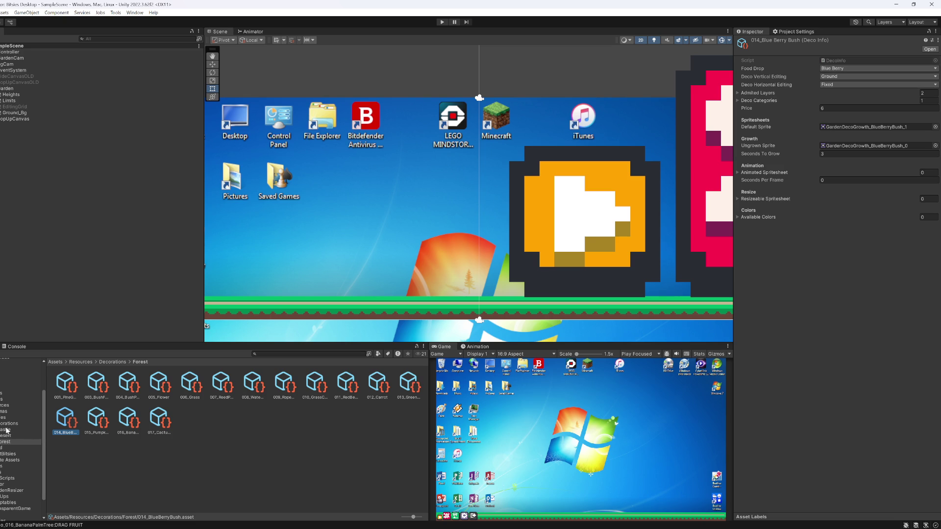
- Inspect the BlueBerry food asset, then maximize the Game view and enter Play mode
click(2, 448)
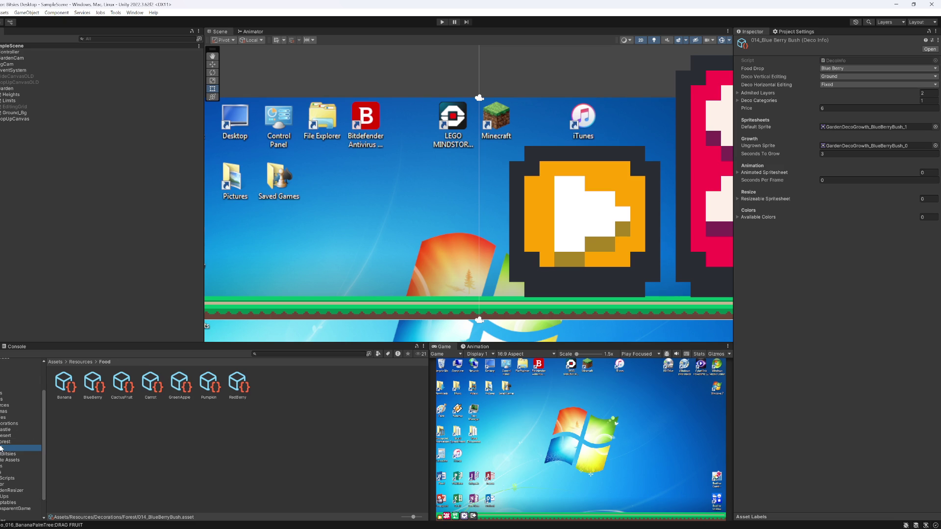
click(92, 393)
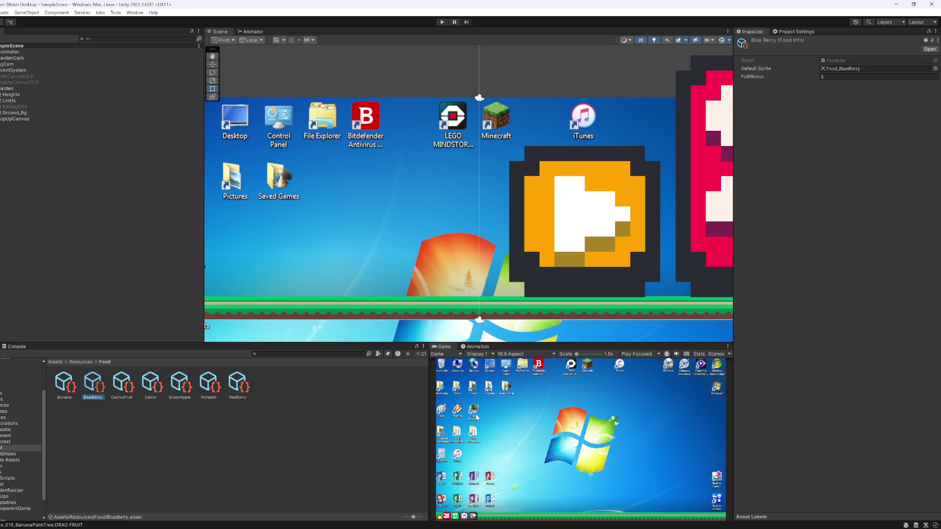
double_click(444, 346)
click(442, 22)
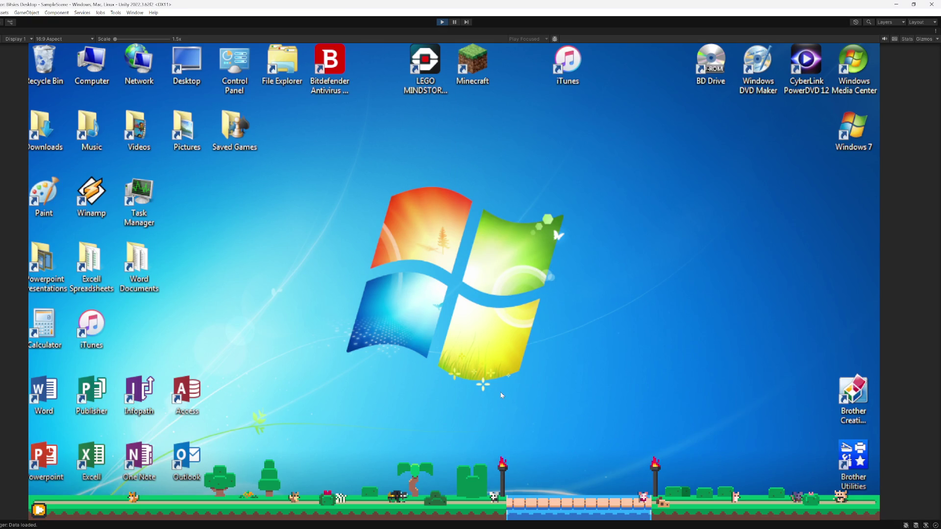
- Drag a banana, two blueberries and the pumpkin off their plants onto the ground
mouse_move(414, 490)
mouse_down()
mouse_move(481, 430)
mouse_move(580, 381)
mouse_up()
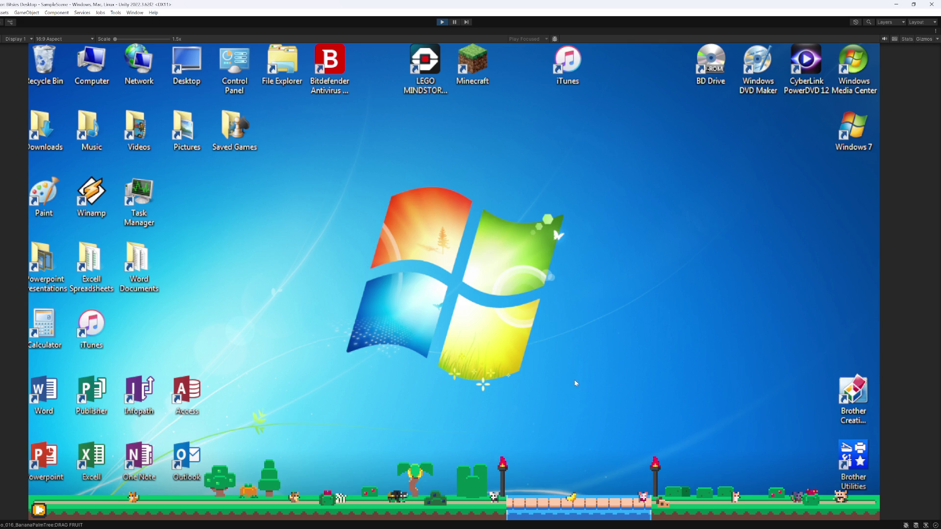
mouse_move(434, 500)
mouse_down()
mouse_move(439, 478)
mouse_move(450, 490)
mouse_up()
mouse_move(438, 500)
mouse_down()
mouse_move(437, 477)
mouse_move(407, 463)
mouse_move(465, 465)
mouse_move(481, 477)
mouse_move(543, 463)
mouse_up()
mouse_move(540, 496)
mouse_down()
mouse_move(470, 469)
mouse_move(450, 497)
mouse_move(463, 463)
mouse_up()
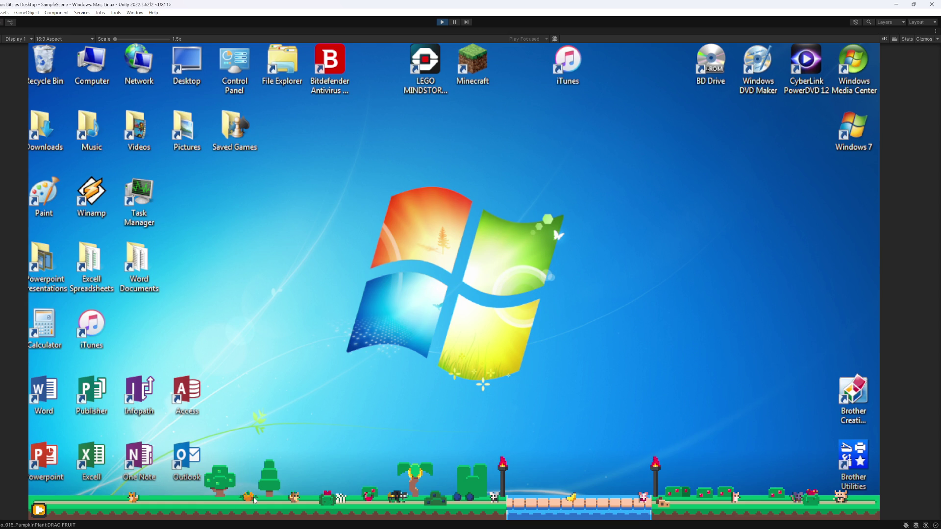
mouse_move(245, 497)
mouse_down()
mouse_move(373, 440)
mouse_move(441, 461)
mouse_move(443, 480)
mouse_up()
mouse_move(446, 498)
mouse_down()
mouse_move(441, 473)
mouse_move(513, 447)
mouse_up()
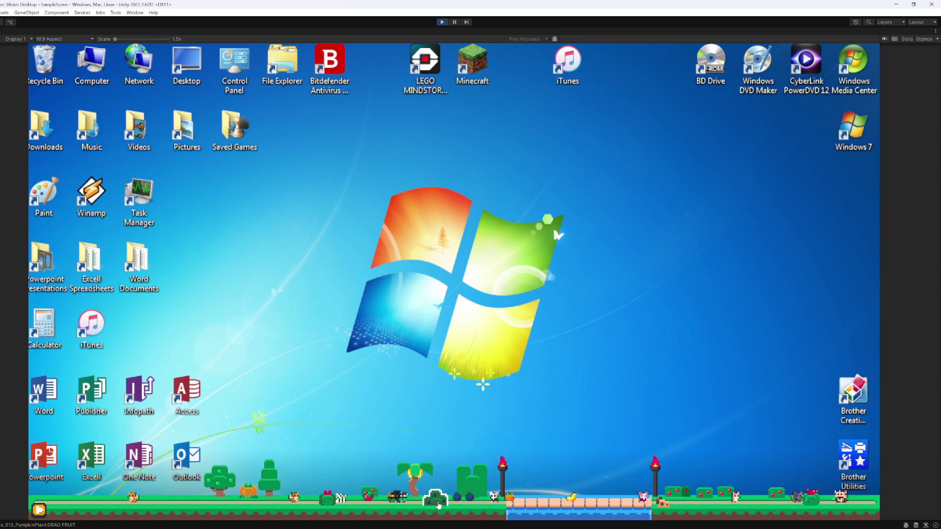
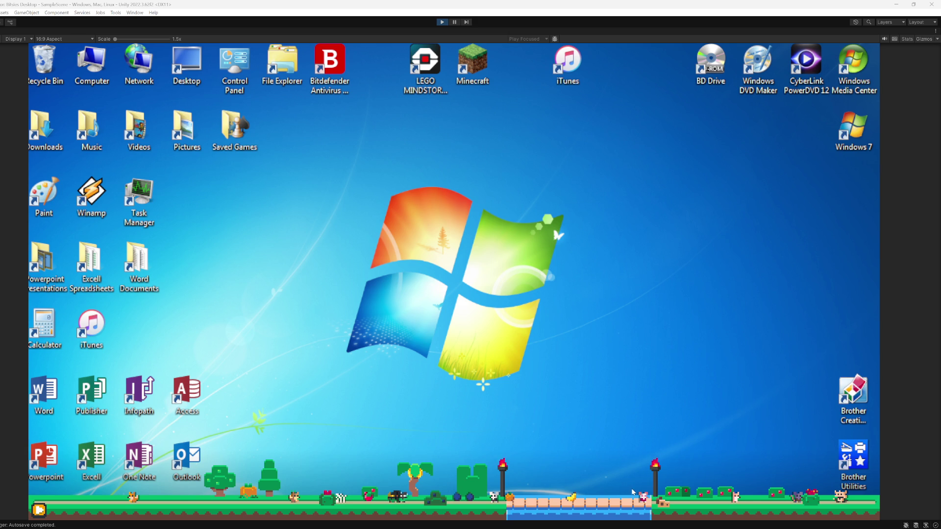
- Make the blue pet jump and lift it, glance at the Aseprite sprite sheet, then carry the cow upward
click(470, 497)
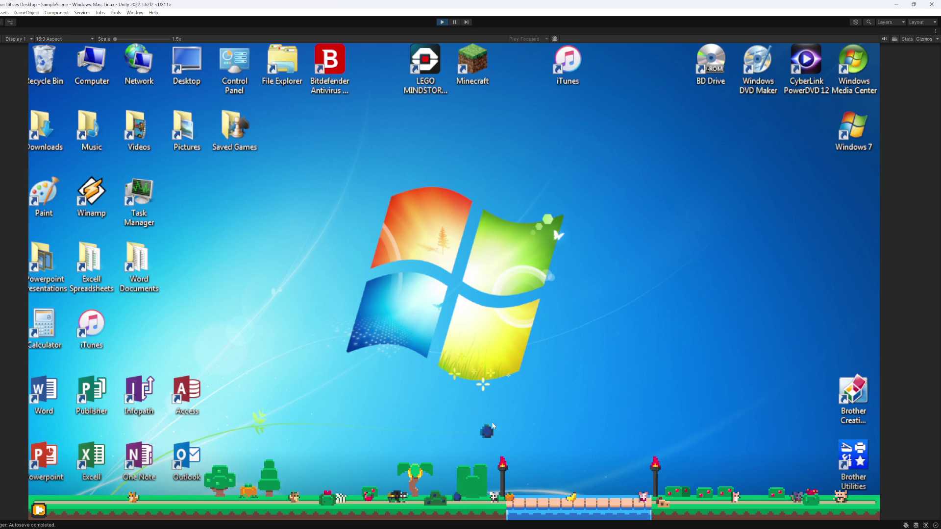
drag(483, 497, 491, 411)
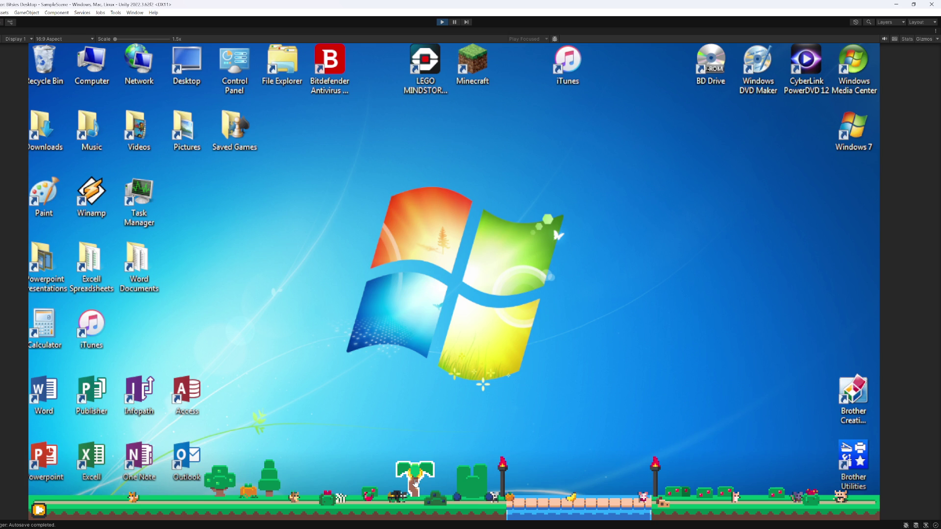
key(alt+Tab)
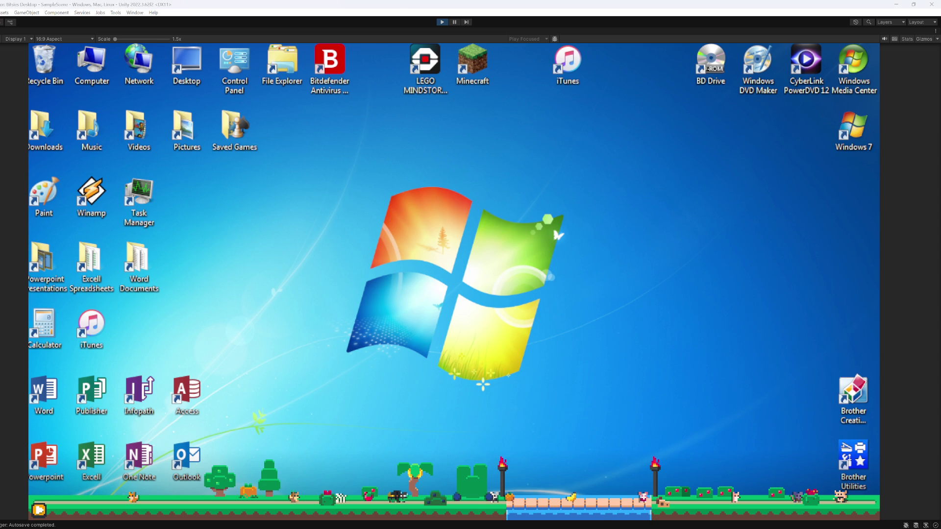
key(alt+Tab)
mouse_move(488, 498)
mouse_down()
mouse_move(467, 368)
mouse_move(581, 336)
mouse_up()
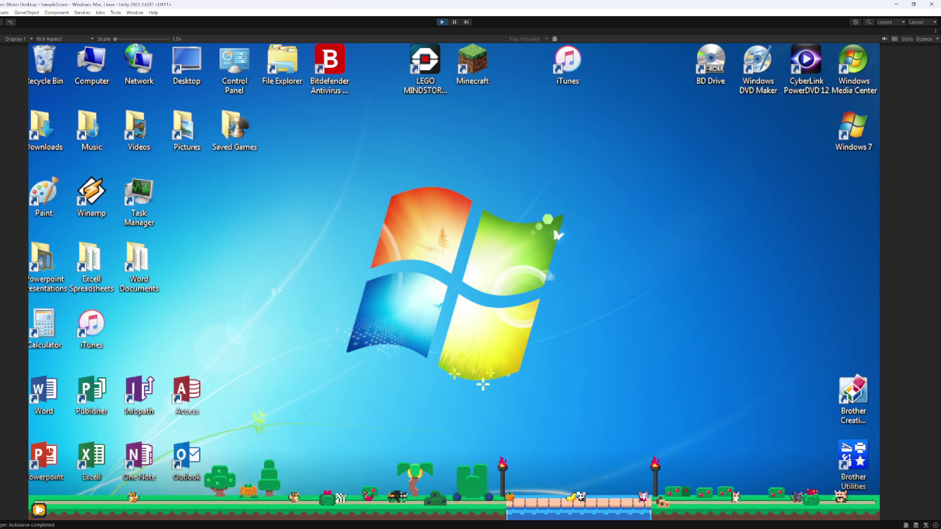
mouse_move(491, 527)
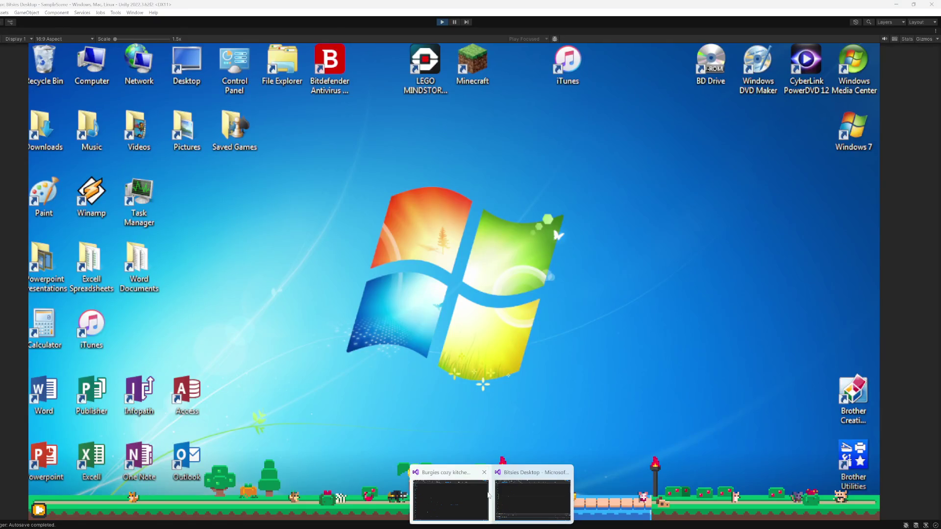
- Dismiss the other code window and stop play mode in Unity
click(484, 472)
click(487, 496)
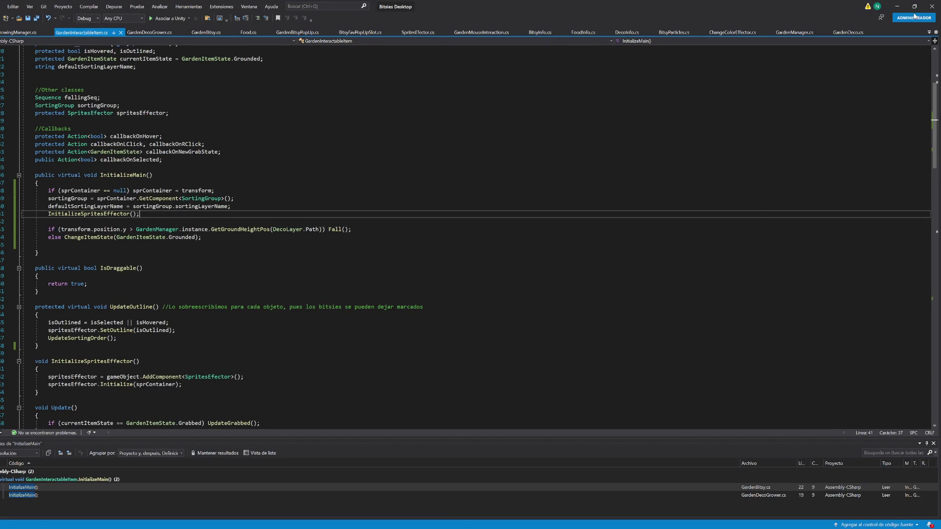
click(896, 7)
click(441, 22)
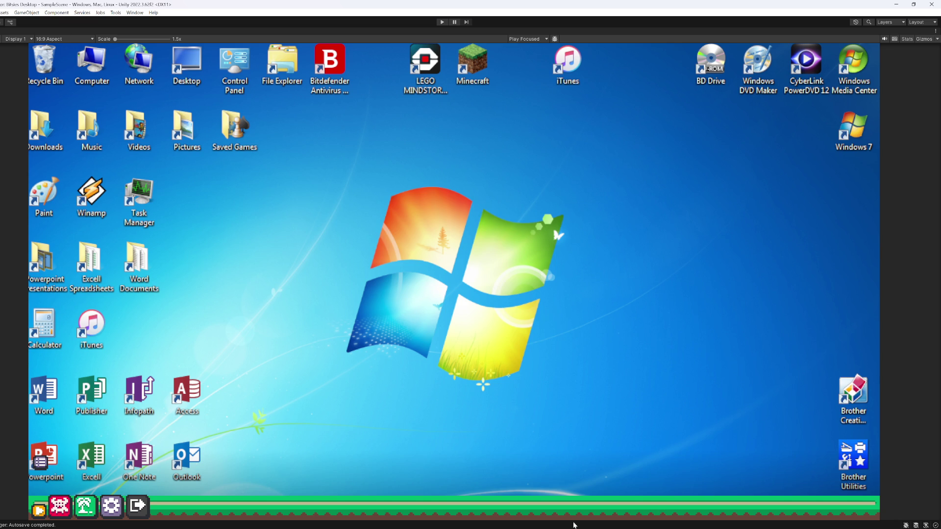
- Open CursorManager.cs from Visual Studio's open-files list and look up ChangeCursor
click(491, 500)
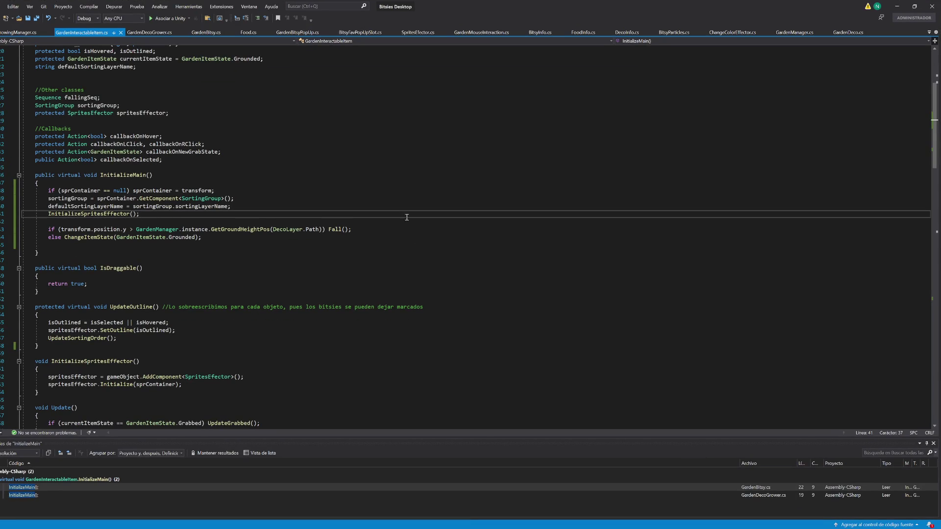
click(929, 32)
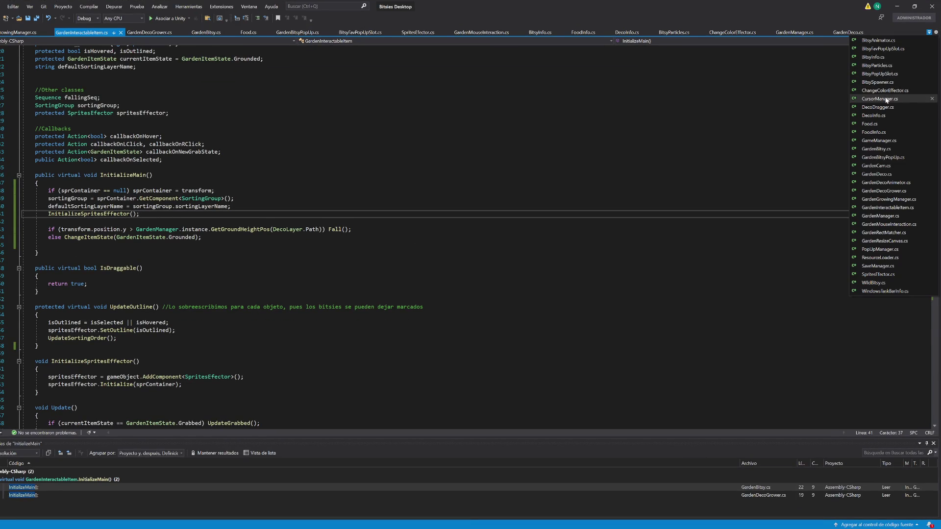
click(880, 99)
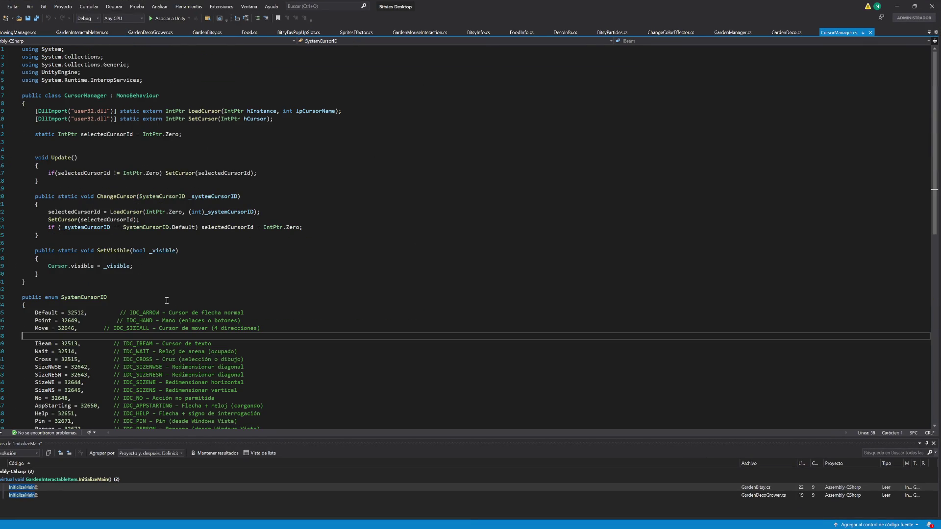
double_click(107, 198)
key(ctrl+f)
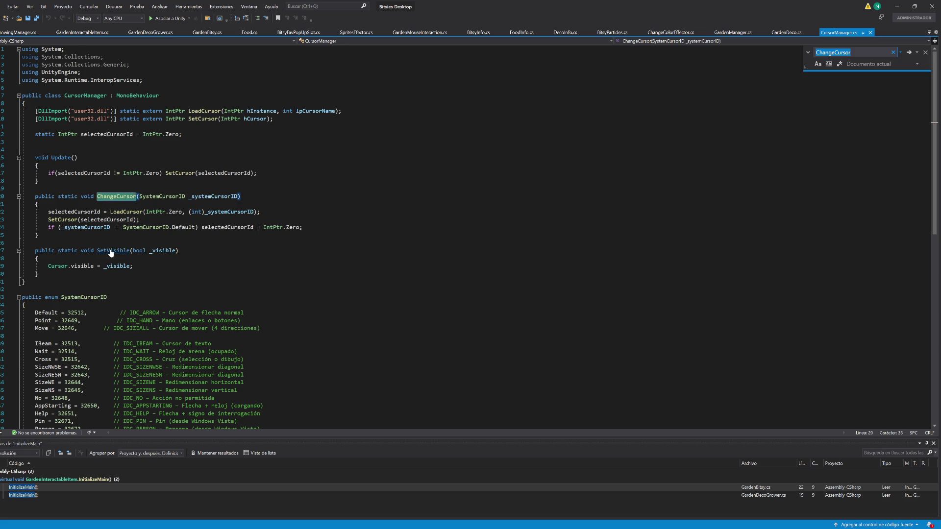
- Rename the Update method to LateUpdate and save CursorManager.cs
click(166, 174)
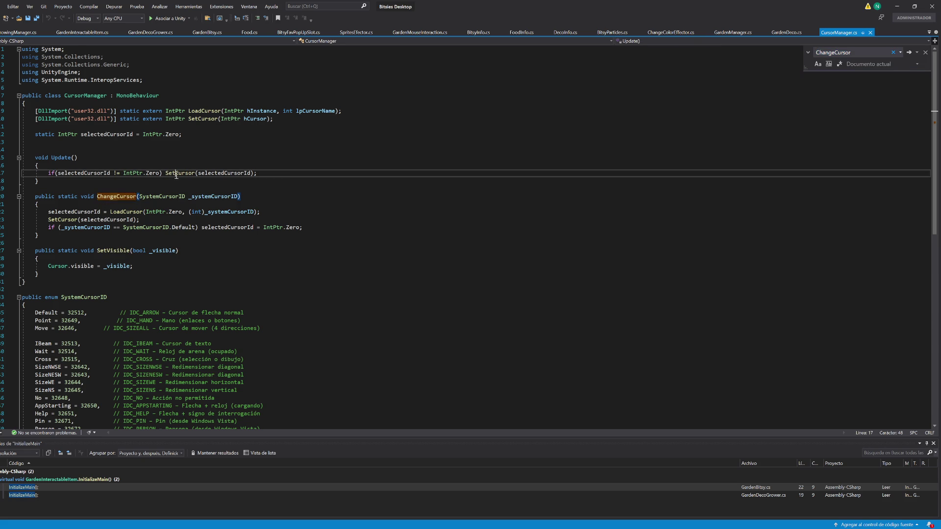
click(61, 158)
text(Late)
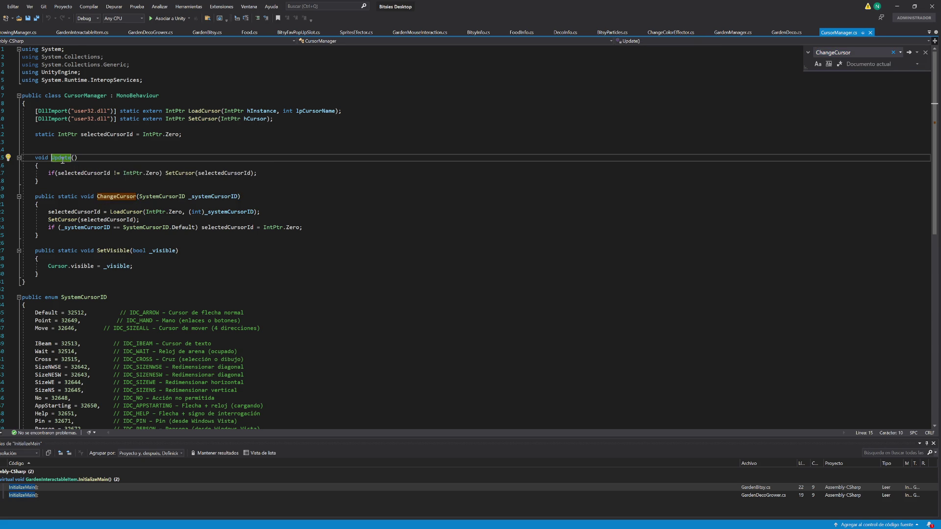
key(ctrl+s)
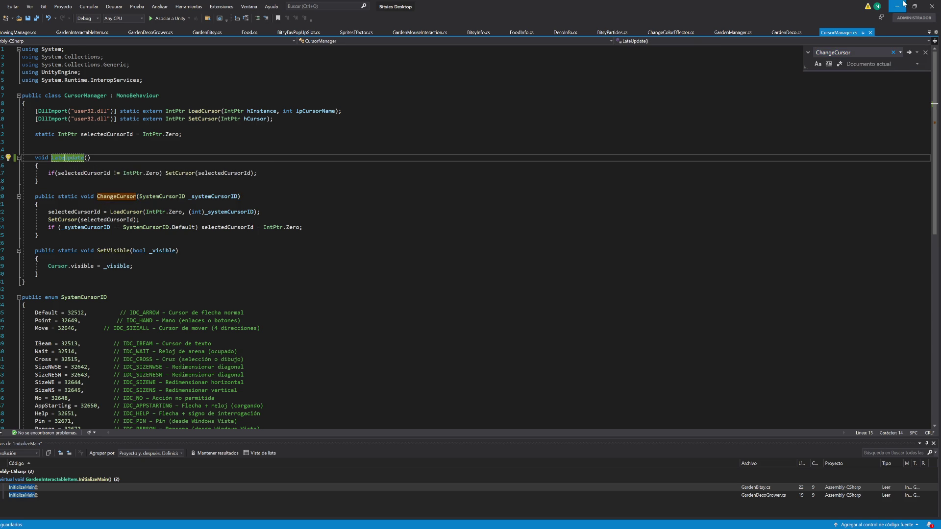
click(896, 5)
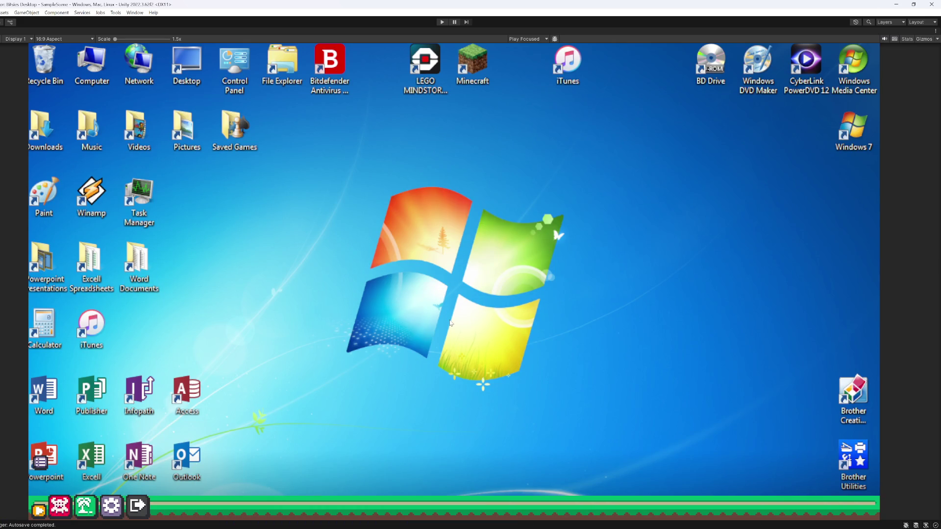
- Replay the game, lifting and dropping the pink and black-and-white pets, then go back to Visual Studio
click(441, 22)
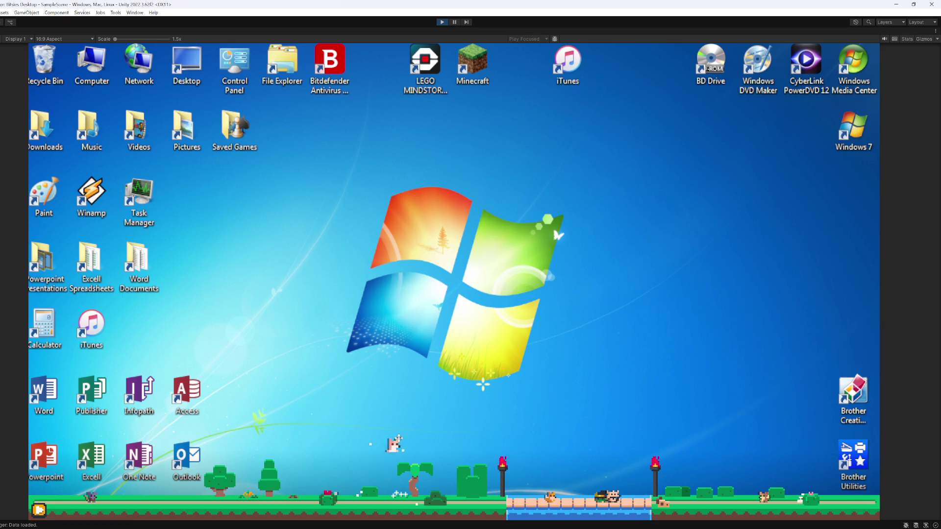
mouse_move(404, 493)
mouse_down()
mouse_move(378, 447)
mouse_move(378, 494)
mouse_move(375, 463)
mouse_up()
mouse_move(333, 496)
mouse_down()
mouse_move(335, 450)
mouse_move(336, 499)
mouse_up()
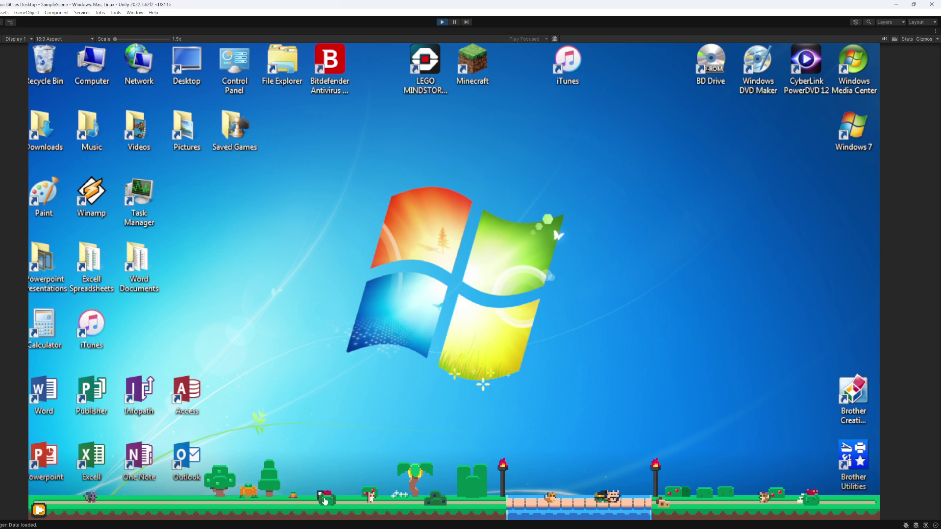
mouse_move(322, 497)
mouse_down()
mouse_move(325, 460)
mouse_move(300, 446)
mouse_up()
mouse_move(300, 500)
mouse_down()
mouse_move(294, 474)
mouse_move(159, 422)
mouse_move(159, 492)
mouse_move(173, 364)
mouse_up()
mouse_move(539, 527)
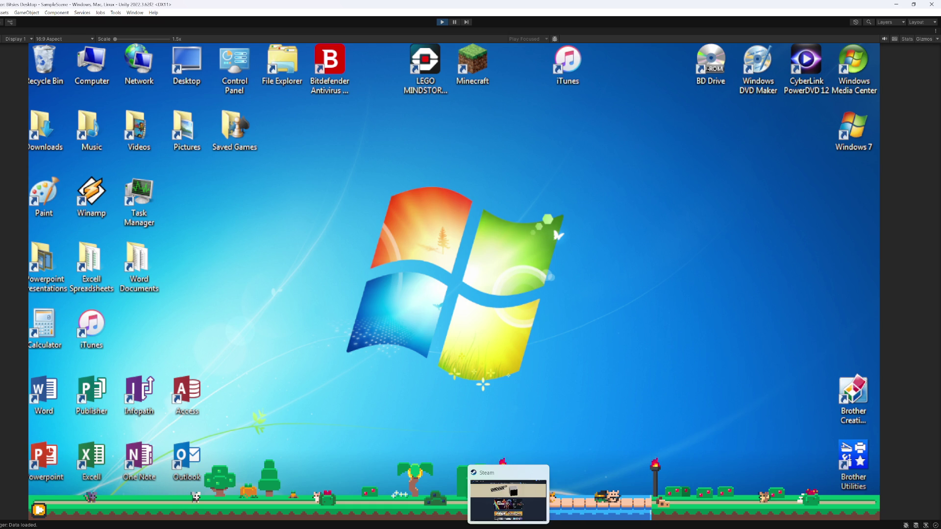
click(493, 515)
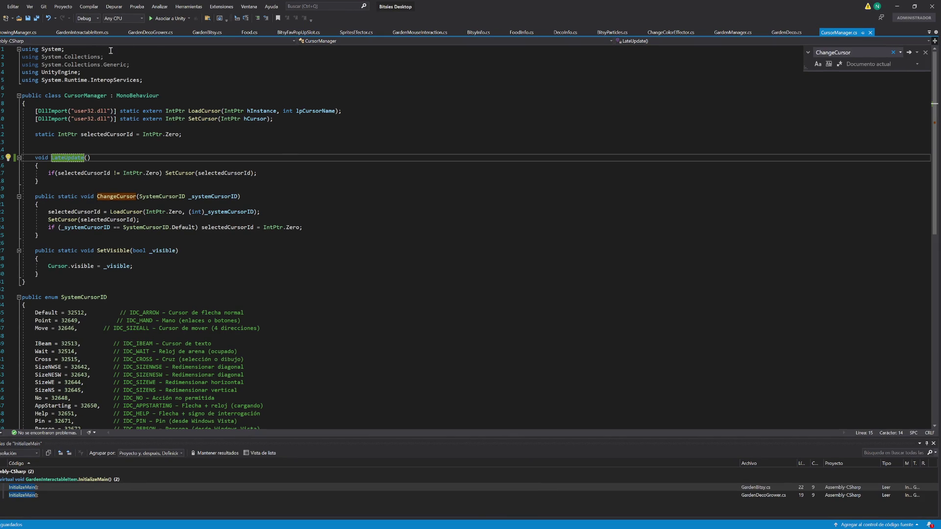
- Skim GardenBitsy.cs, then switch to GardenInteractableItem.cs
click(211, 33)
scroll(196, 219, down, 11)
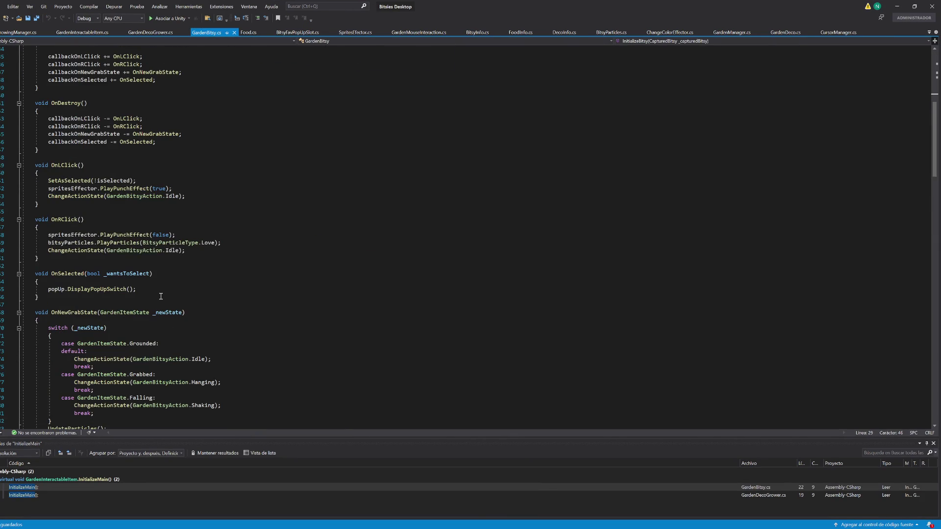
scroll(132, 291, up, 6)
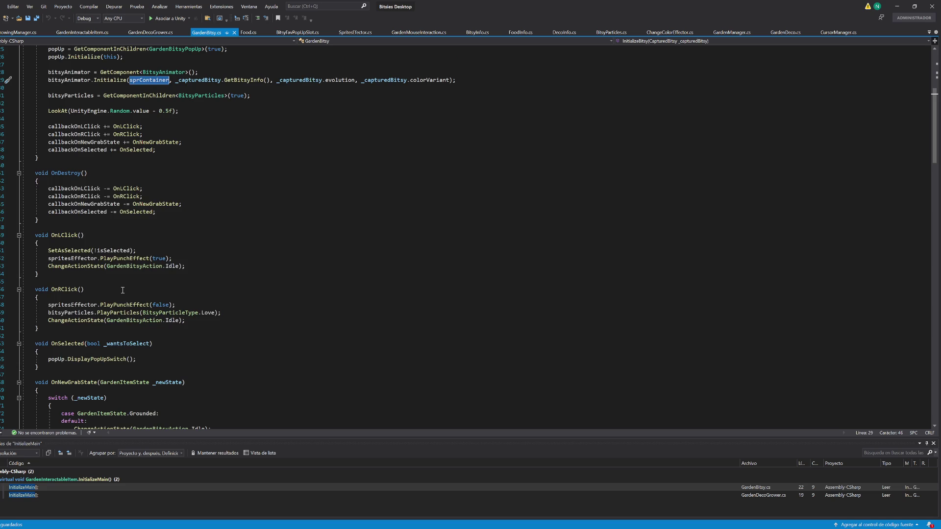
scroll(122, 290, down, 8)
scroll(122, 290, down, 6)
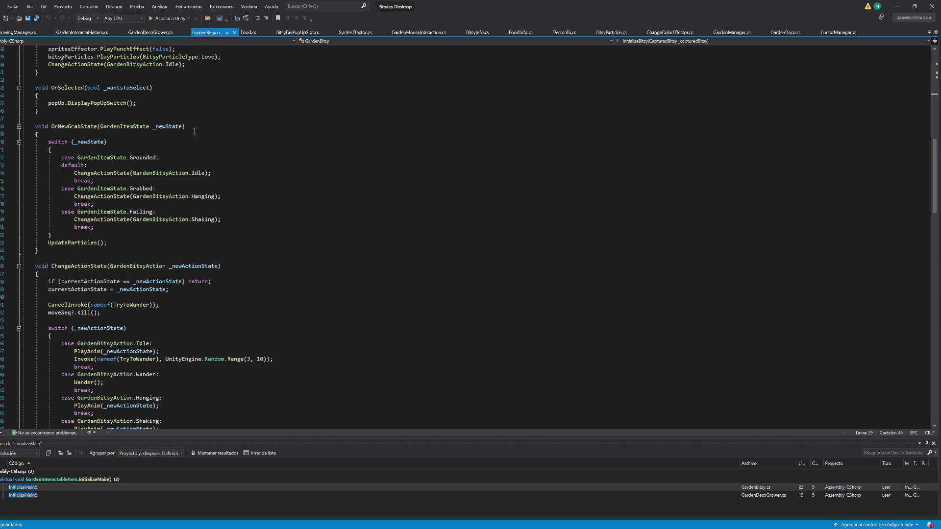
click(87, 33)
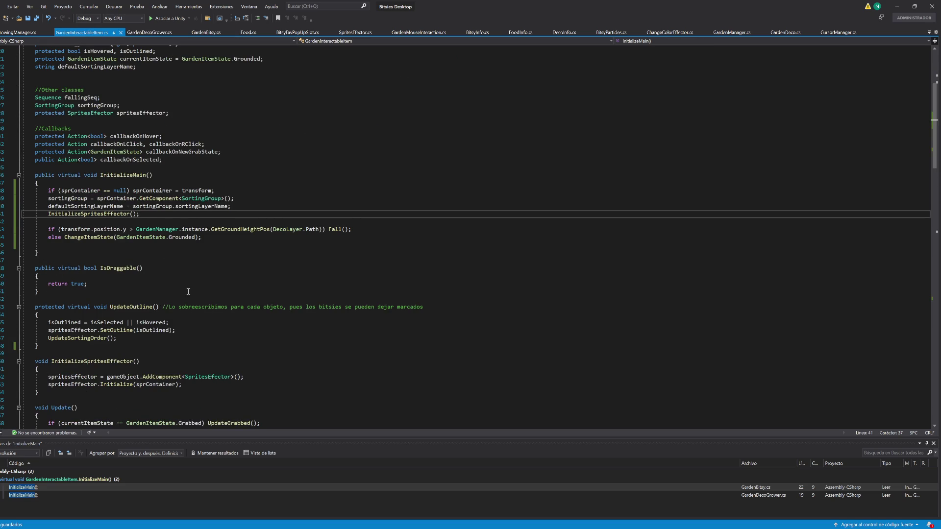
- List every UpdateOutline reference and step through the calls on lines 77 and 158
double_click(142, 307)
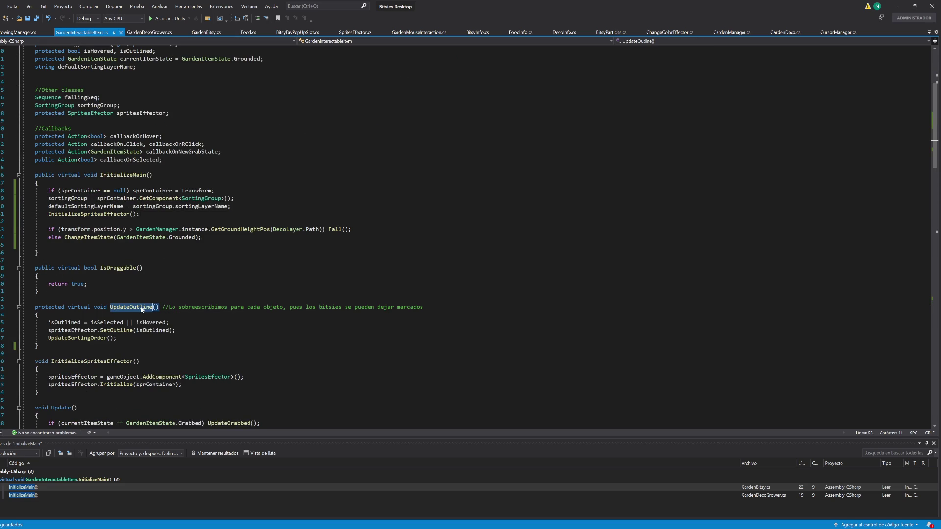
key(shift+F12)
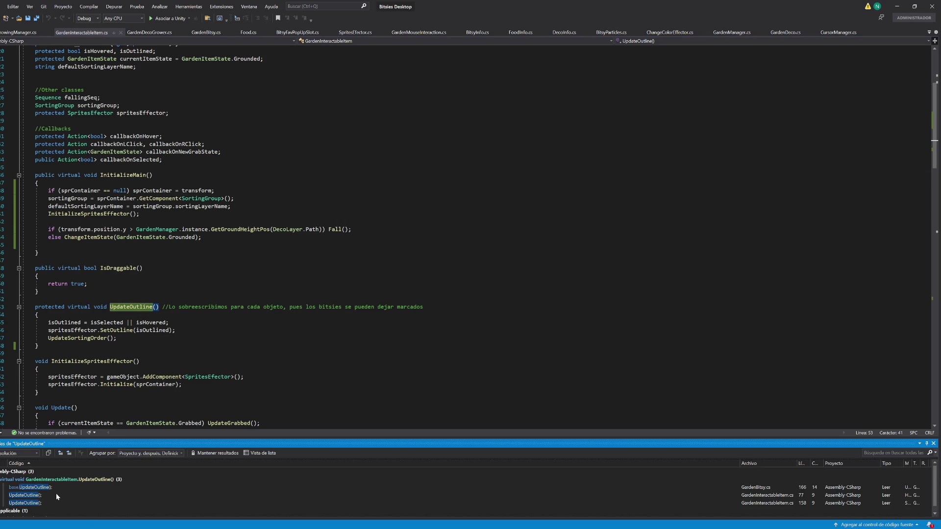
double_click(42, 489)
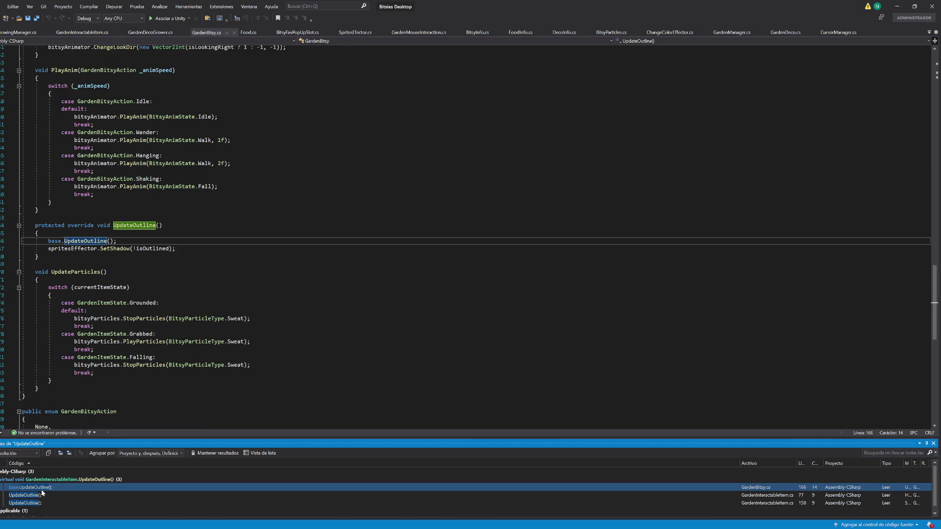
key(F8)
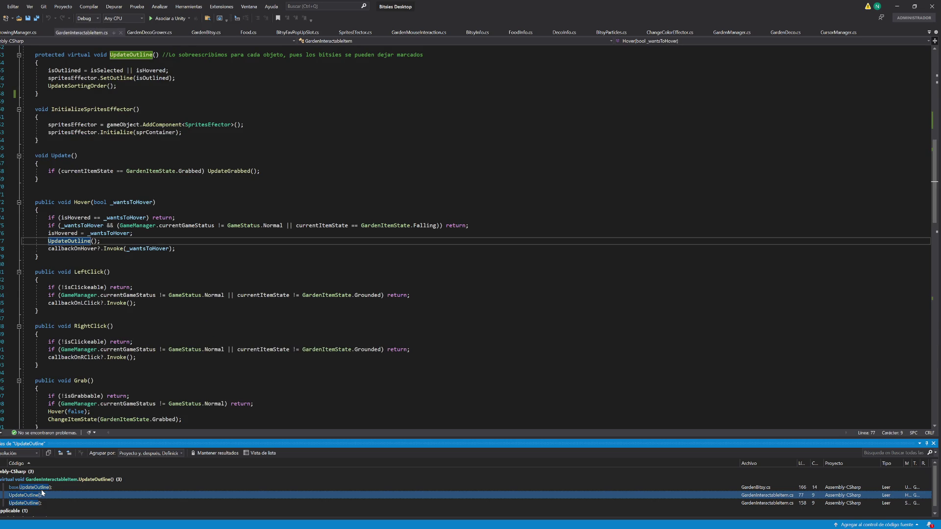
key(F8)
key(shift+F8)
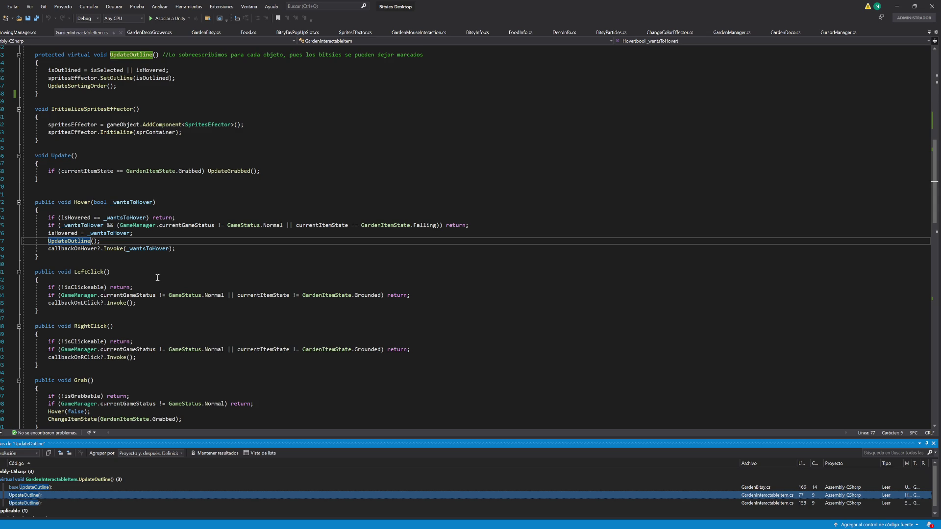
- Search the file for isHovered from Hover() and go to its field declaration
scroll(158, 278, up, 15)
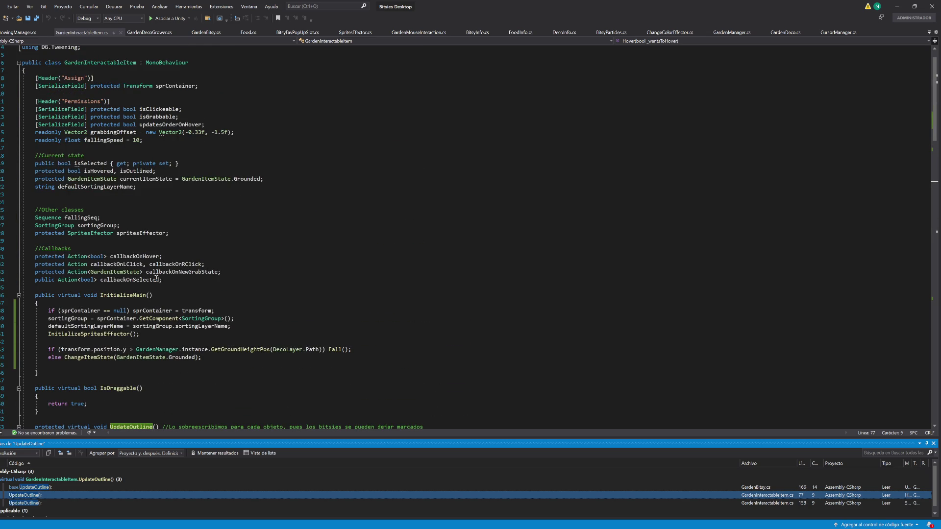
scroll(157, 278, up, 1)
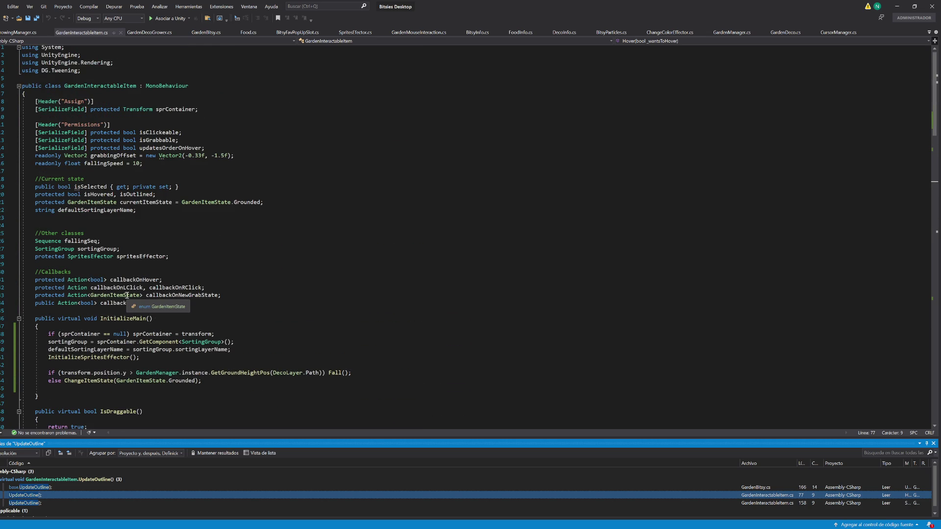
scroll(133, 314, down, 11)
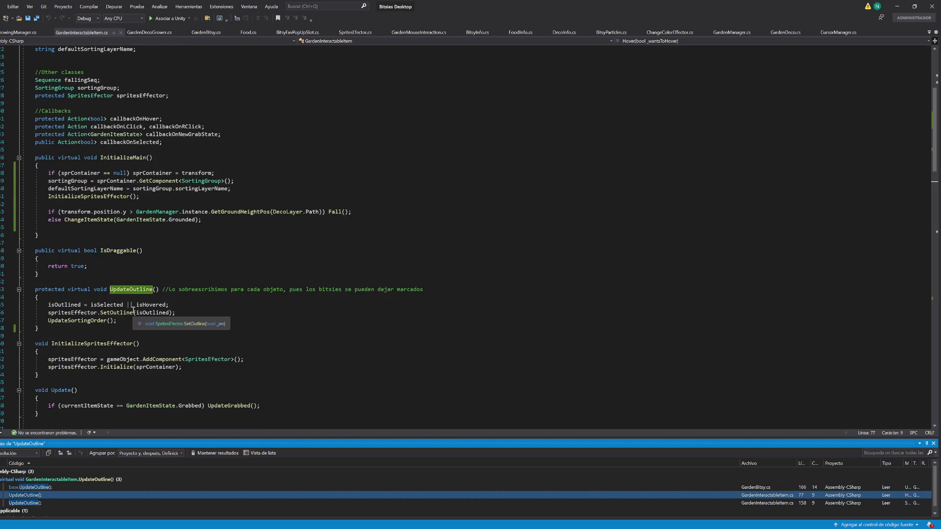
scroll(119, 324, down, 2)
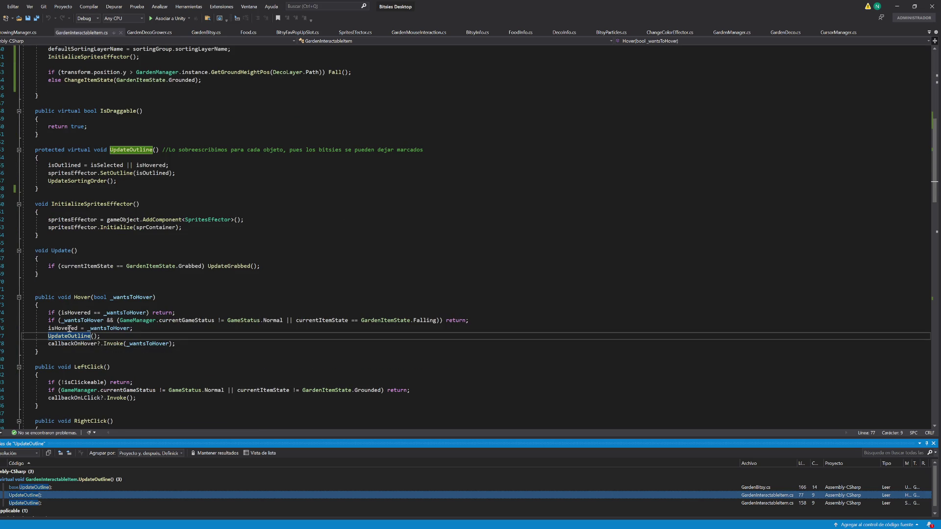
click(67, 328)
key(ctrl+f)
scroll(163, 285, up, 6)
scroll(162, 284, up, 5)
click(277, 154)
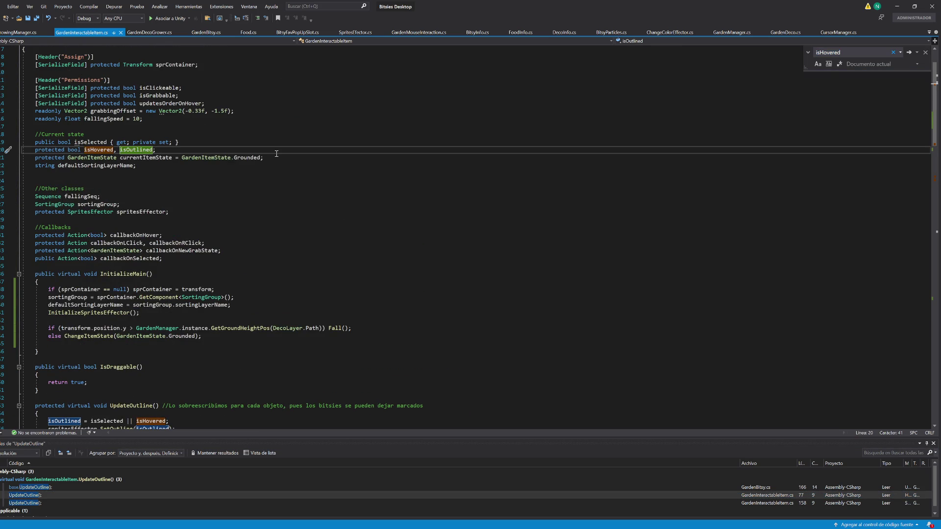
- Declare a new isTryingToHover bool alongside isHovered and save
key(ctrl+Left)
key(ctrl+Left)
key(ctrl+f)
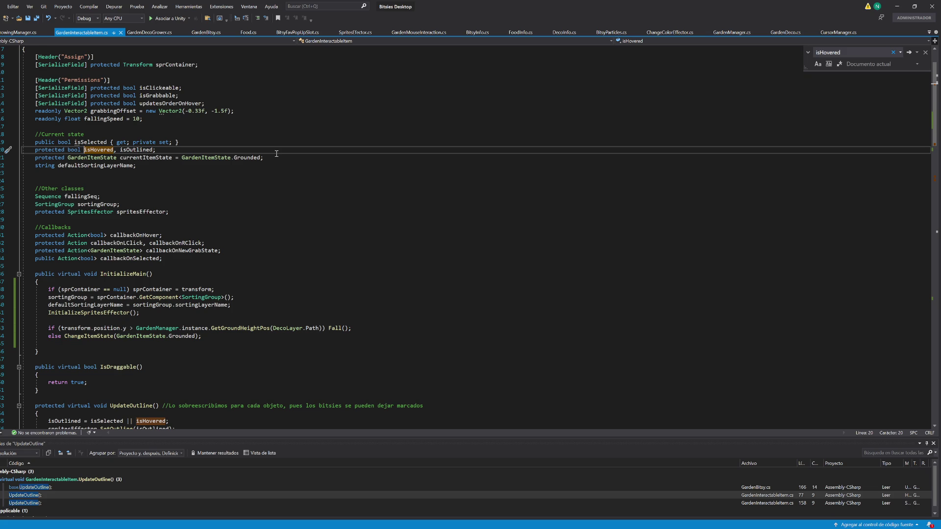
text(Tri)
text(sTryingToHover)
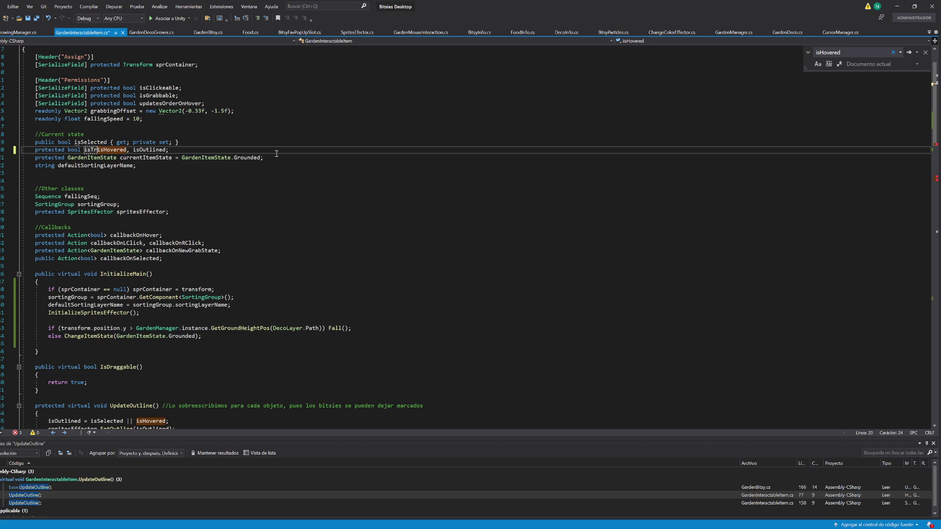
text(,)
key(ctrl+s)
- Add 'isTryingToHover = _wantsToHover;' as the first line of Hover() and save
key(Left)
key(Left)
scroll(142, 244, down, 11)
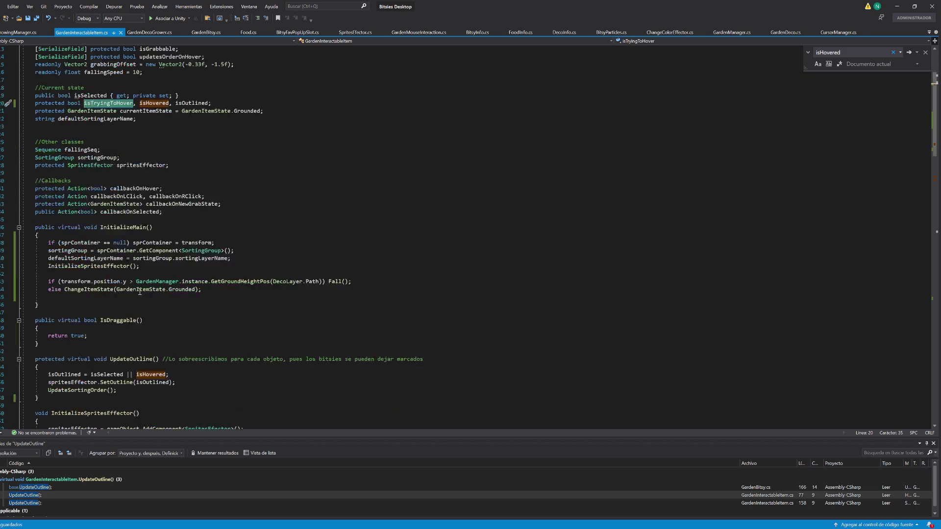
click(124, 305)
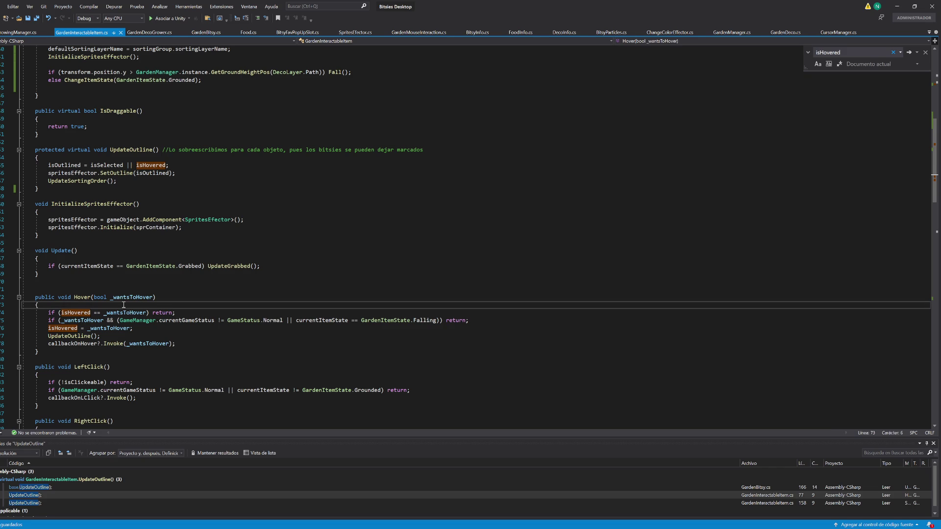
key(Return)
text(isTryingToHover = _wantsToHover;)
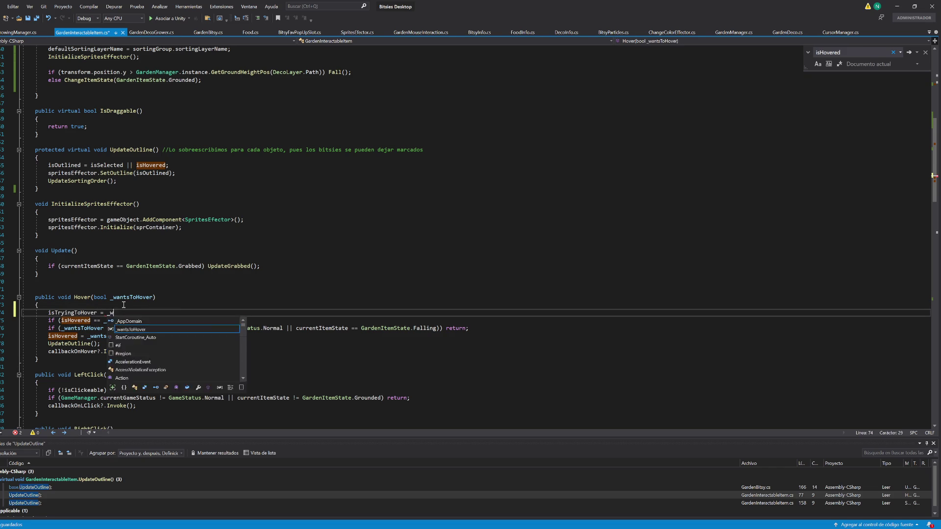
key(ctrl+s)
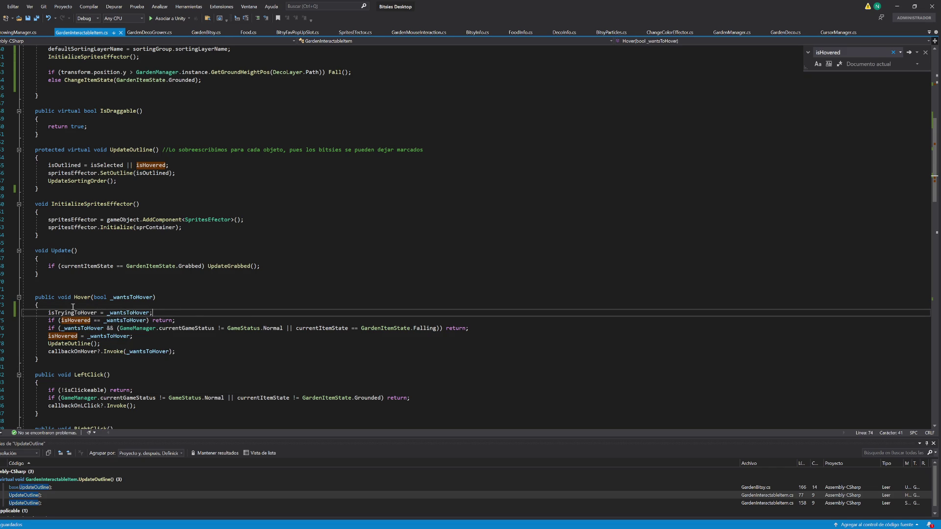
- Add an 'UpdateHover();' call after the UpdateGrabbed line in Update()
click(89, 360)
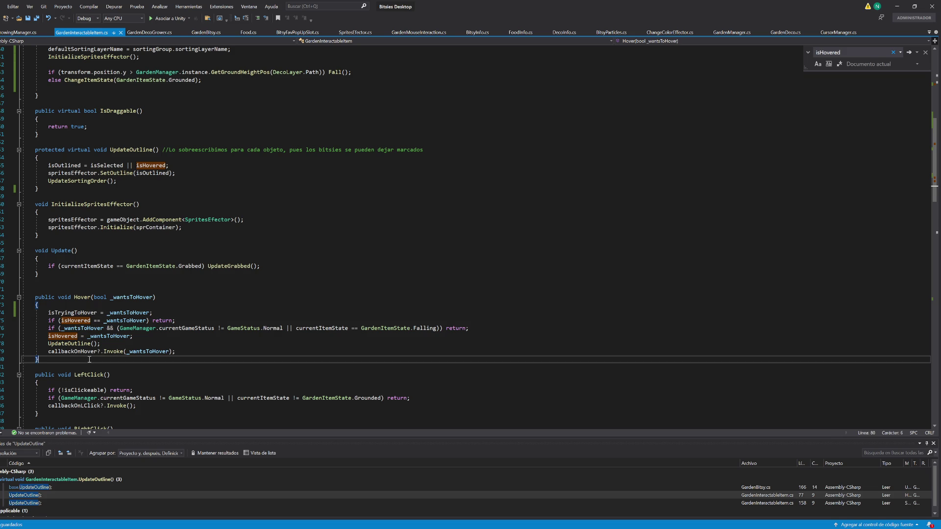
click(276, 269)
key(Return)
text(Update)
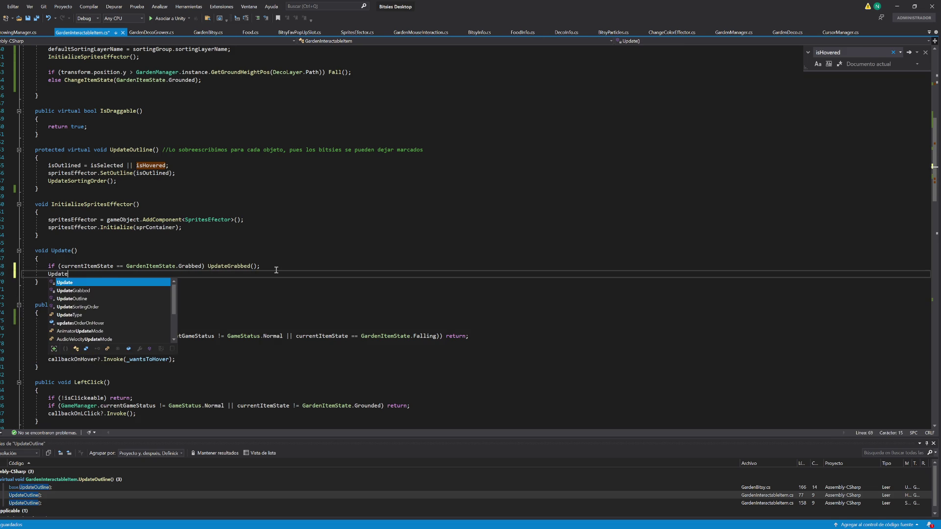
text(Hov())
key(ctrl+BackSpace)
key(ctrl+BackSpace)
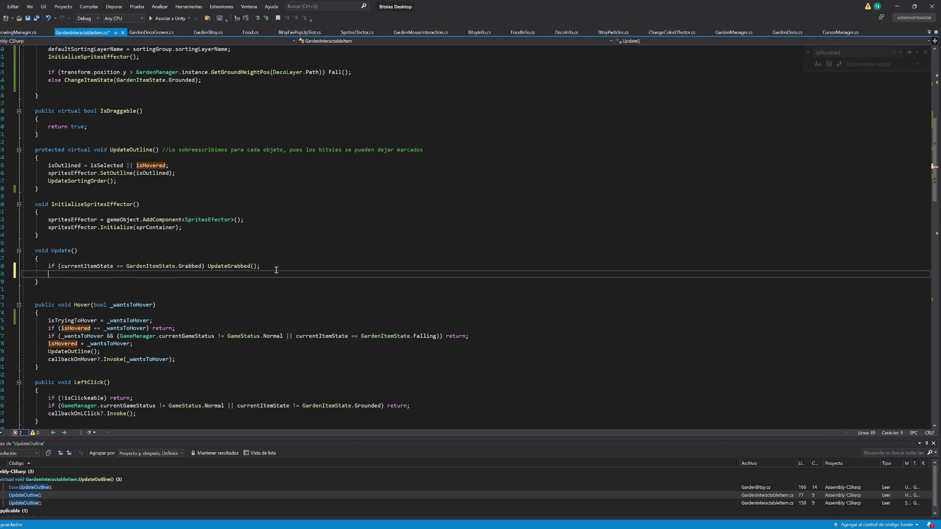
text(if(is)
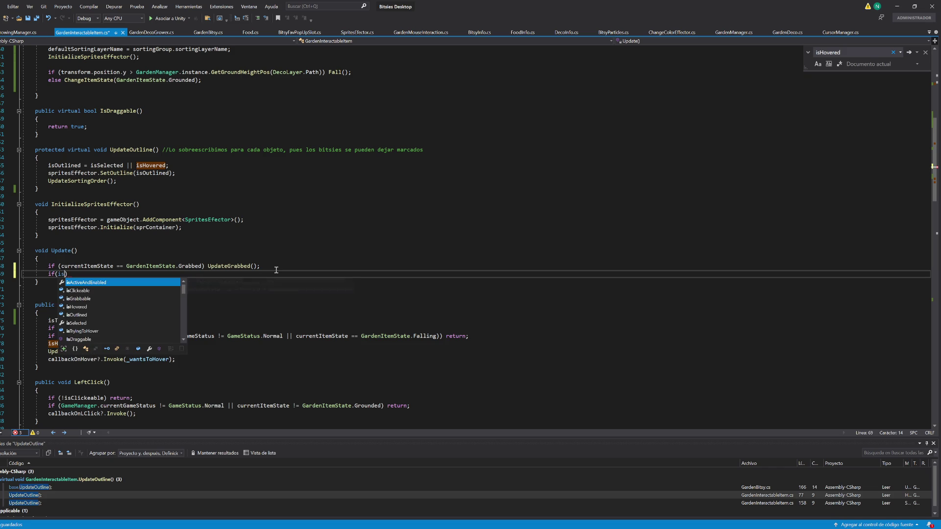
key(BackSpace)
key(BackSpace)
key(BackSpace)
text(Update)
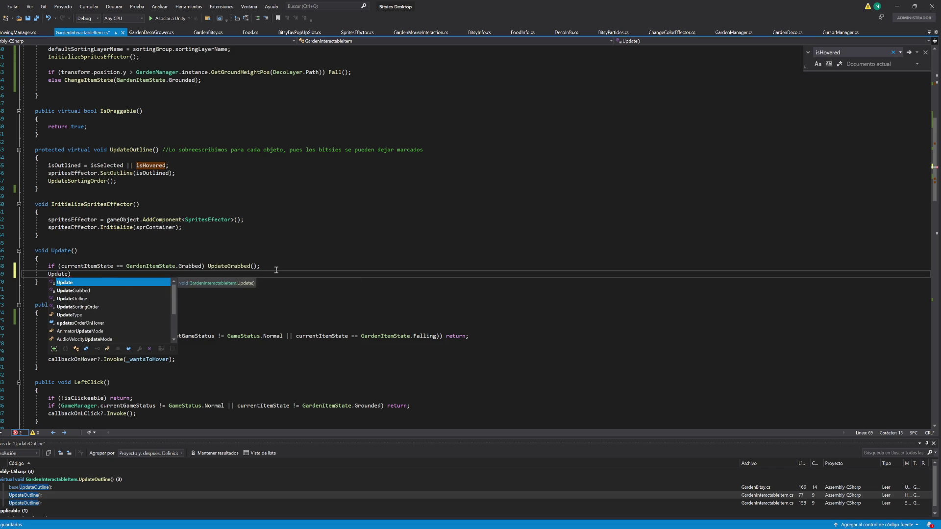
text(Hover(),)
key(ctrl+s)
key(BackSpace)
text(;)
key(ctrl+s)
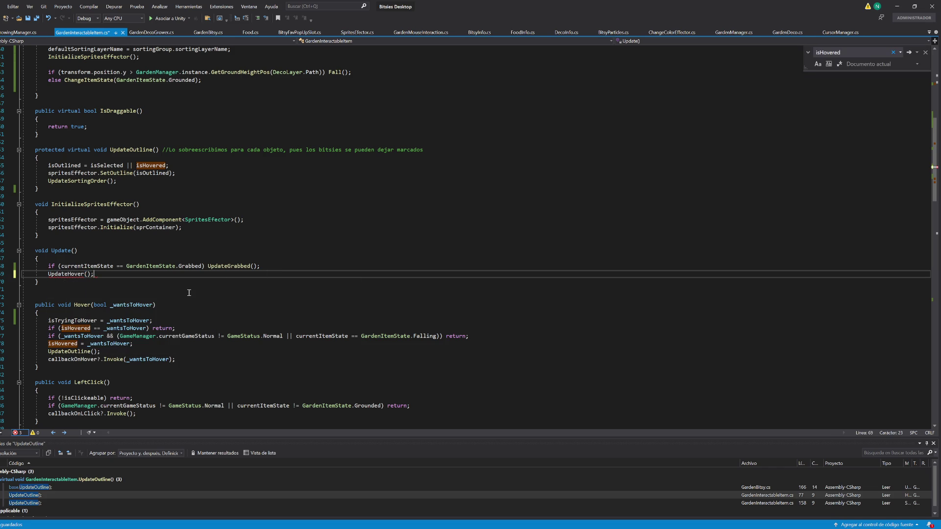
- Begin declaring a 'void UpdateHover()' method below Update()
click(43, 292)
key(Return)
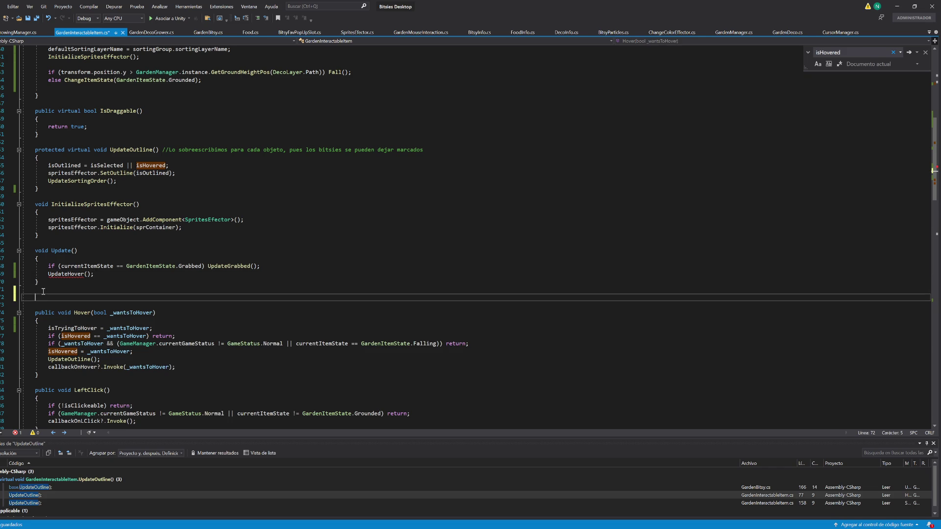
text(UpdateU)
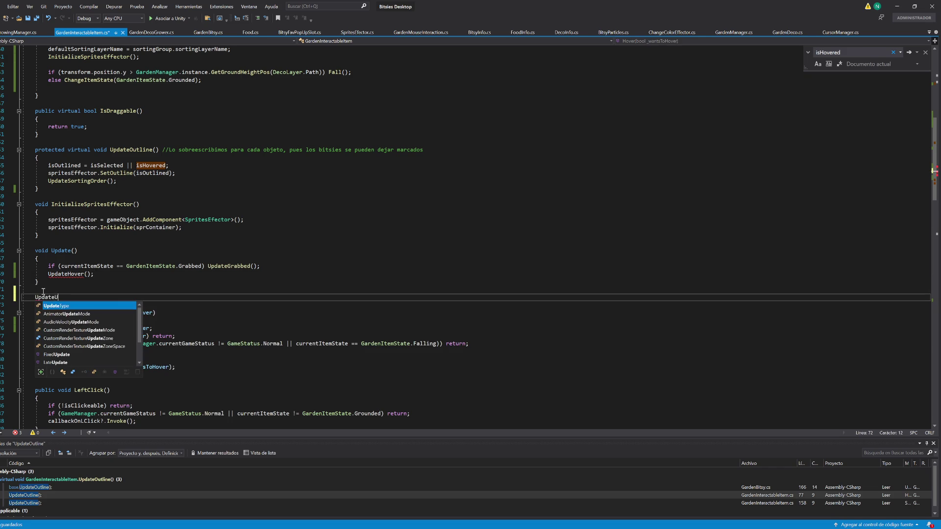
key(BackSpace)
key(BackSpace)
key(BackSpace)
text(void U)
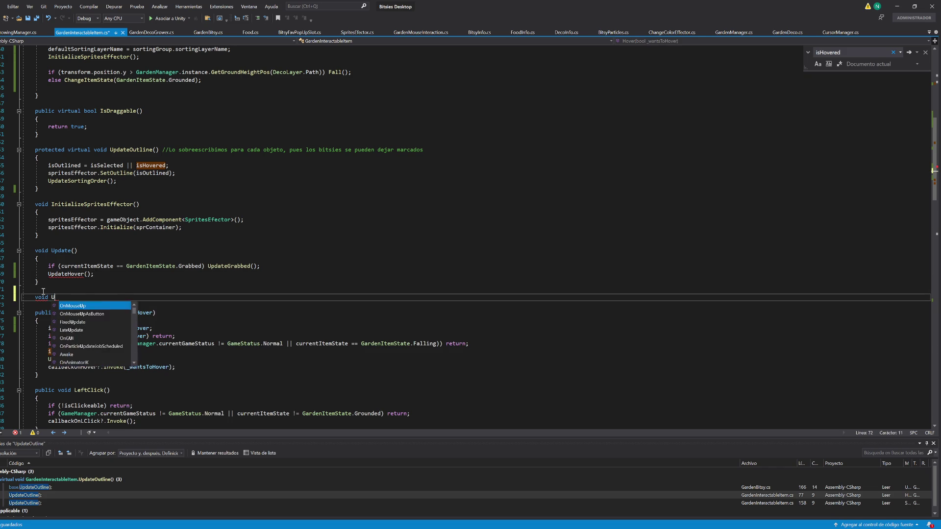
text(pdateHover())
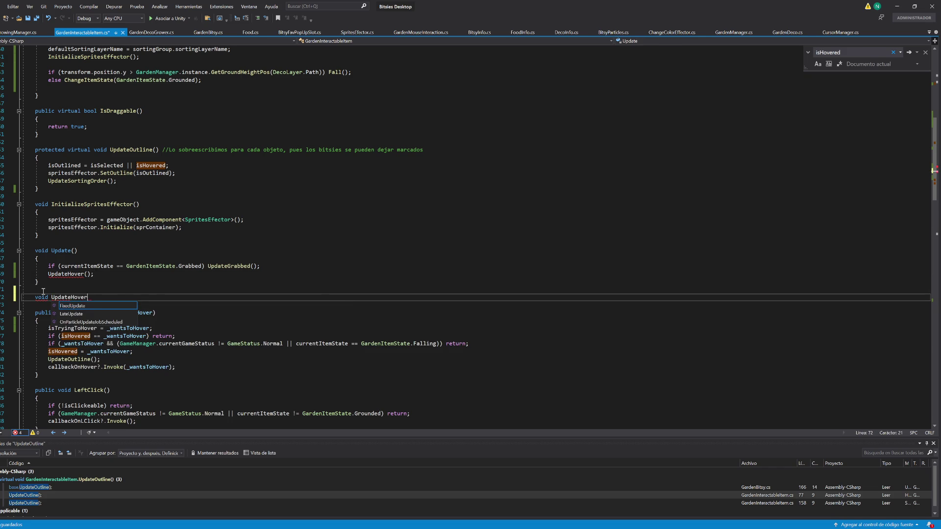
- Start UpdateHover() with 'if (isTryingToHover == isHovered) return;' and save
key(Return)
text({)
key(Return)
text(if ()
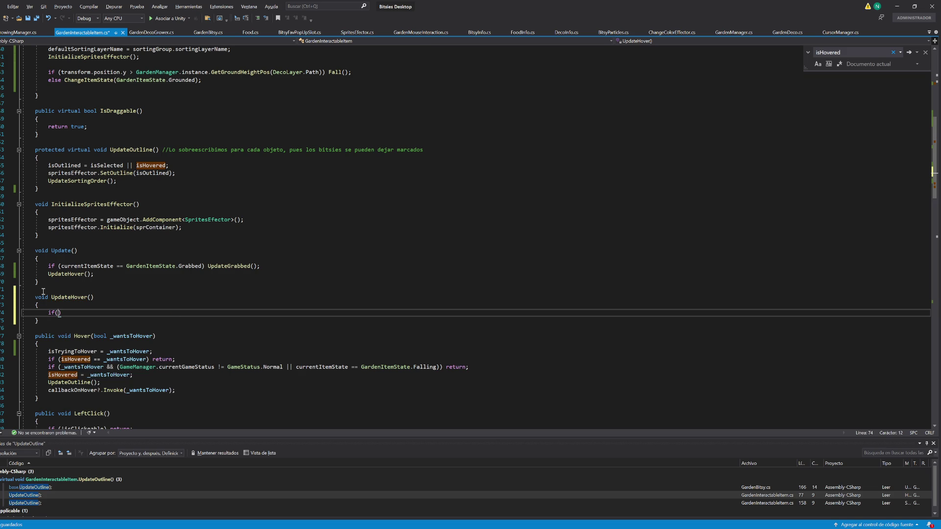
text(isTryingToHover != )
text(isHovered) return)
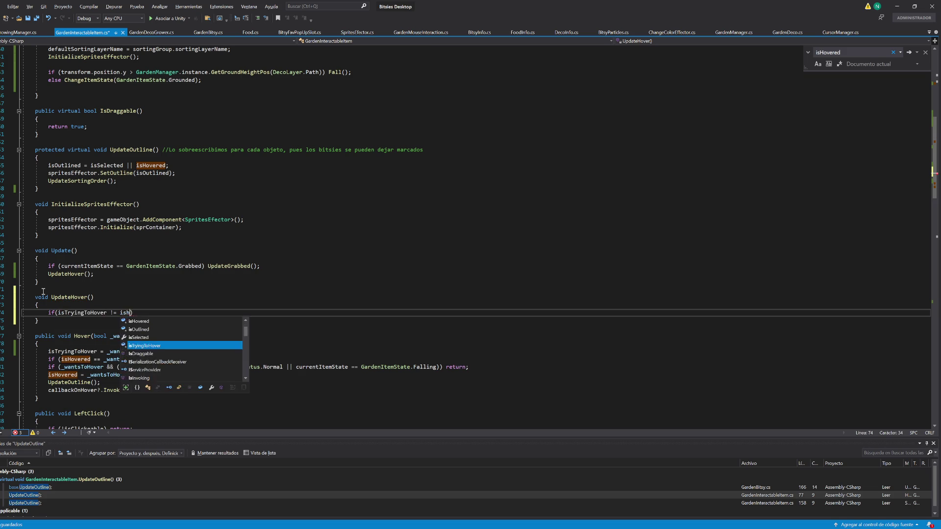
text(;)
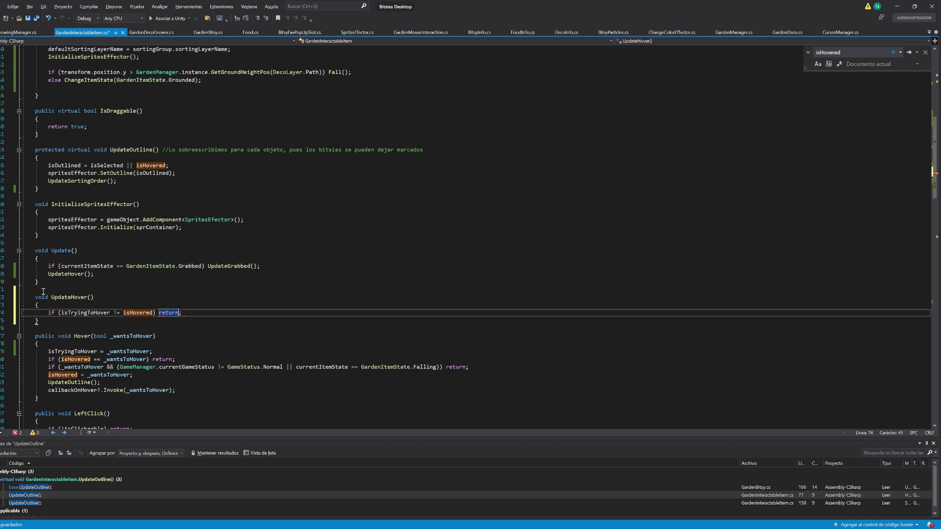
key(Left)
key(Left)
key(Left)
key(Delete)
text(=)
key(ctrl+s)
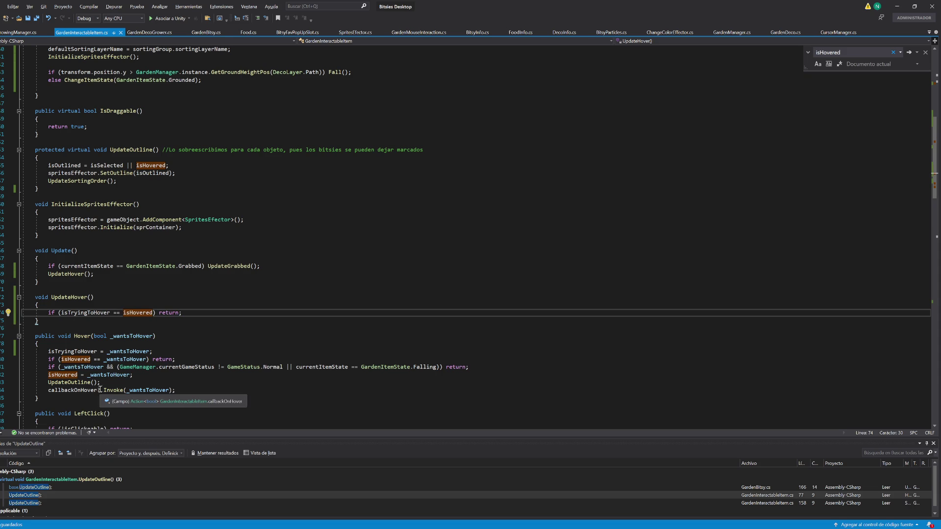
- Copy Hover()'s hover-handling lines into UpdateHover() and delete the redundant condition line
mouse_move(176, 391)
mouse_down()
mouse_move(187, 391)
mouse_move(189, 351)
mouse_up()
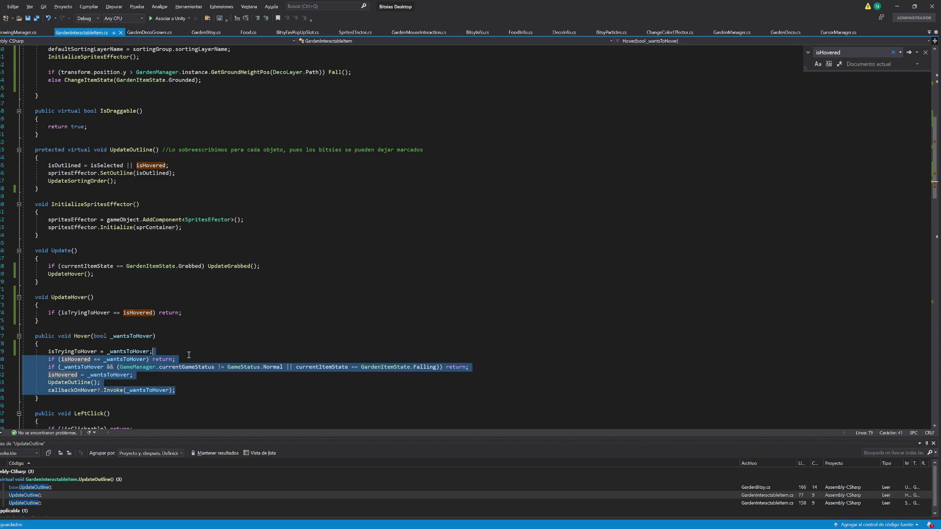
key(ctrl+c)
click(203, 315)
key(ctrl+v)
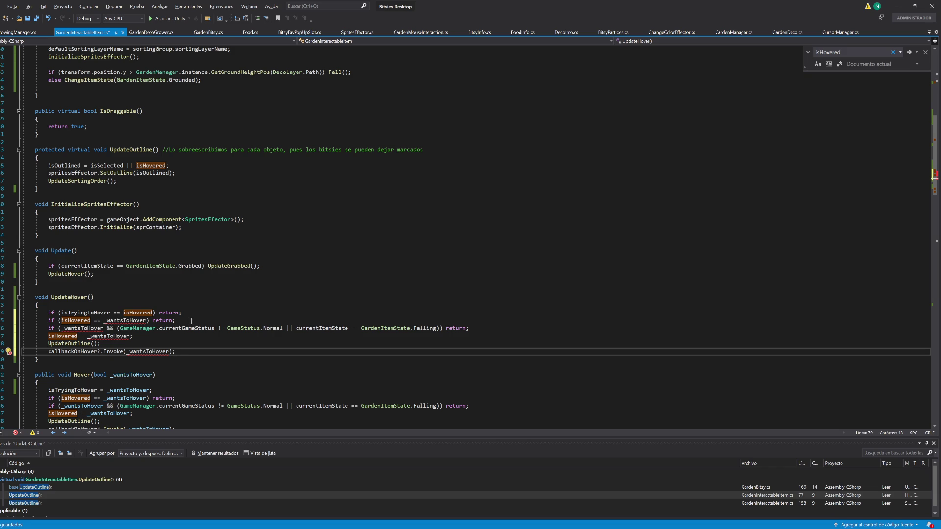
double_click(98, 313)
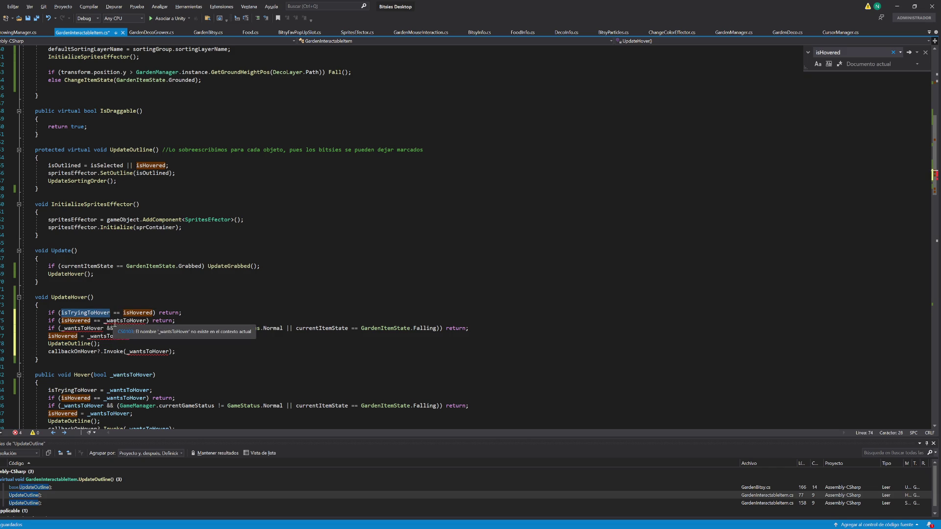
key(ctrl+c)
double_click(128, 320)
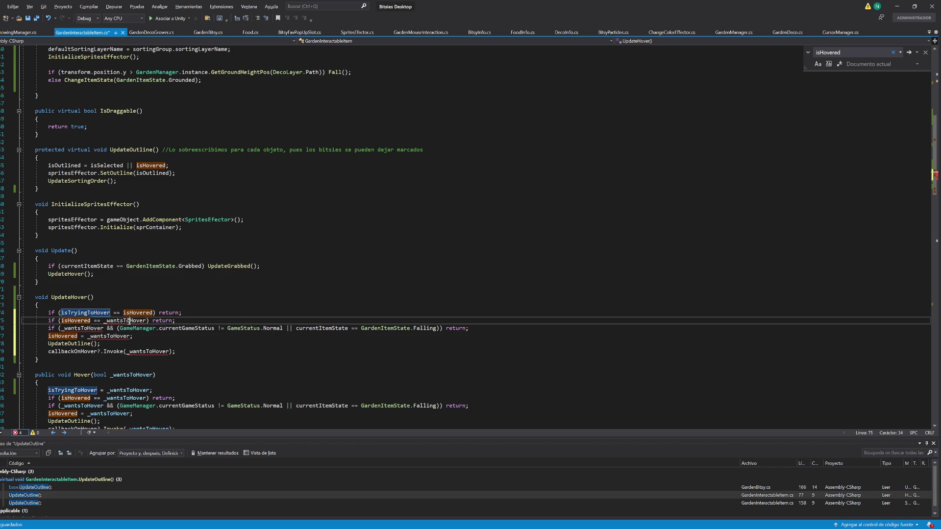
key(ctrl+v)
drag(185, 315, 191, 309)
key(Delete)
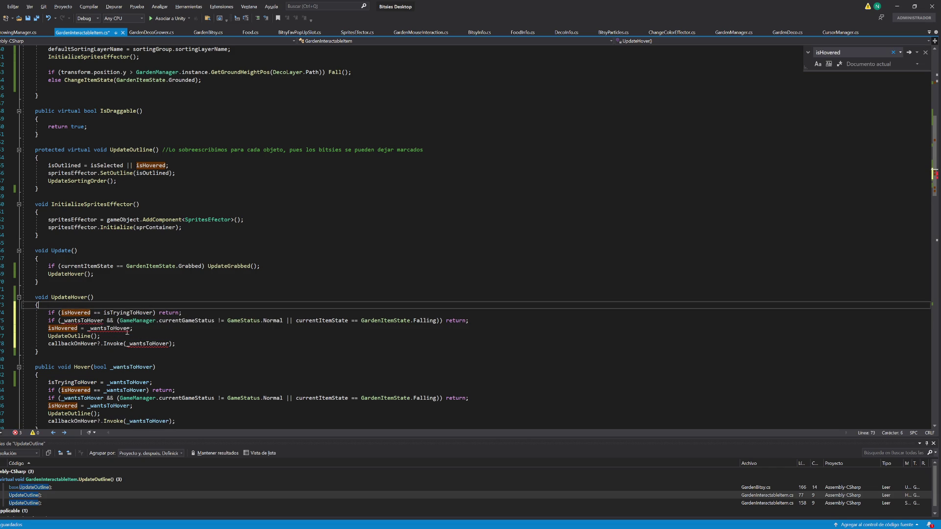
- Replace _wantsToHover with isTryingToHover in UpdateHover(), passing isHovered to Invoke
double_click(125, 312)
key(ctrl+c)
double_click(78, 321)
key(ctrl+v)
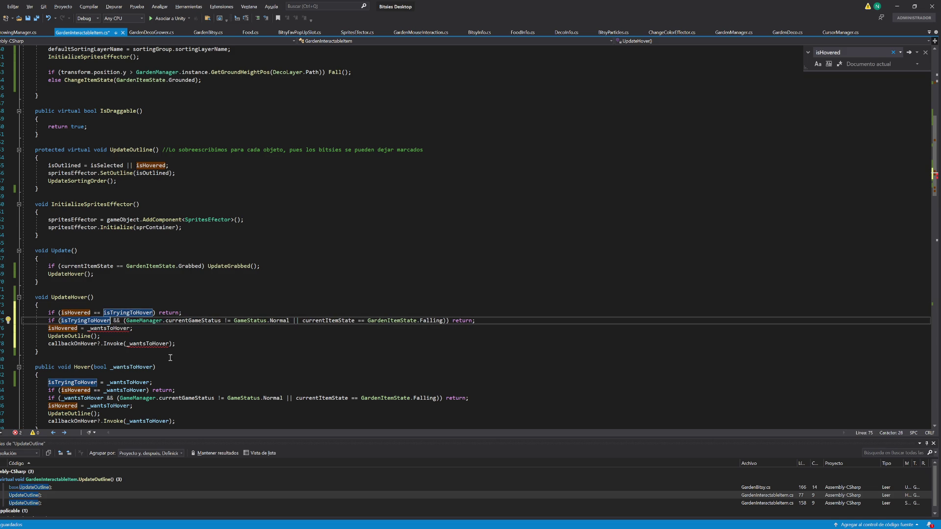
double_click(109, 329)
key(ctrl+v)
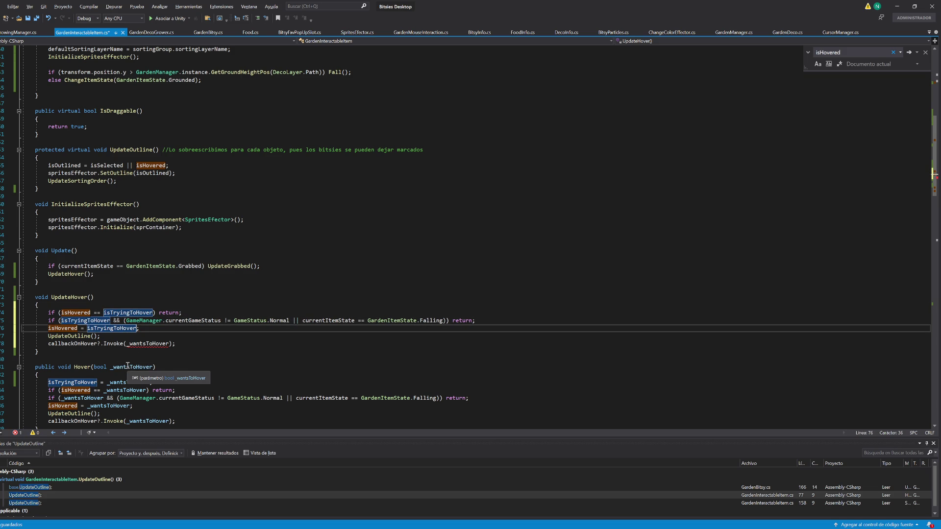
double_click(149, 344)
key(ctrl+v)
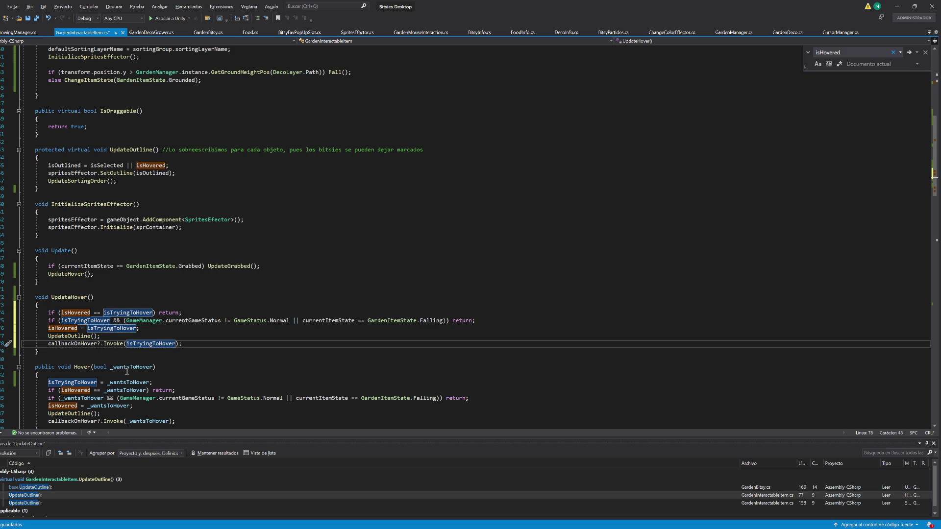
click(150, 344)
double_click(150, 343)
text(isHovered)
- Delete the old hover lines from Hover() and move UpdateHover() below Hover()
scroll(162, 368, down, 1)
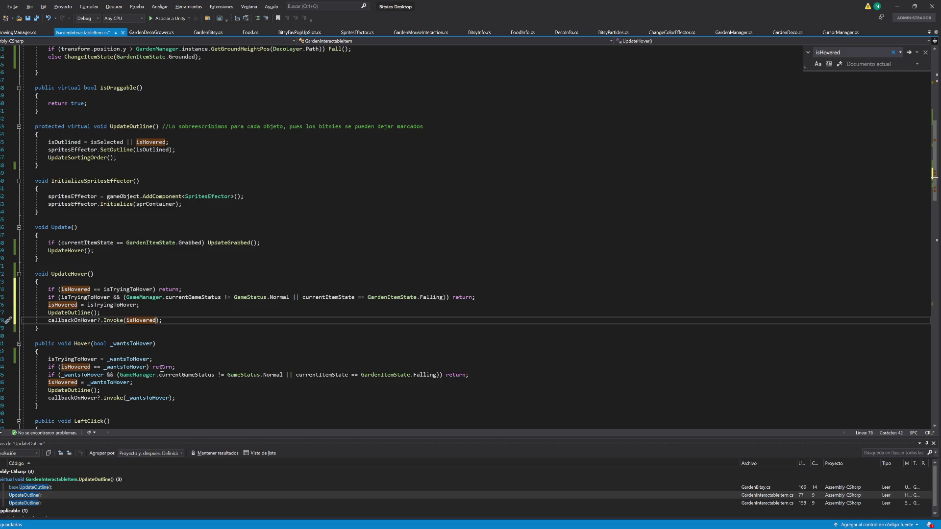
drag(153, 359, 180, 398)
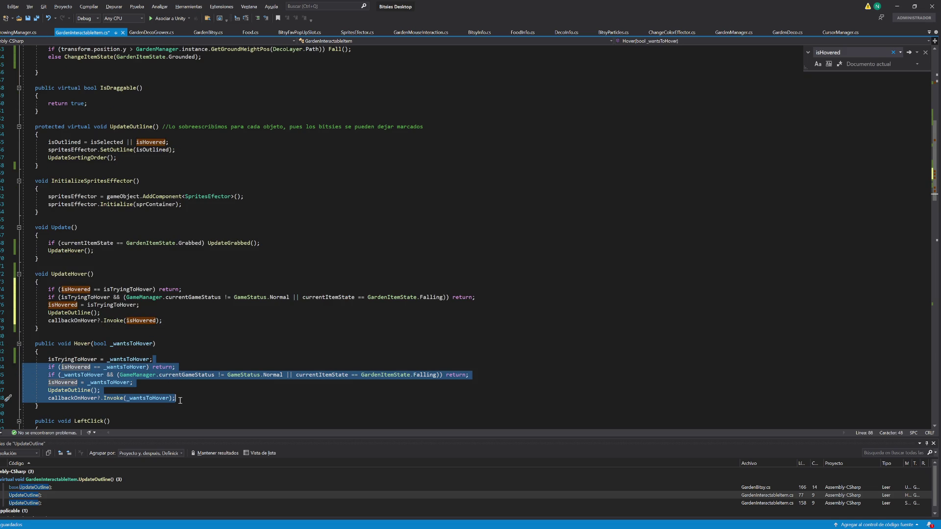
key(Delete)
click(163, 321)
drag(40, 328, 38, 258)
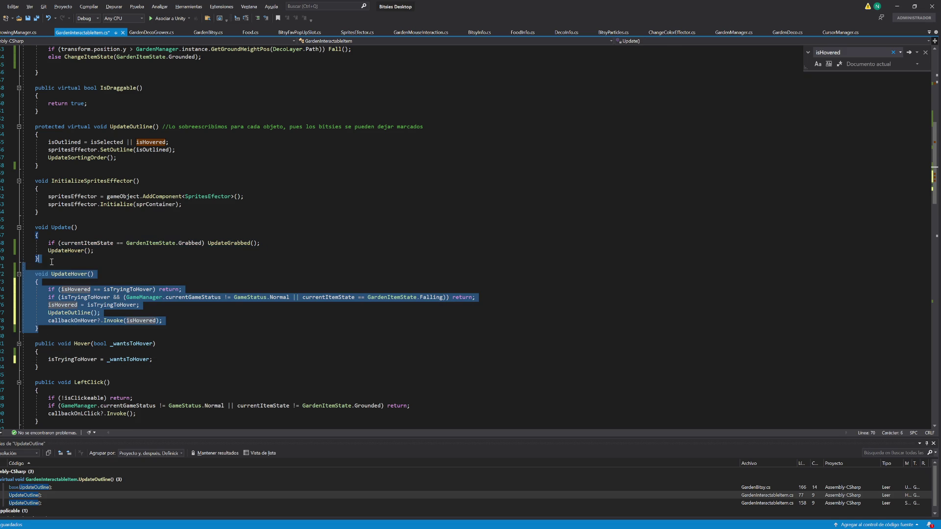
key(Delete)
click(47, 303)
key(ctrl+v)
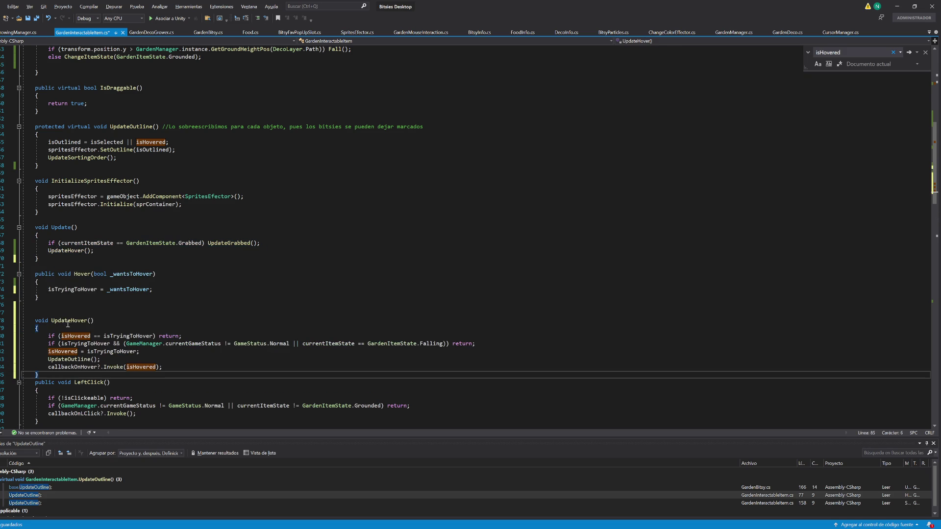
- Call UpdateHover() from Hover(), tidy the blank lines around it, and save the script
click(182, 293)
key(Return)
text(UpdateHover();)
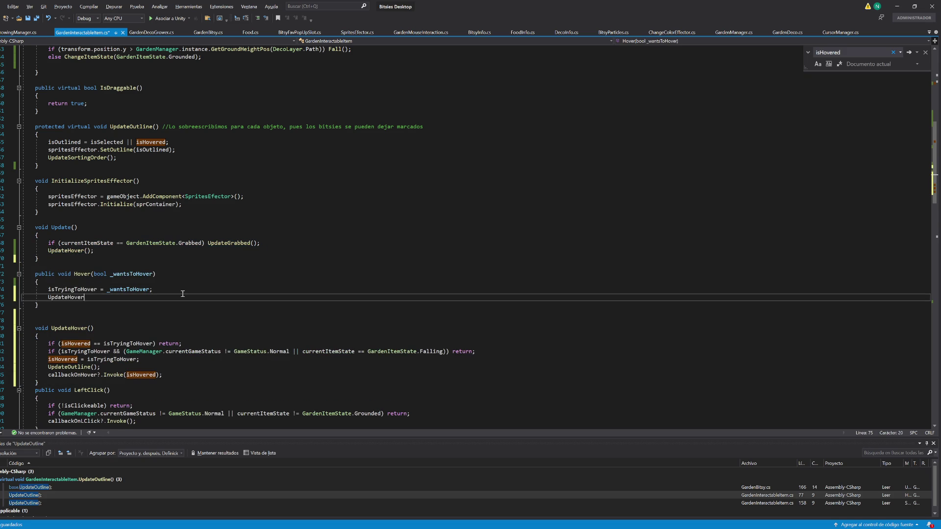
click(73, 310)
key(Delete)
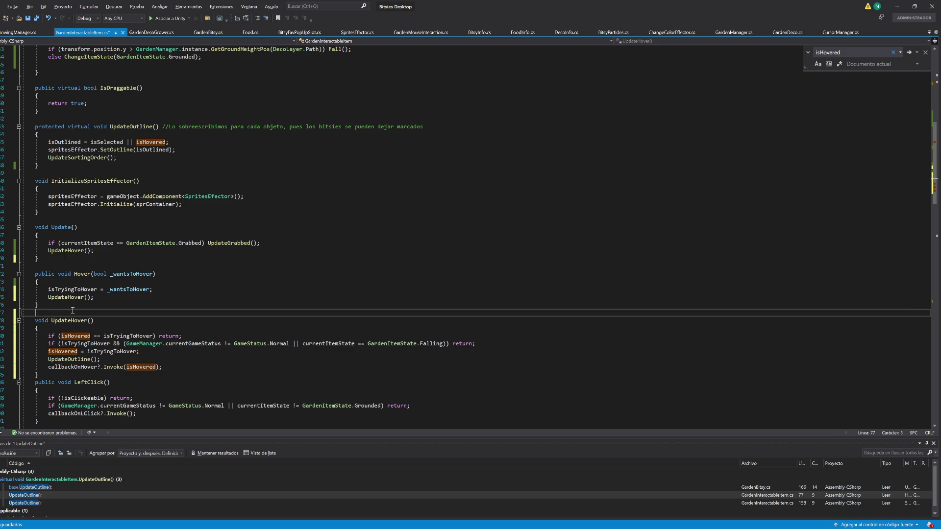
click(54, 375)
key(Return)
key(ctrl+s)
click(895, 6)
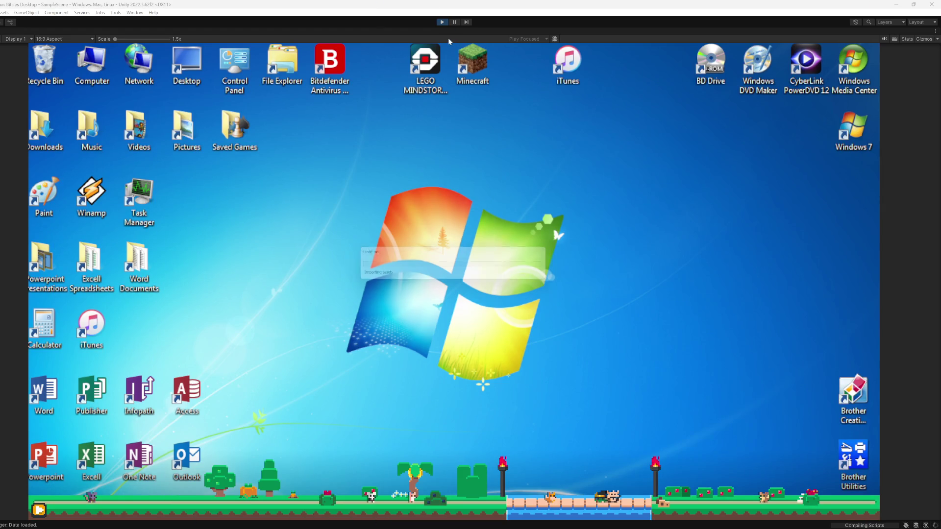
- Start play mode and open the My bitsies and then the My favorites panels
click(440, 22)
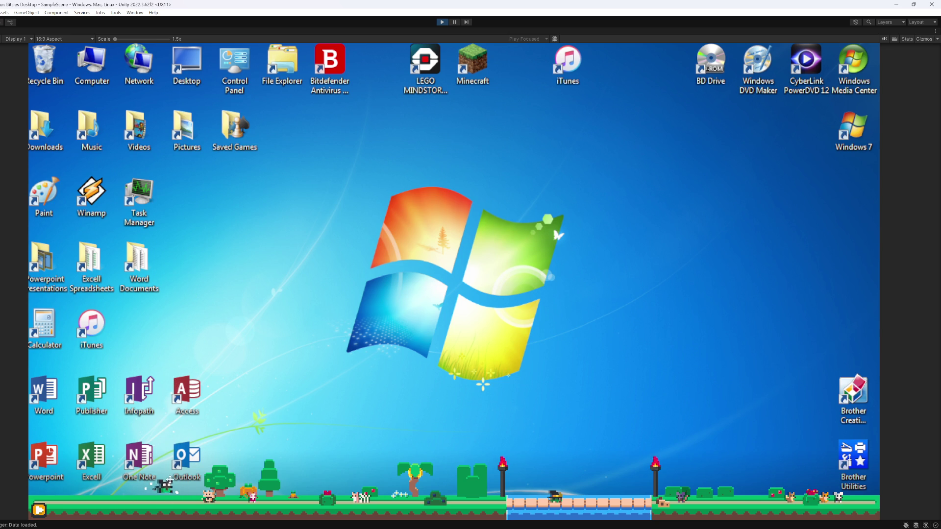
click(39, 510)
click(60, 504)
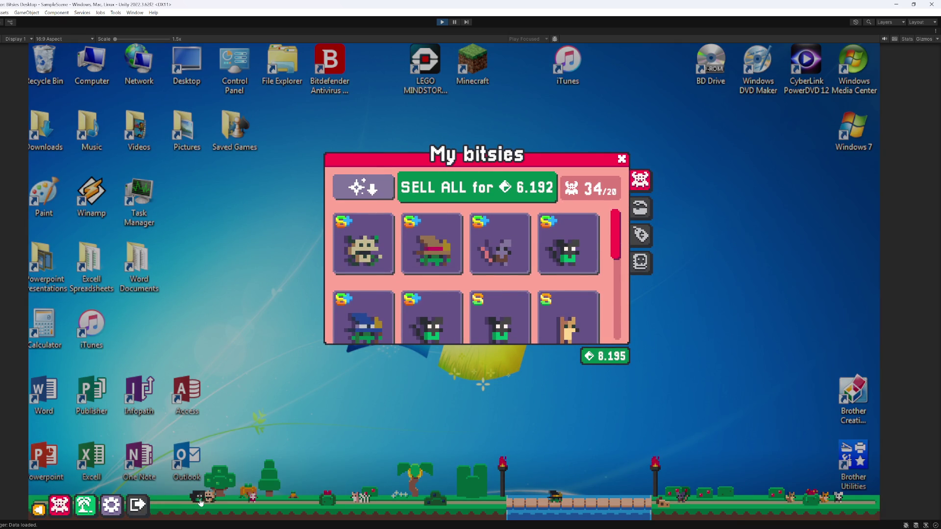
click(84, 504)
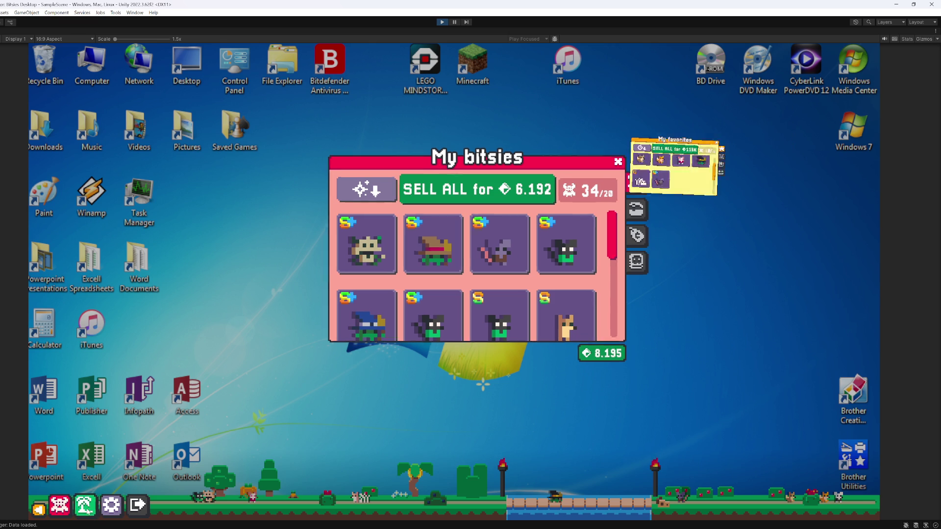
- Toggle the garden bar's edit mode, close My favorites, and stop play mode
click(329, 475)
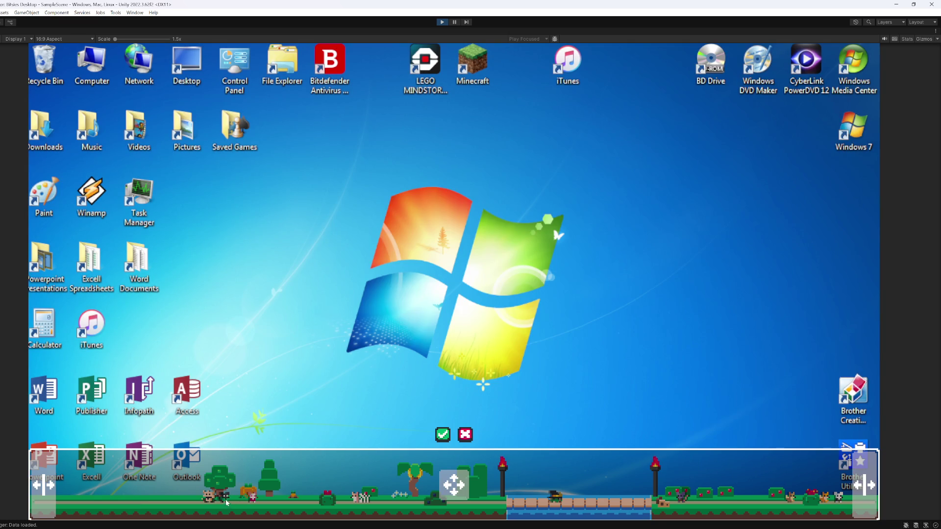
key(Escape)
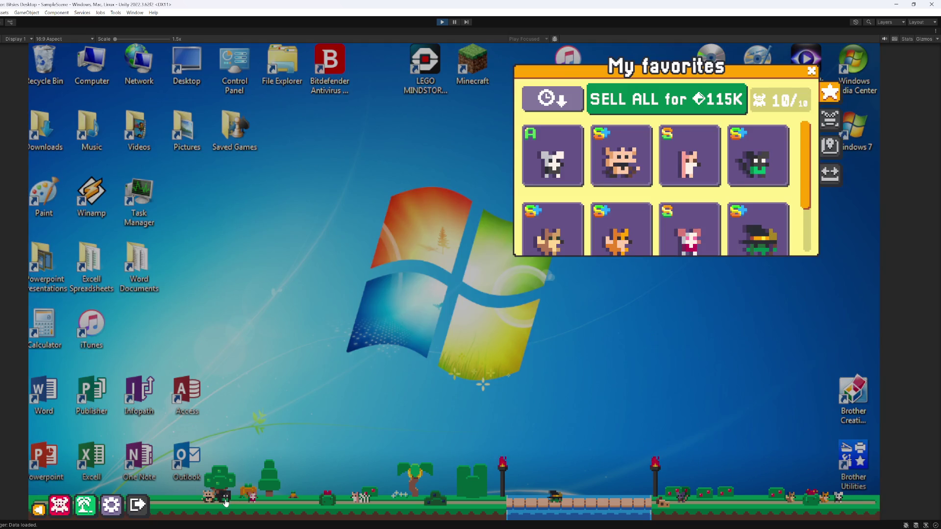
key(Escape)
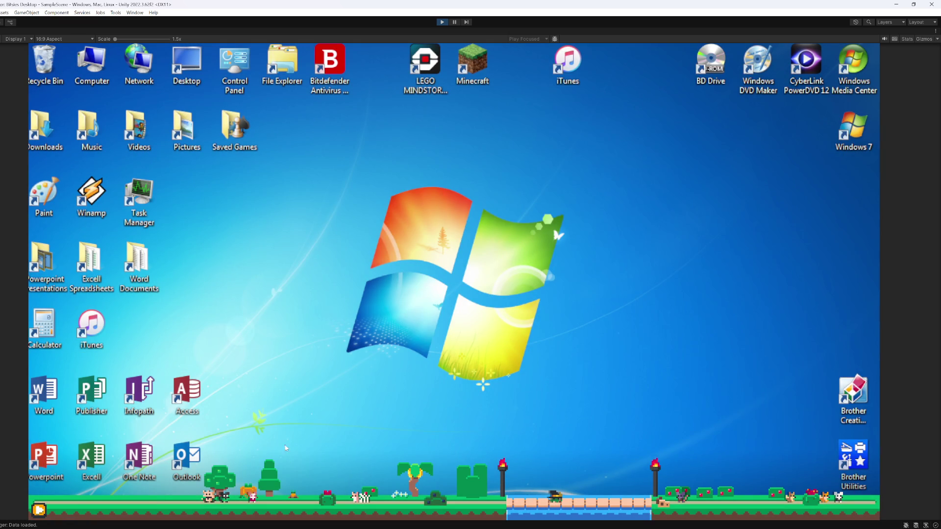
click(441, 23)
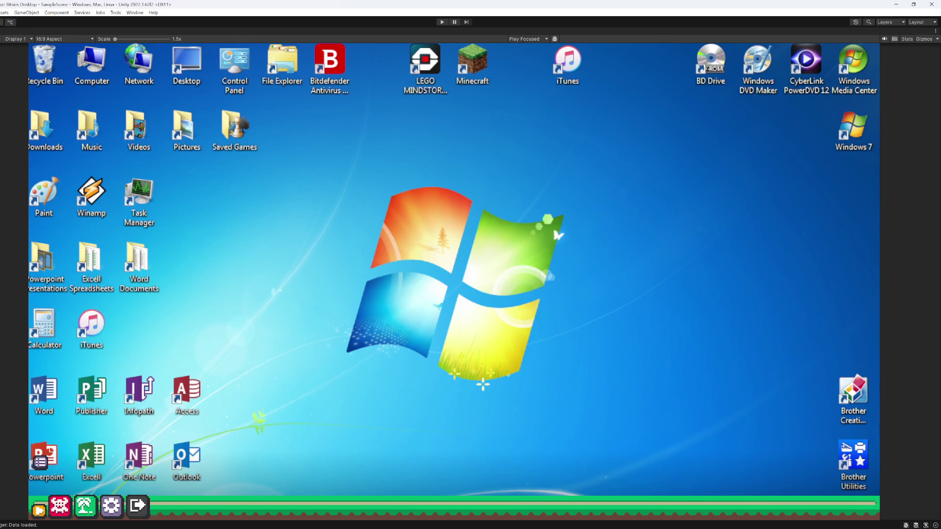
mouse_move(492, 527)
- Run the game, drag a carrot up from the garden bar, then stop playing
click(442, 21)
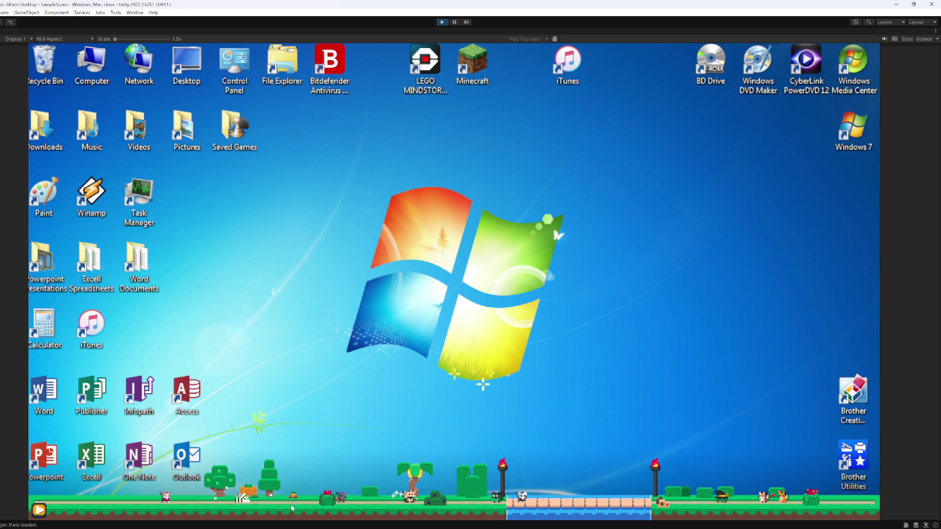
mouse_move(292, 496)
mouse_down()
mouse_move(300, 425)
mouse_move(334, 318)
mouse_up()
click(442, 22)
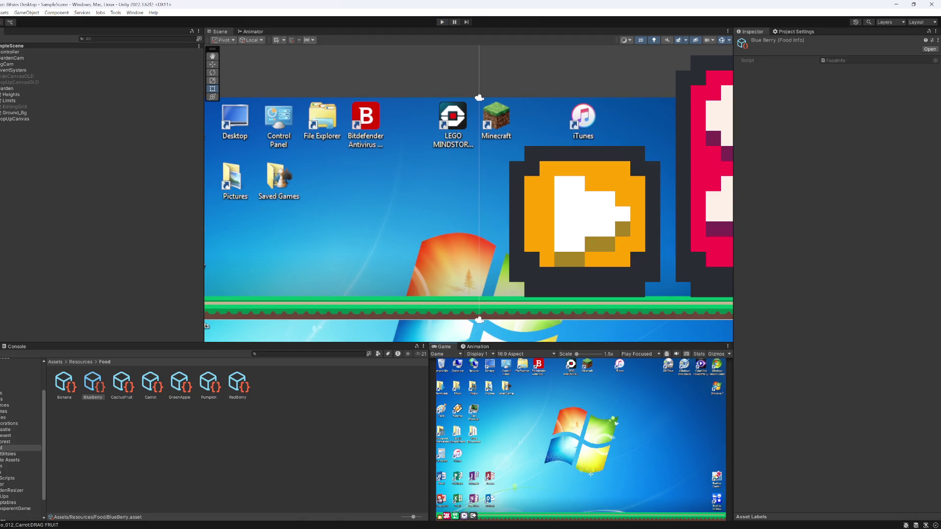
- Browse through Resources and Prefabs to the Tex folder and select GardenDecoGrowth's import settings
click(20, 406)
click(20, 399)
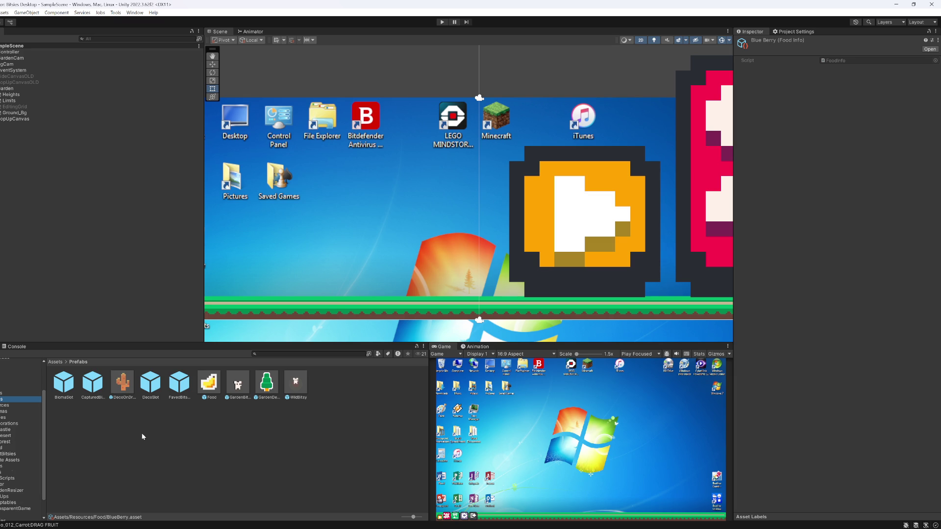
scroll(1, 511, down, 2)
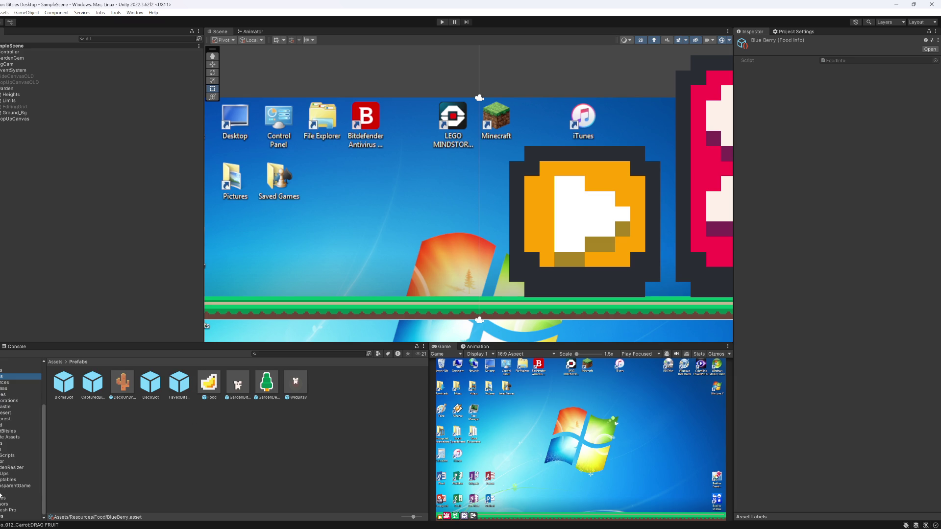
click(2, 492)
click(96, 419)
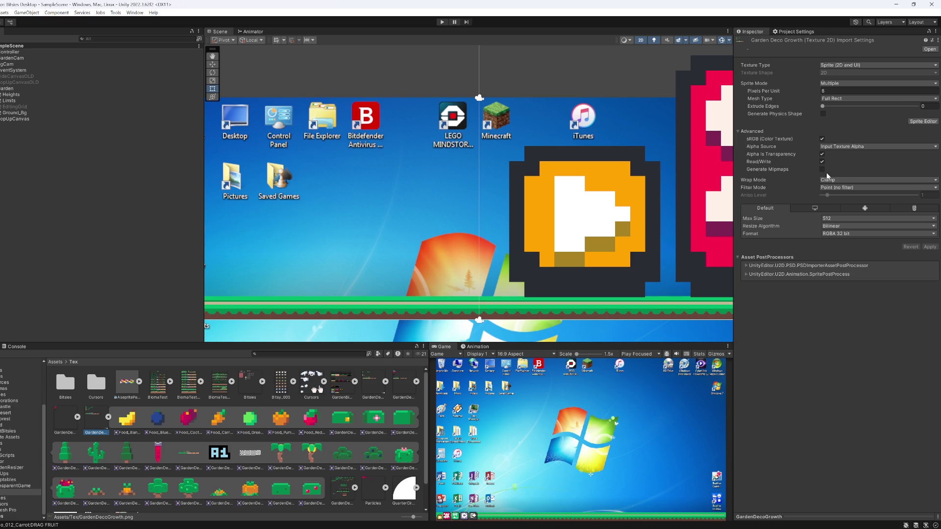
- Keep Bilinear as GardenDecoGrowth's resize algorithm and collapse its sprite list
click(837, 227)
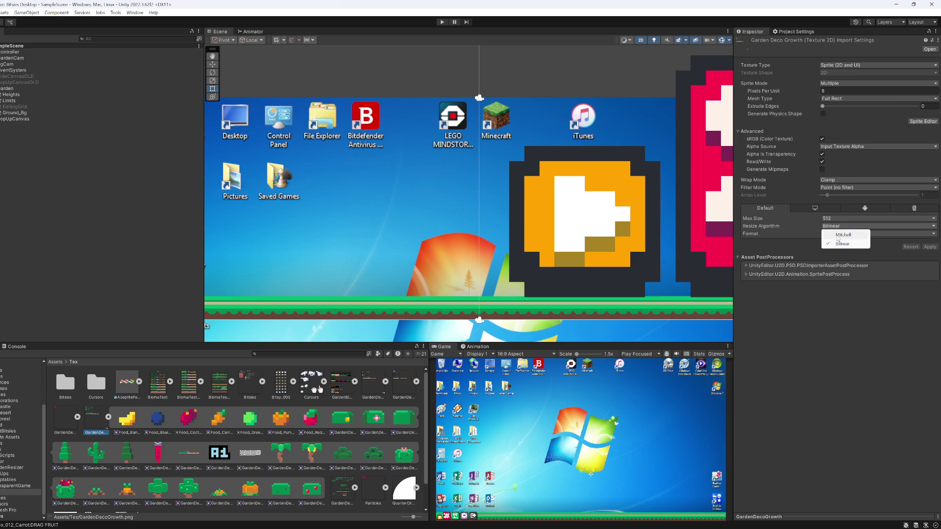
click(843, 243)
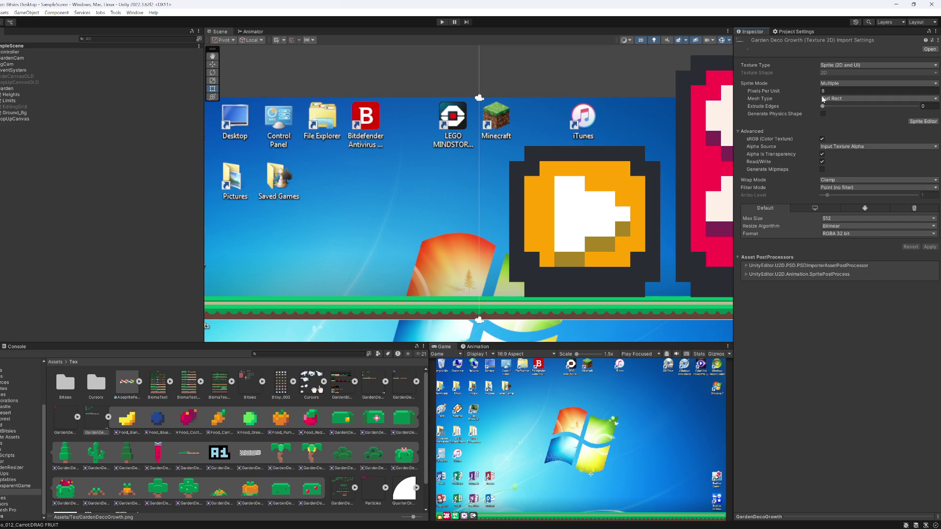
click(109, 418)
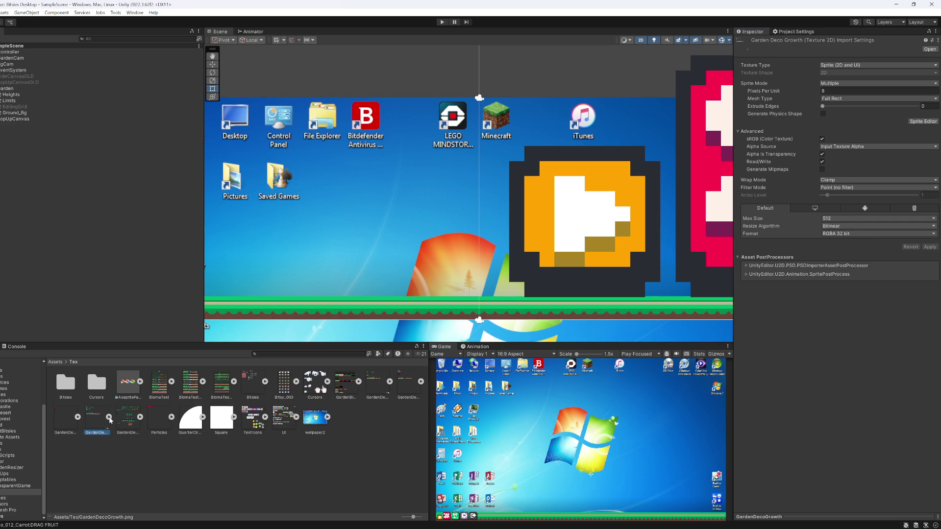
click(345, 384)
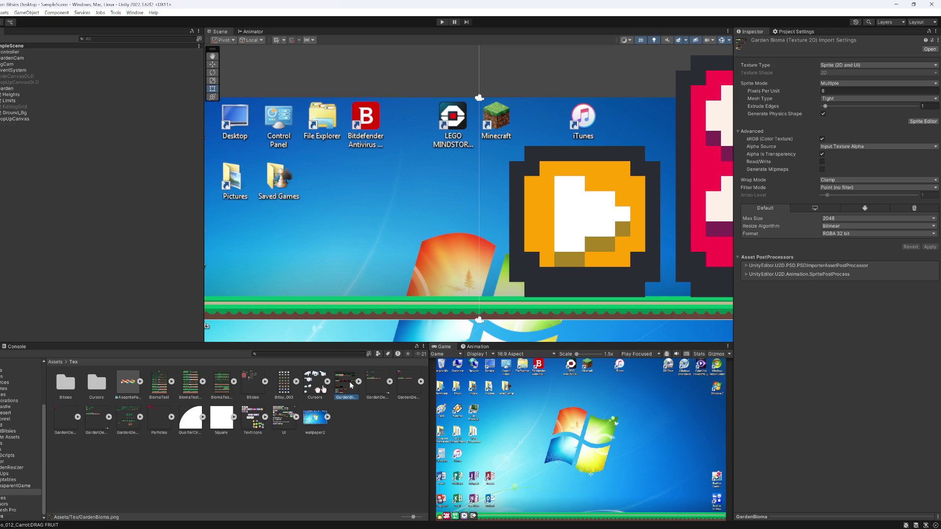
key(Right)
key(Left)
key(Right)
key(Right)
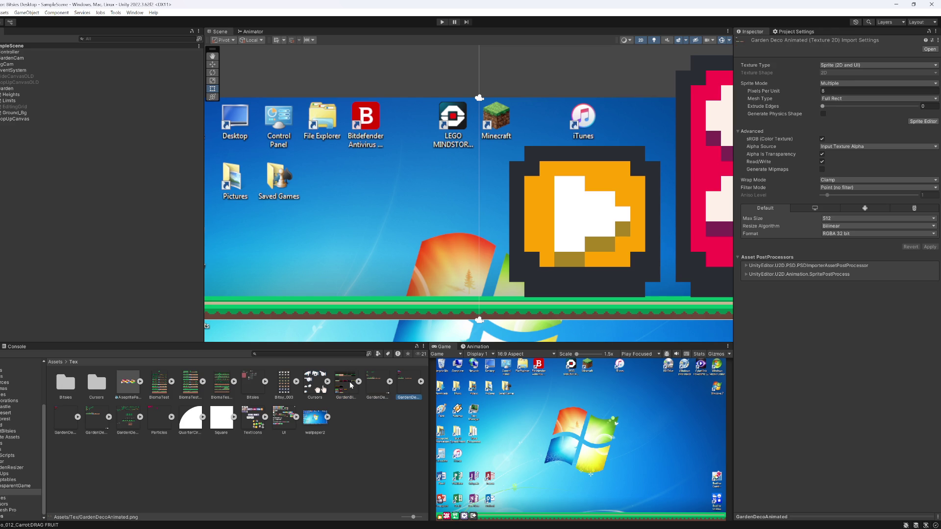
key(Right)
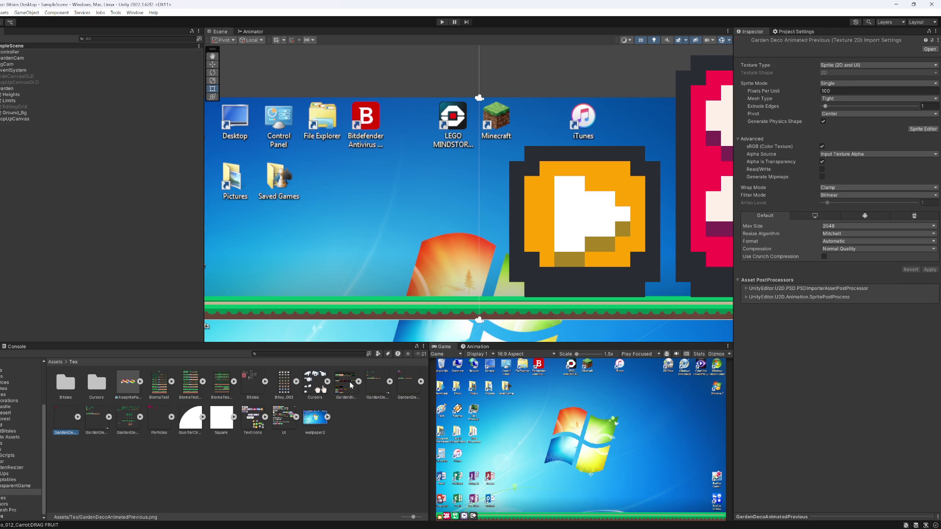
key(Right)
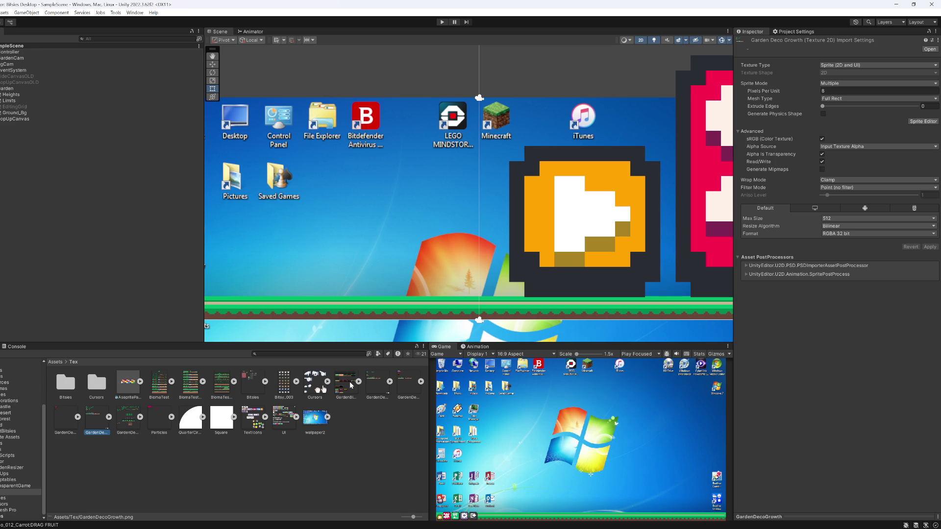
key(Right)
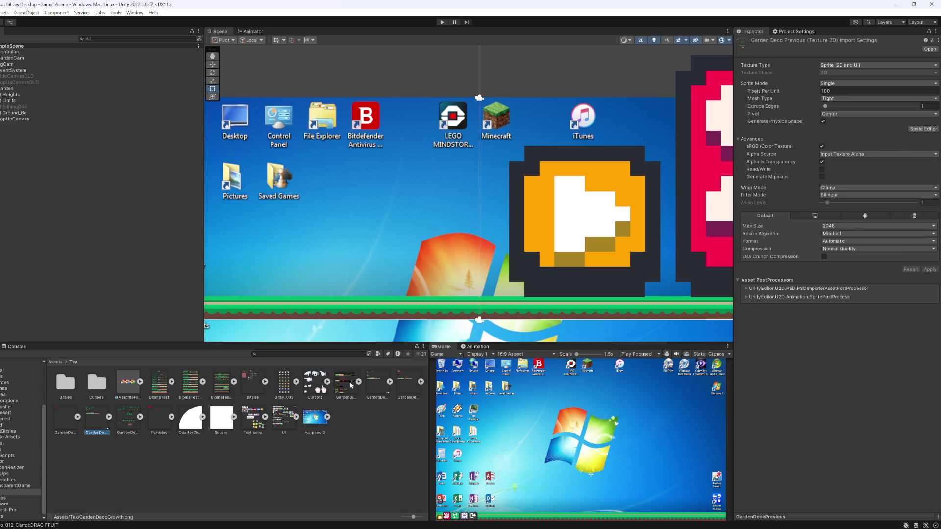
key(Left)
key(Left)
key(Left)
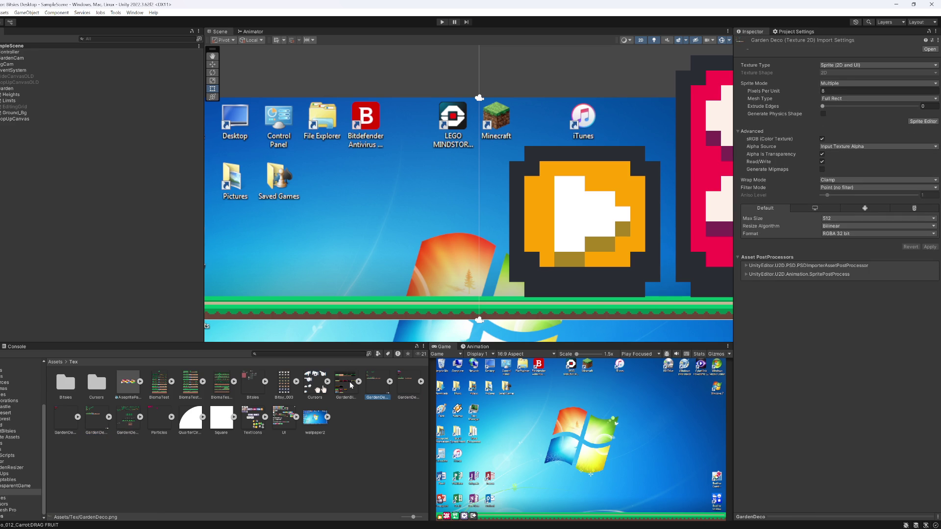
key(Left)
key(Left)
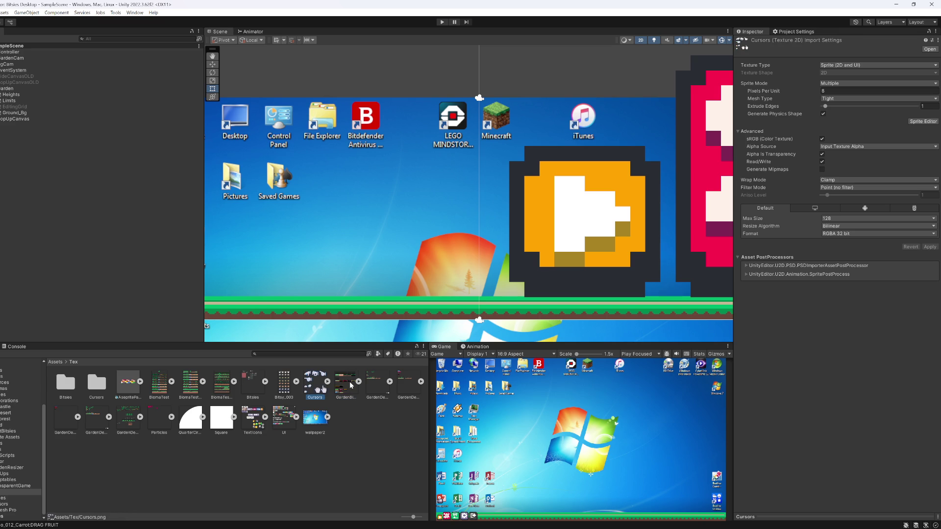
key(Left)
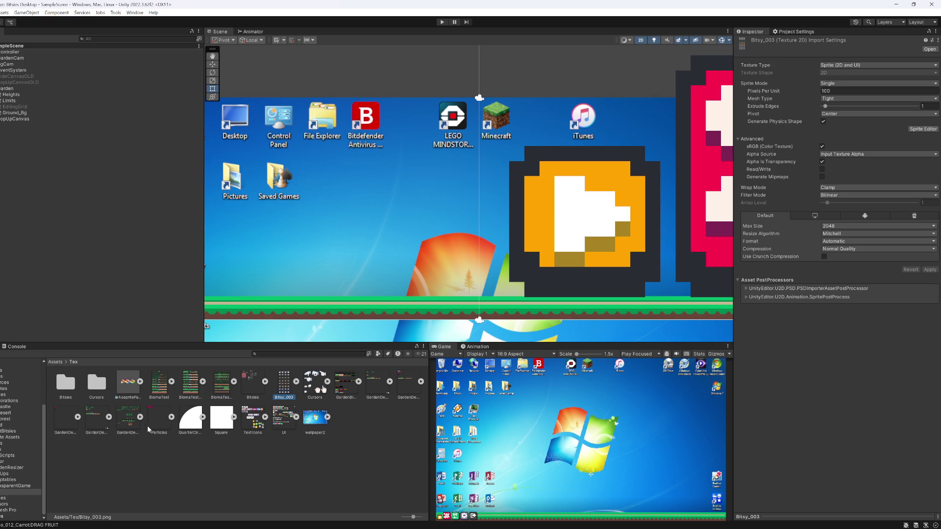
click(125, 421)
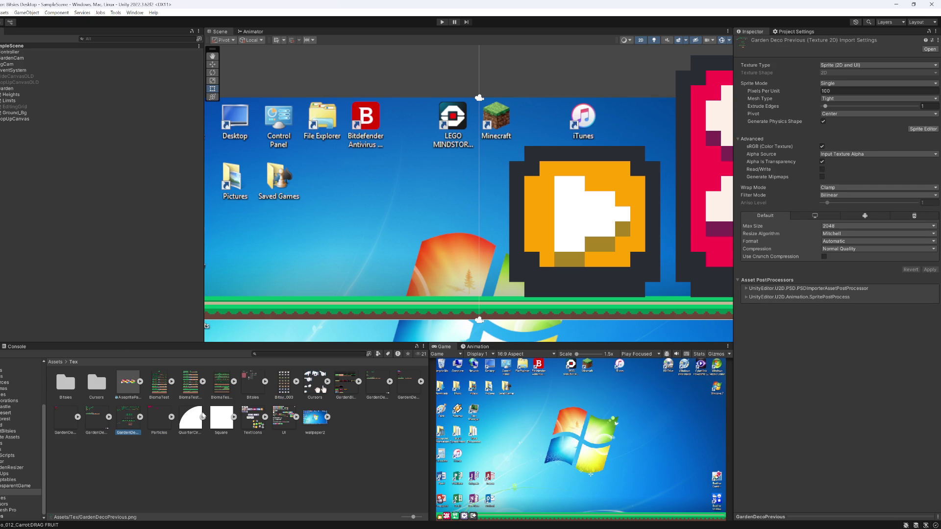
click(343, 389)
click(380, 388)
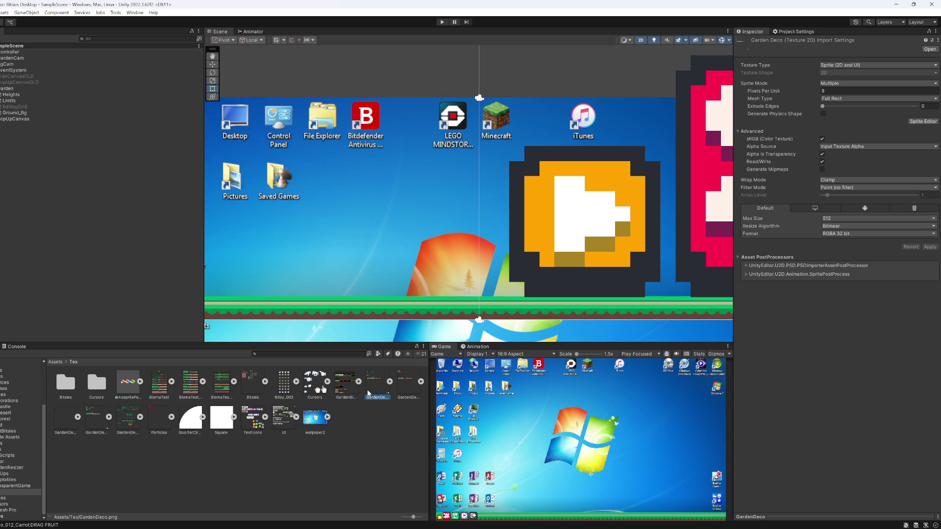
click(135, 430)
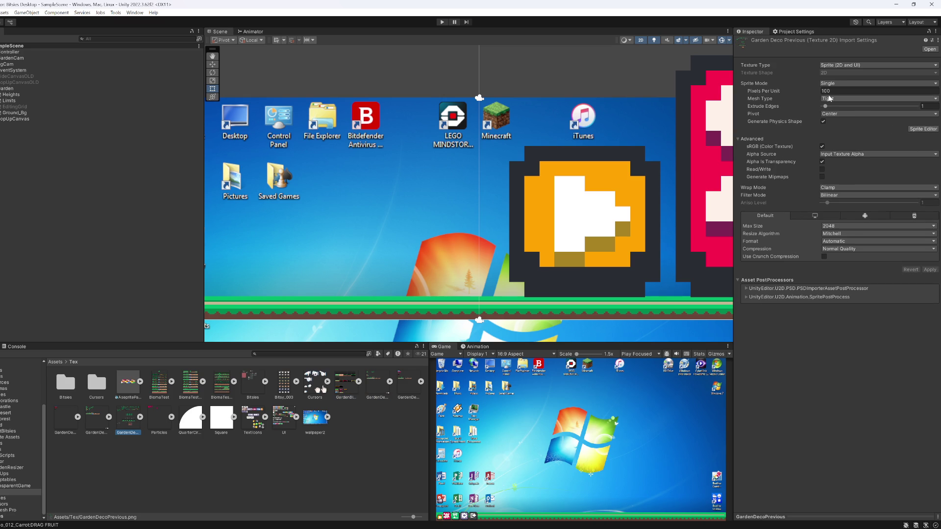
click(101, 423)
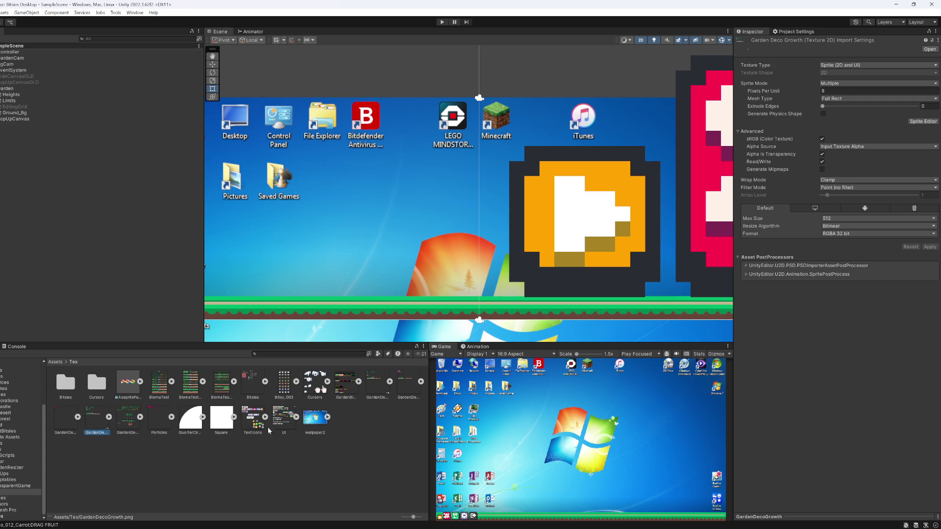
- Create a new 2D Sprite Atlas asset named 'Atlas'
right_click(90, 426)
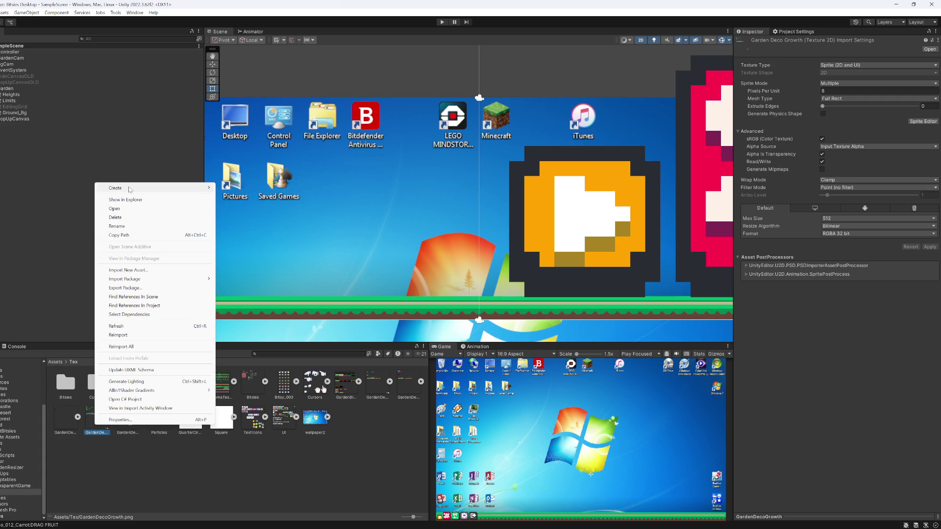
mouse_move(110, 188)
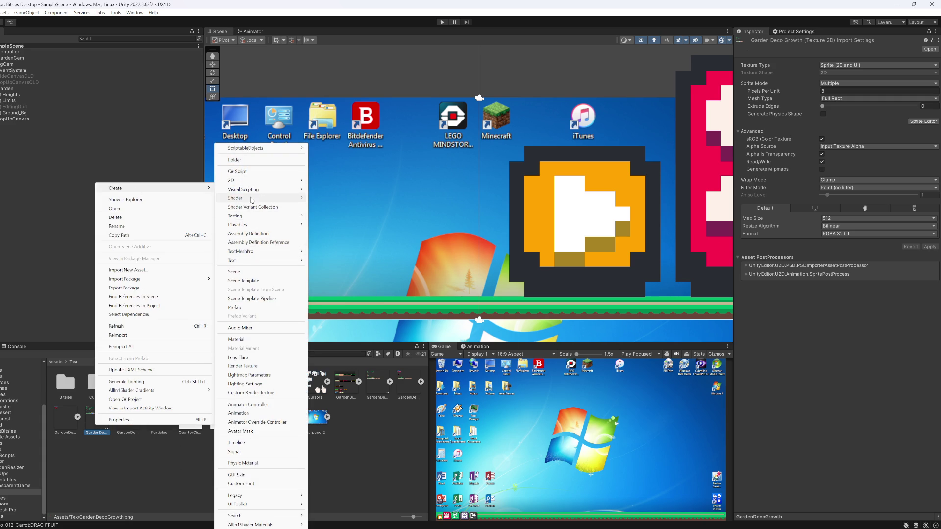
mouse_move(251, 181)
mouse_move(328, 180)
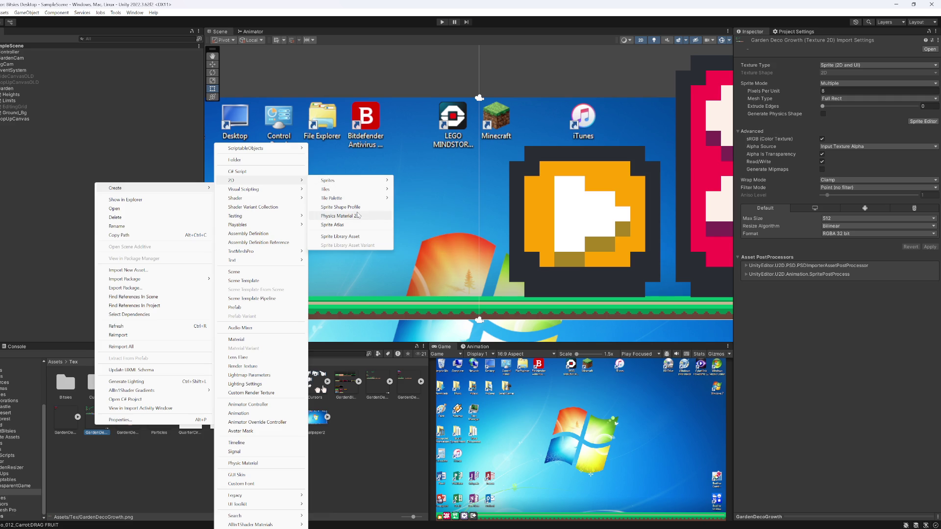
click(339, 224)
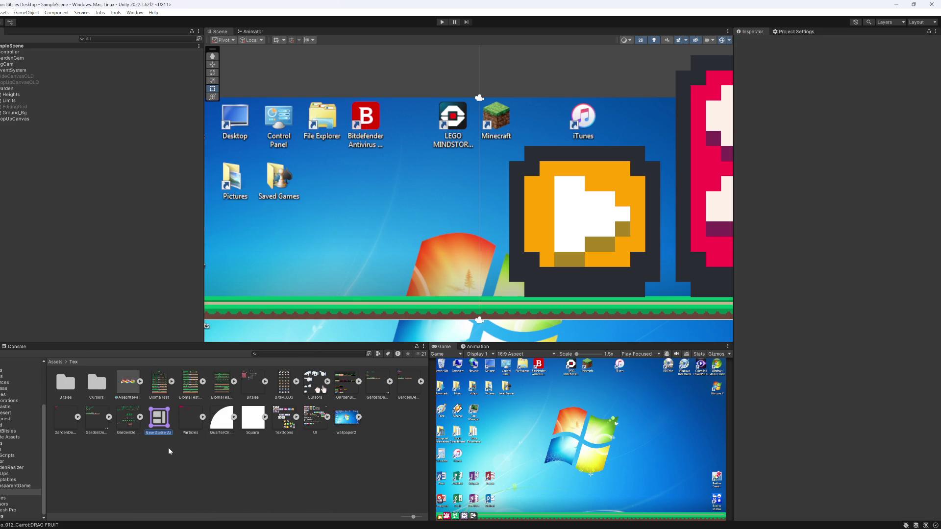
text(Atlas)
key(Return)
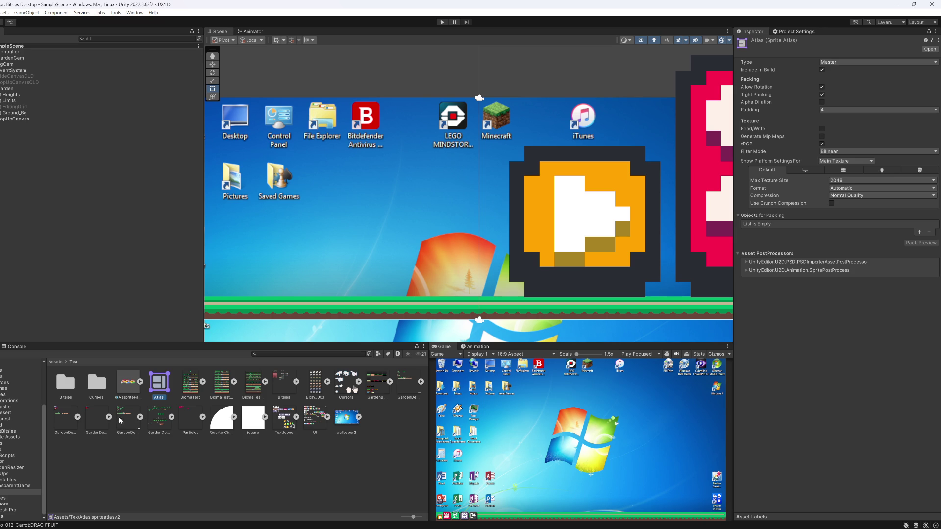
- Pack GardenDecoGrowth into Atlas with Point filter, Read/Write on and 2048 max size, then run the game maximized
mouse_move(143, 384)
mouse_down()
mouse_move(760, 241)
mouse_move(772, 216)
mouse_up()
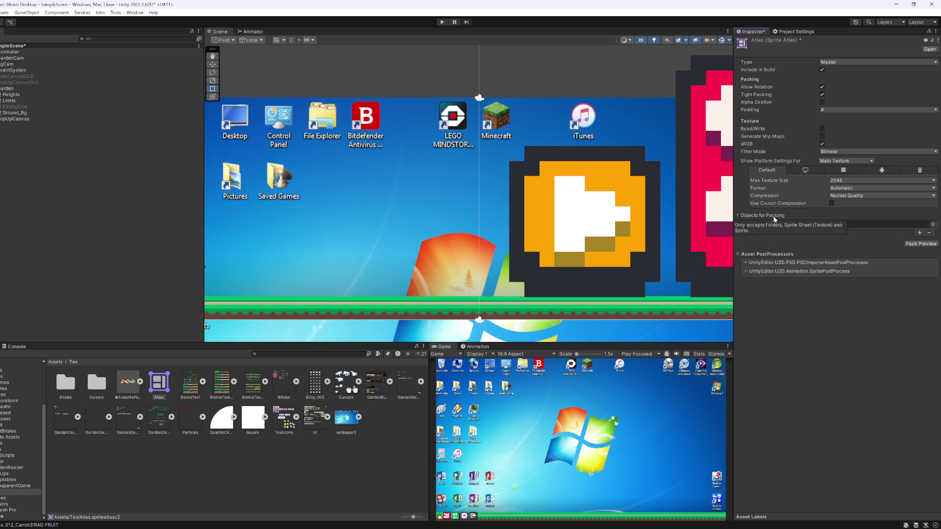
click(918, 245)
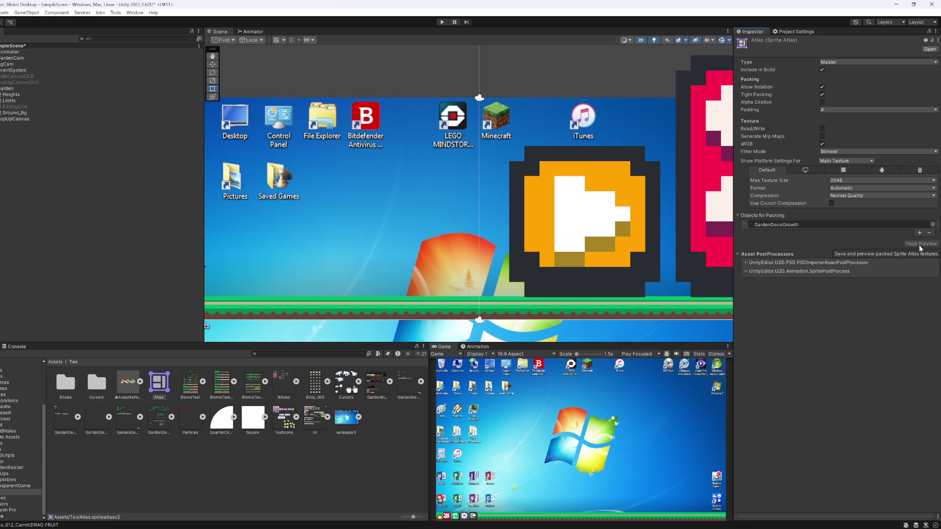
click(833, 152)
click(828, 158)
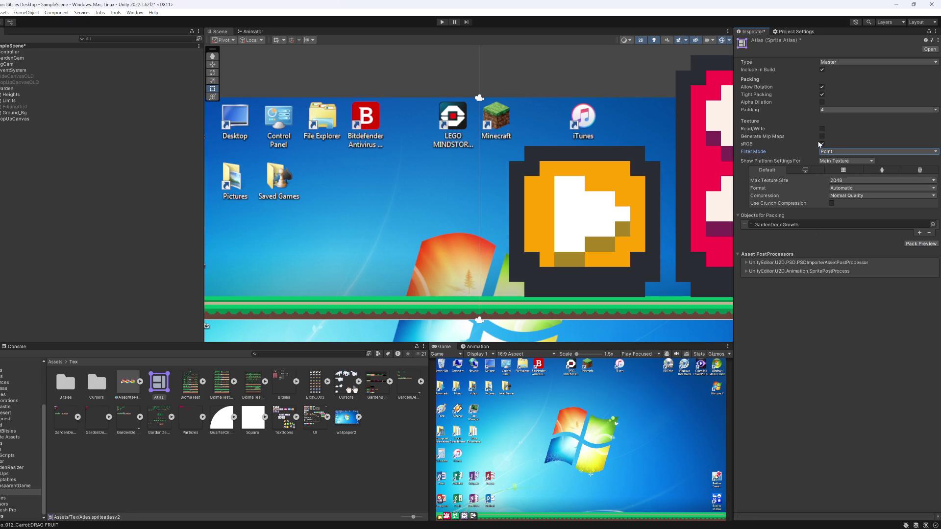
click(822, 129)
click(838, 181)
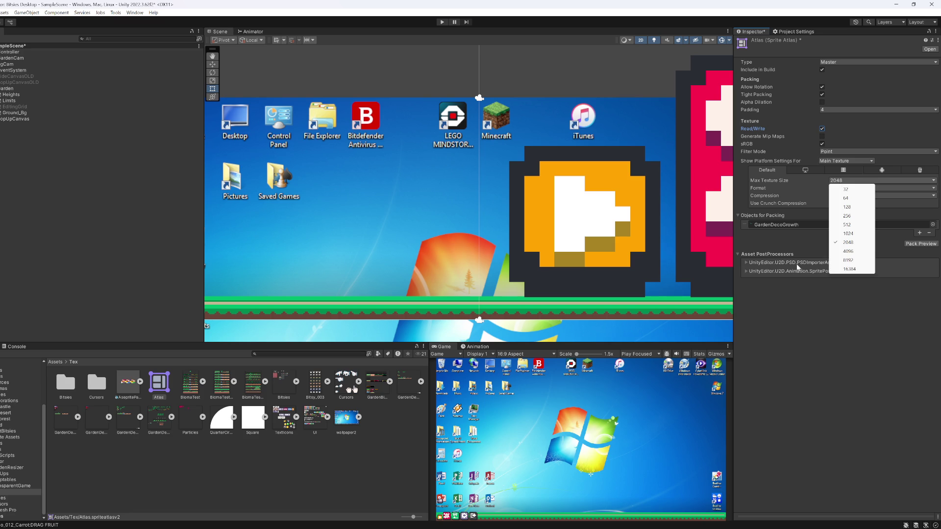
click(788, 319)
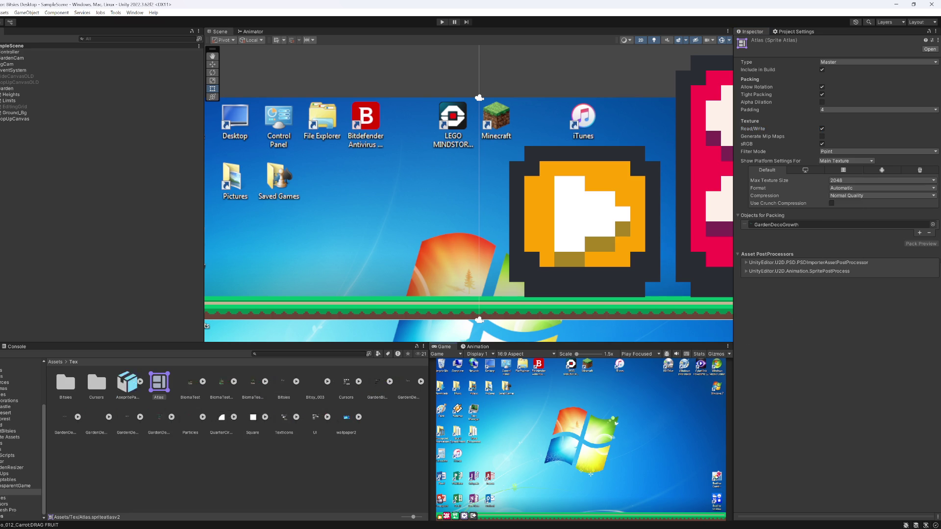
key(shift+space)
click(442, 22)
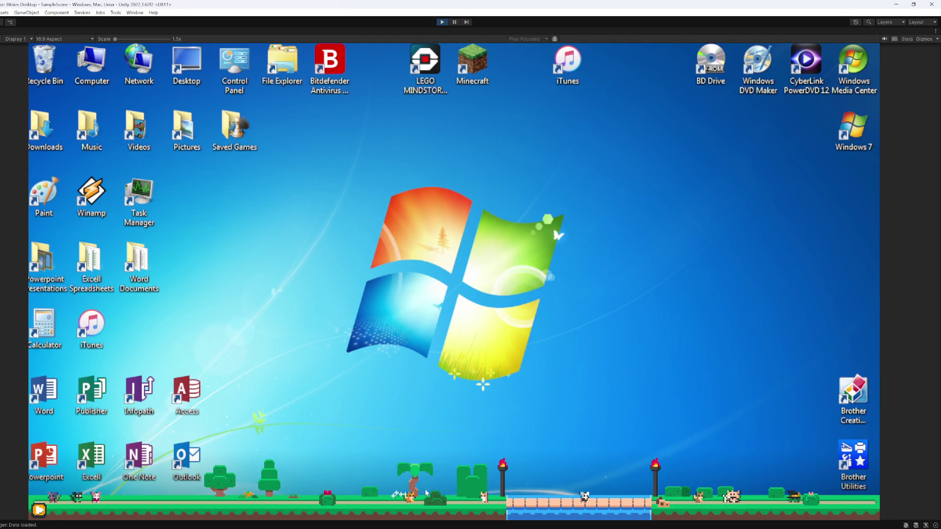
- Grab a pumpkin-plant fruit, then stop the game and delete the Atlas asset
click(252, 496)
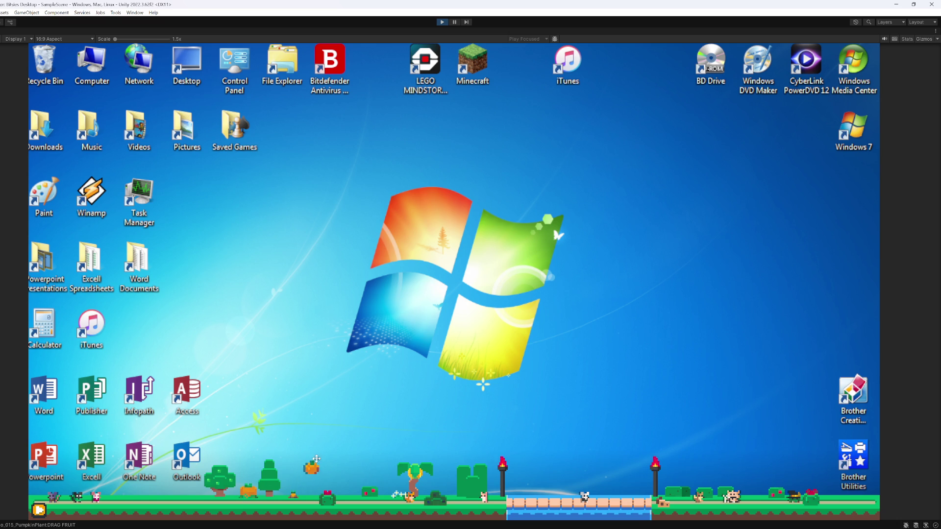
click(442, 23)
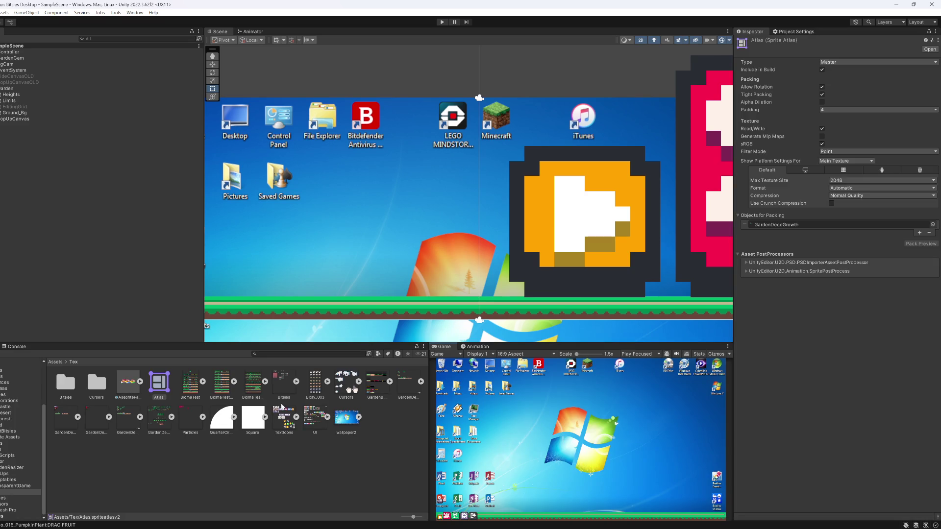
click(279, 455)
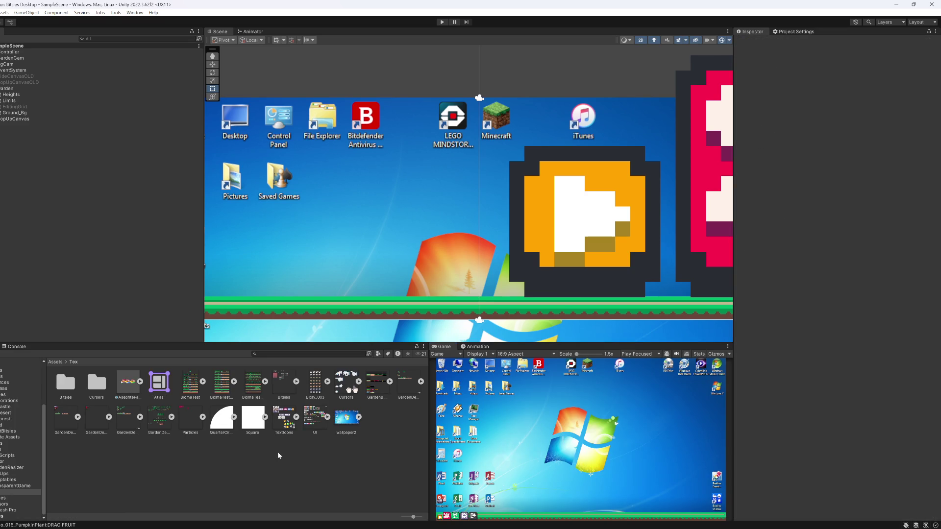
click(164, 387)
key(Delete)
key(Return)
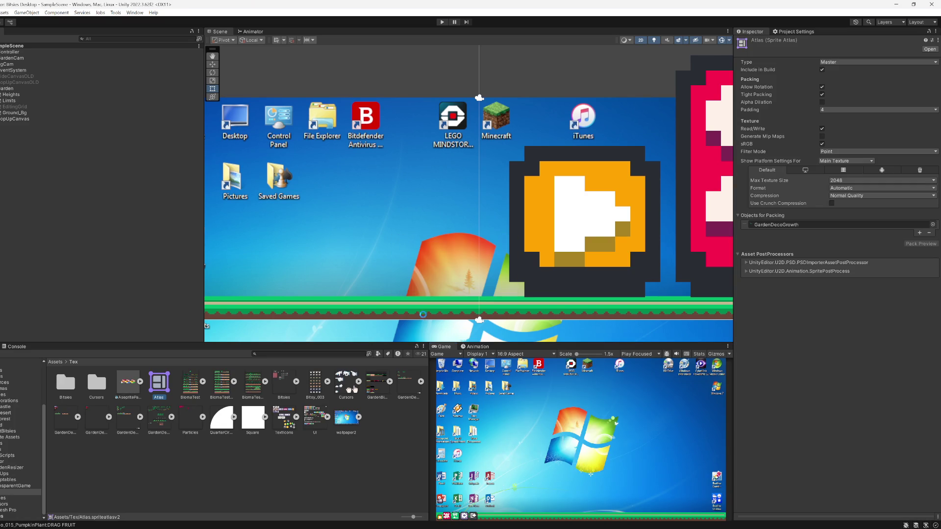
- Restart the game in a maximized view and drag fruits and critters around to test pickup
key(shift+space)
click(442, 22)
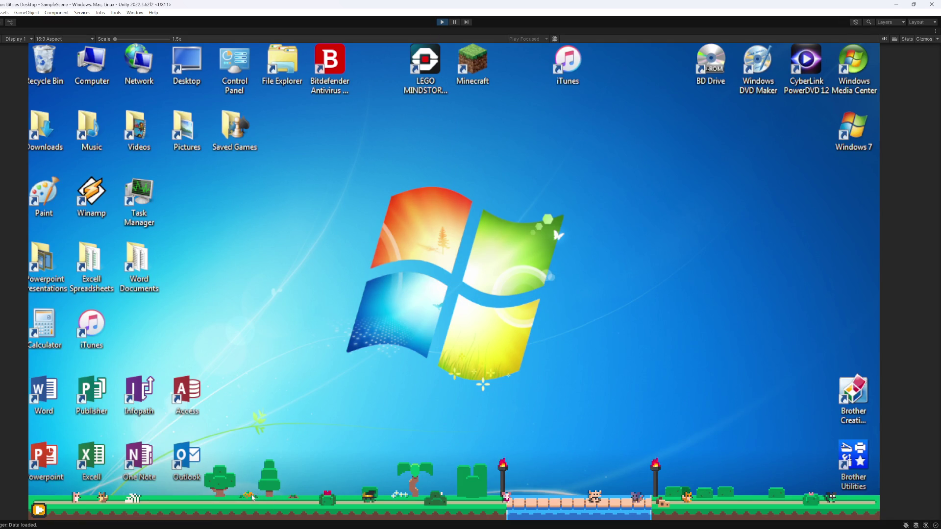
mouse_move(248, 506)
mouse_down()
mouse_move(278, 497)
mouse_move(284, 508)
mouse_move(298, 407)
mouse_move(341, 349)
mouse_move(336, 417)
mouse_up()
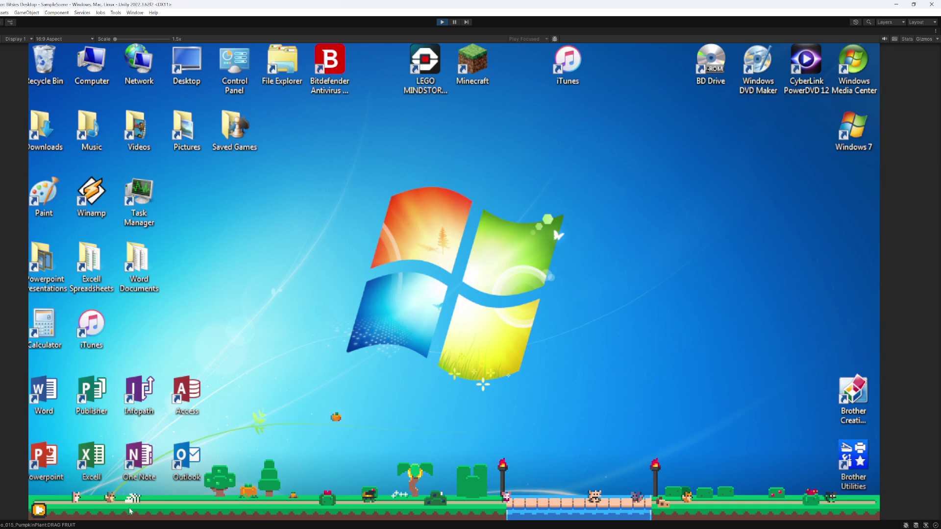
mouse_move(111, 498)
mouse_down()
mouse_move(497, 314)
mouse_move(290, 319)
mouse_up()
mouse_move(346, 491)
mouse_down()
mouse_move(320, 411)
mouse_move(325, 295)
mouse_up()
mouse_move(326, 496)
mouse_down()
mouse_move(304, 485)
mouse_move(296, 412)
mouse_up()
mouse_move(293, 496)
mouse_down()
mouse_move(344, 422)
mouse_move(354, 438)
mouse_up()
mouse_move(256, 498)
mouse_down()
mouse_move(254, 353)
mouse_move(264, 349)
mouse_up()
mouse_move(349, 496)
mouse_down()
mouse_move(333, 435)
mouse_move(178, 444)
mouse_up()
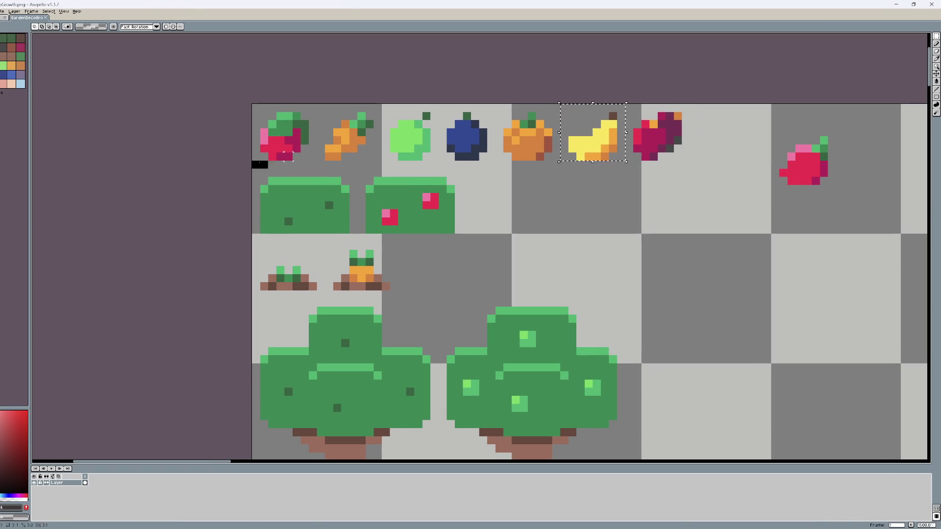
- In Aseprite, copy the row of fruit sprites and paste a duplicate
drag(259, 163, 678, 105)
scroll(676, 68, down, 3)
key(ctrl+c)
key(ctrl+v)
- Place the pasted fruit row beside the originals and paint the orange's edge pixels red-brown and mid orange
mouse_move(809, 306)
mouse_down()
mouse_move(708, 144)
mouse_move(697, 145)
mouse_up()
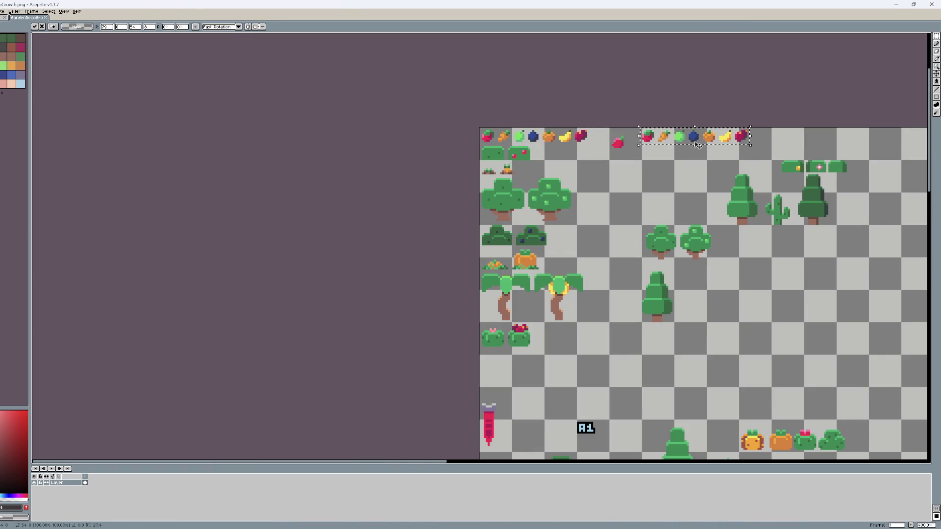
scroll(610, 267, up, 5)
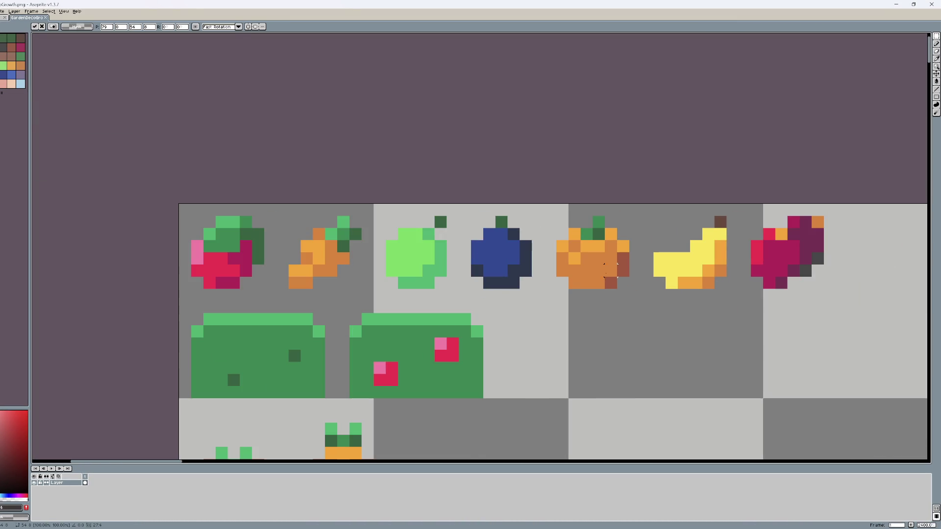
scroll(590, 267, up, 1)
alt+click(619, 256)
click(637, 238)
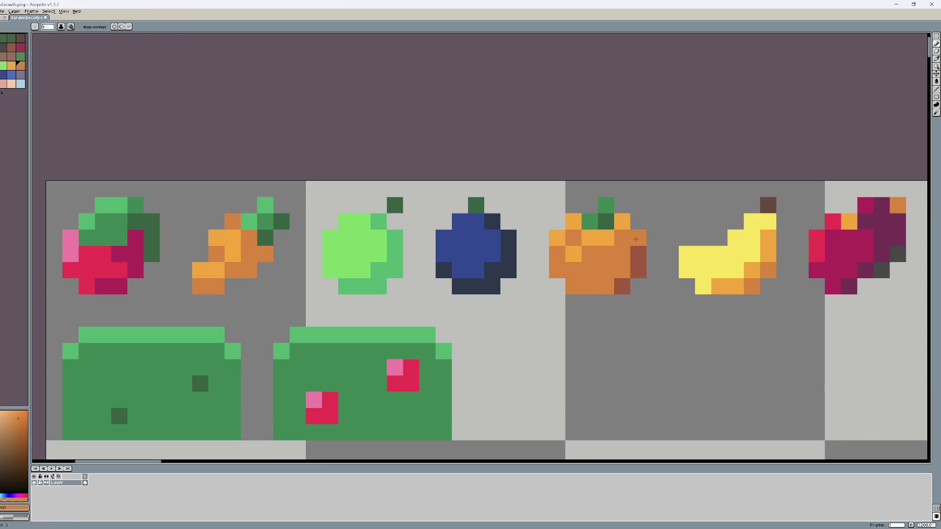
alt+click(638, 262)
click(638, 238)
click(622, 222)
alt+click(606, 270)
click(590, 238)
click(574, 253)
- Paint the orange's middle column dark red-brown and its left-side pixels light orange
scroll(583, 255, down, 2)
scroll(593, 245, up, 3)
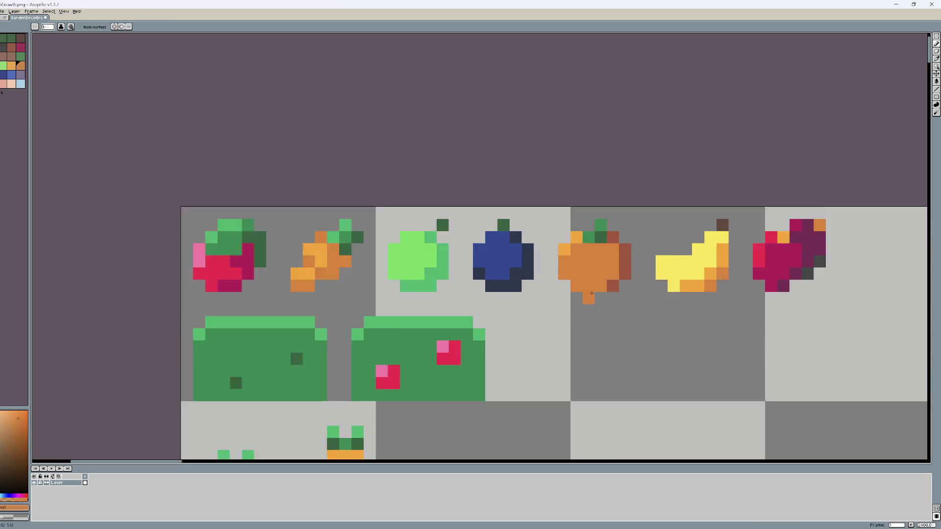
alt+click(639, 178)
click(610, 205)
click(610, 229)
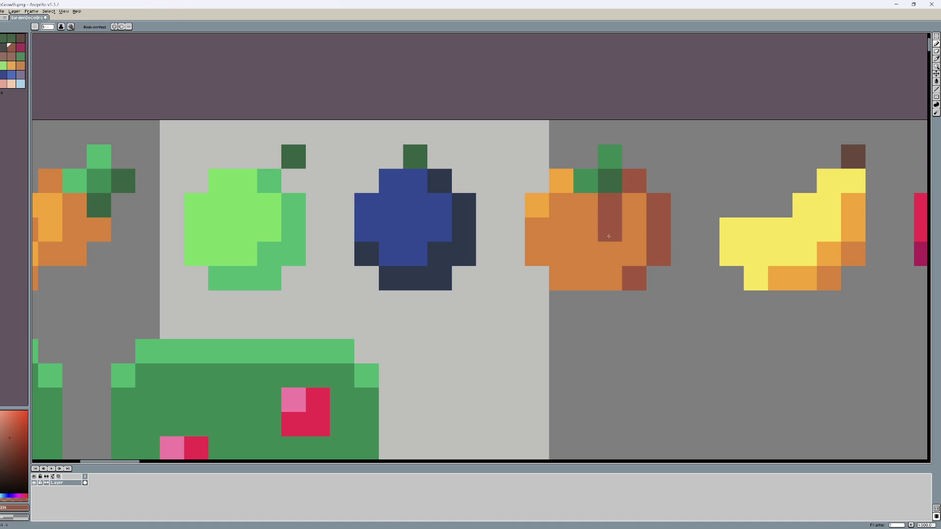
click(610, 254)
click(586, 278)
alt+click(538, 206)
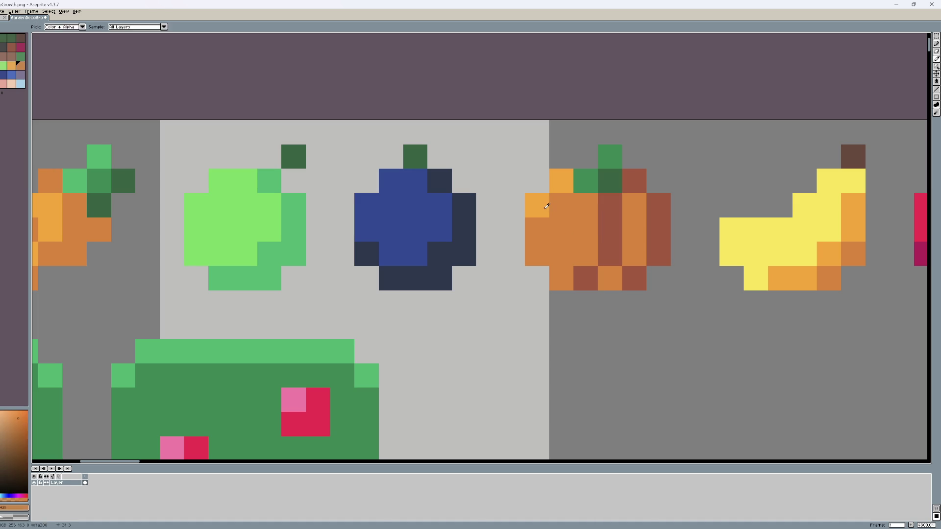
click(537, 229)
click(537, 253)
click(561, 254)
click(561, 279)
- Rework the pumpkin's highlight and repaint its centre columns mid orange
scroll(637, 269, down, 2)
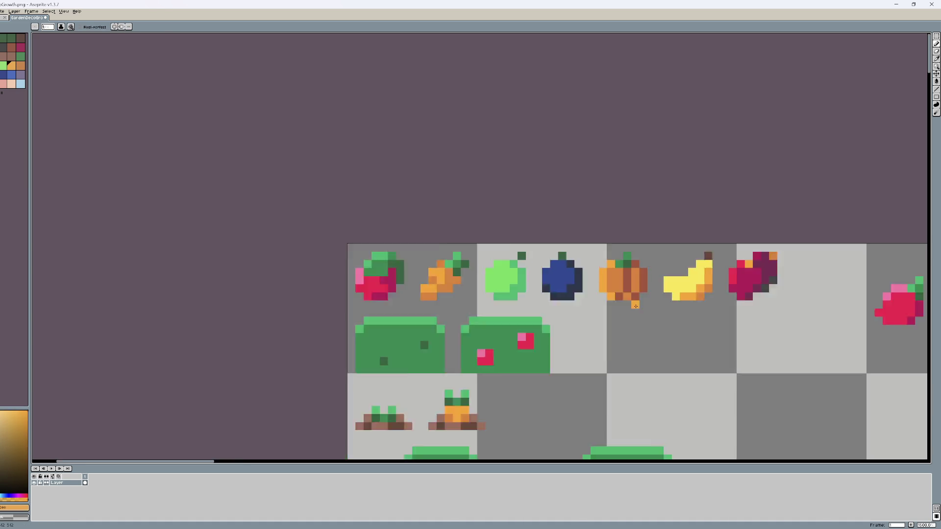
scroll(618, 297, up, 2)
click(642, 176)
click(641, 152)
click(617, 152)
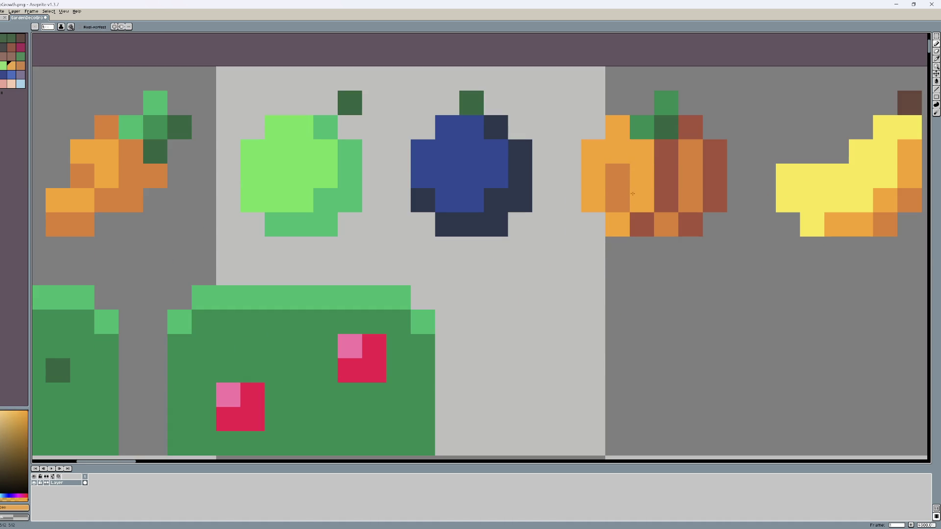
click(617, 176)
alt+click(618, 201)
click(617, 176)
click(617, 152)
click(642, 201)
key(ctrl+z)
click(662, 210)
drag(662, 198, 666, 152)
scroll(636, 210, down, 1)
scroll(636, 210, up, 1)
drag(609, 227, 608, 178)
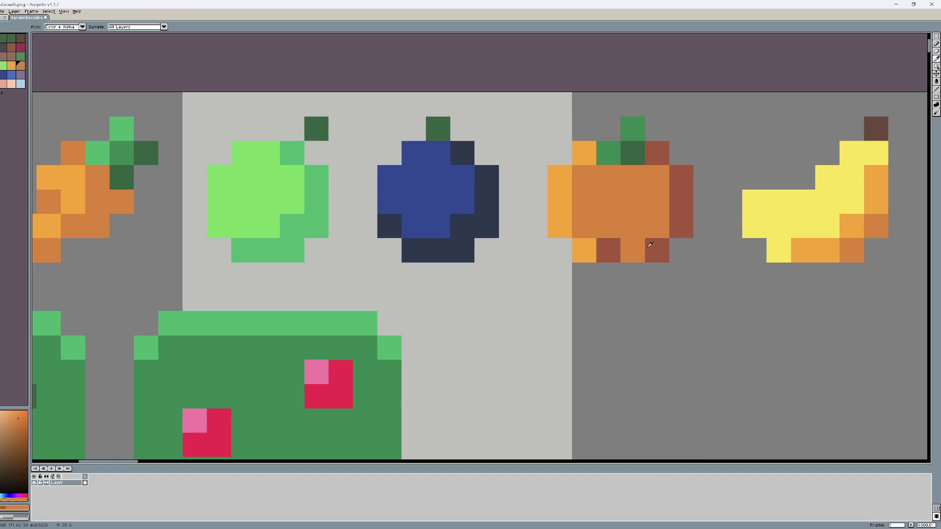
- Add three dark brown pixels to the pumpkin, then sample the blueberry's mid blue
alt+click(650, 244)
click(633, 226)
click(633, 202)
click(604, 173)
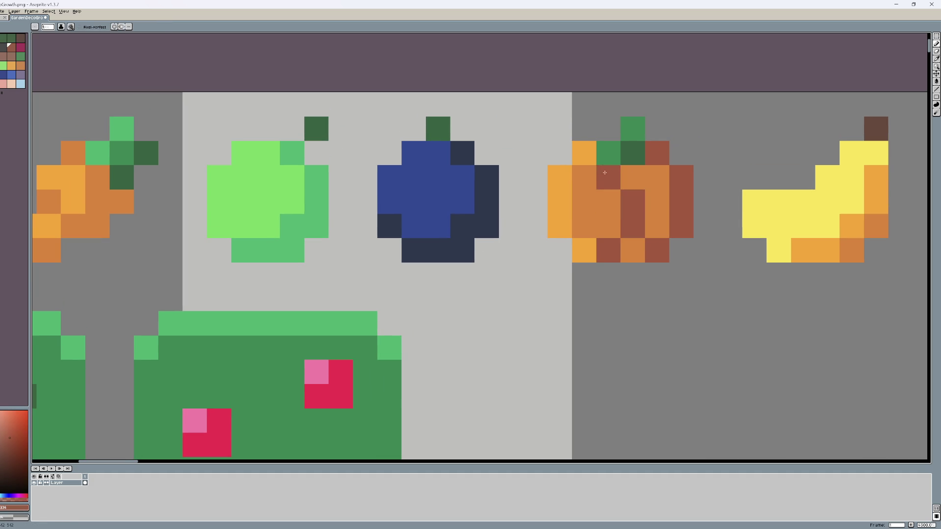
alt+click(604, 172)
alt+click(633, 252)
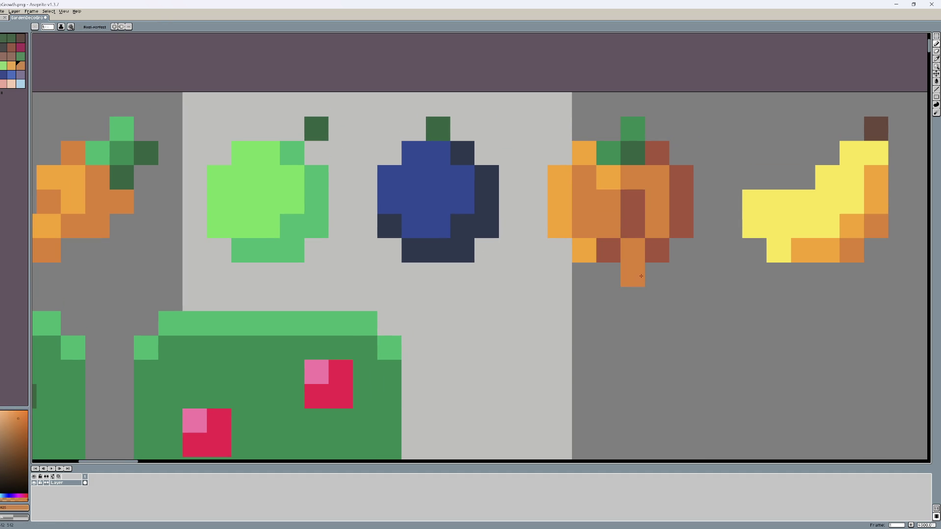
scroll(641, 276, down, 3)
scroll(642, 272, up, 3)
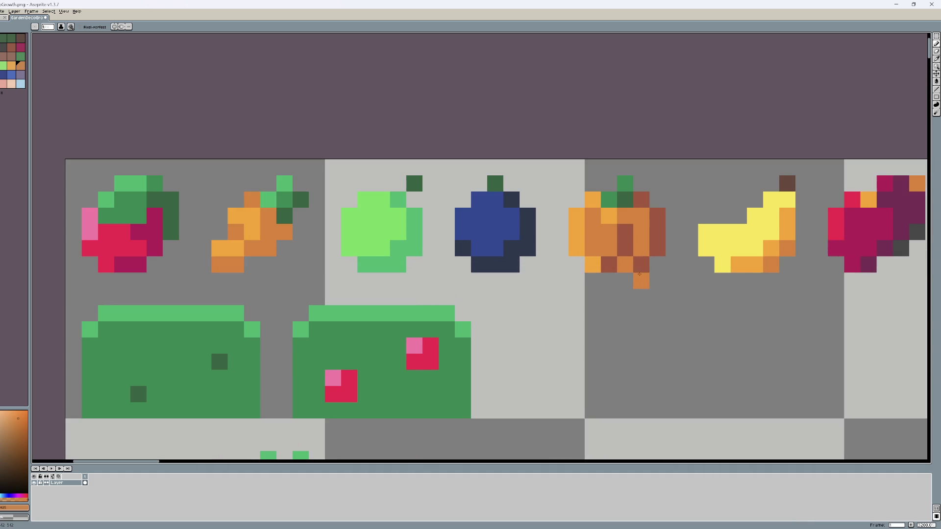
alt+click(503, 239)
- Repaint the blueberry's navy pixels mid blue and touch up the apple's light green pixels
click(474, 251)
click(516, 252)
click(505, 268)
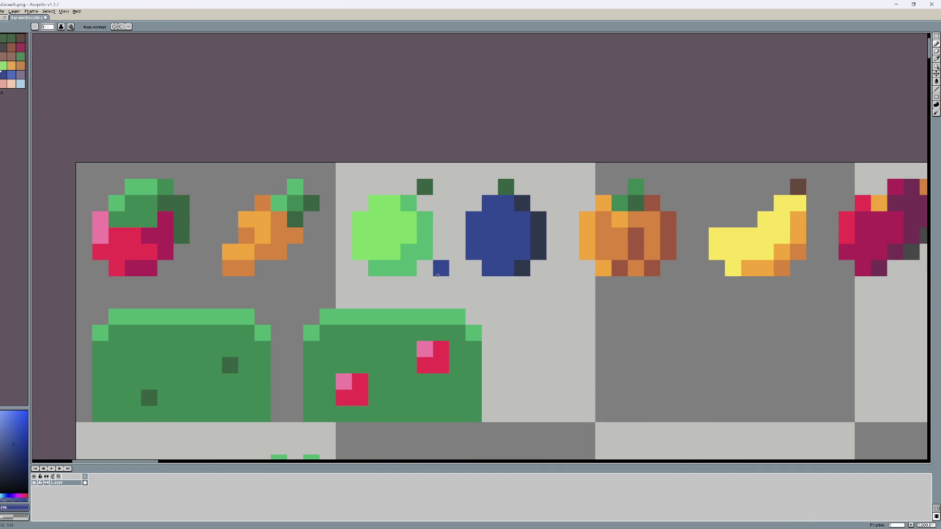
drag(400, 304, 430, 309)
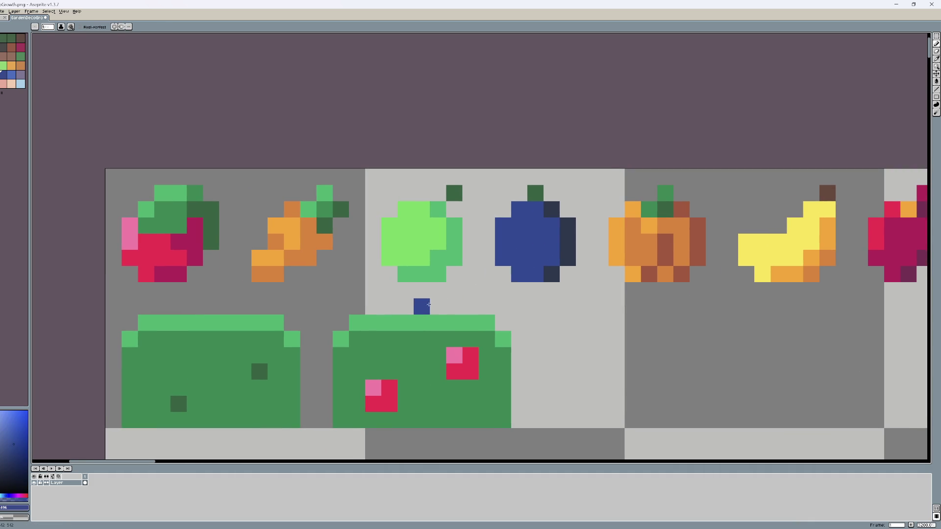
alt+click(408, 270)
click(437, 259)
click(422, 274)
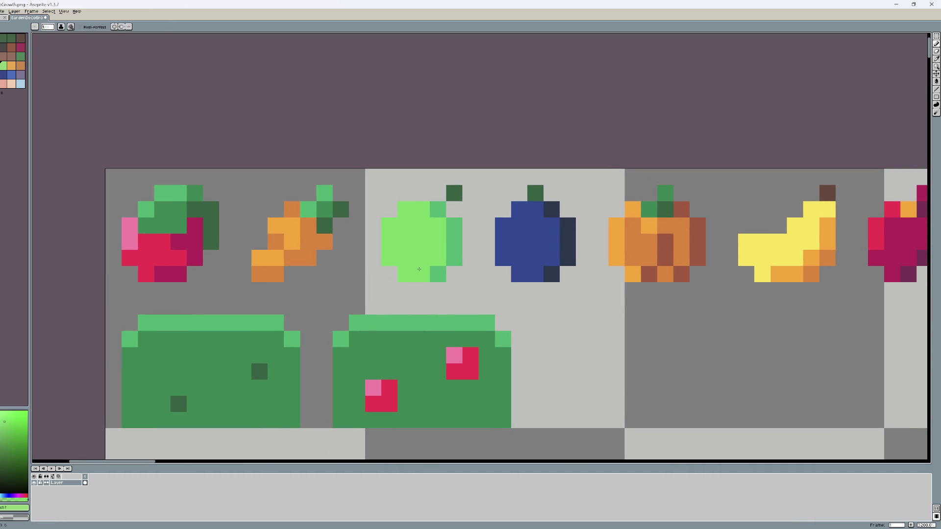
- Lighten the carrot's dark orange body pixels to light orange
drag(285, 265, 346, 268)
alt+click(345, 268)
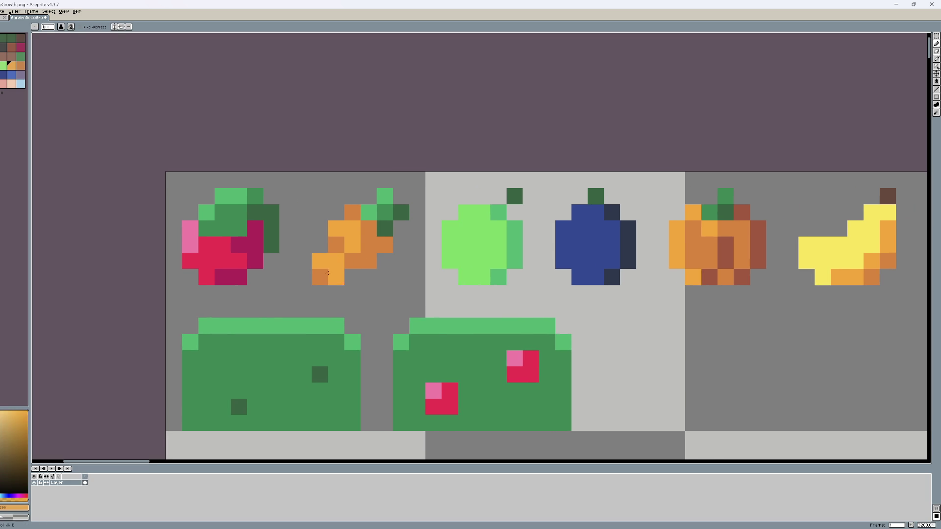
click(319, 277)
click(366, 241)
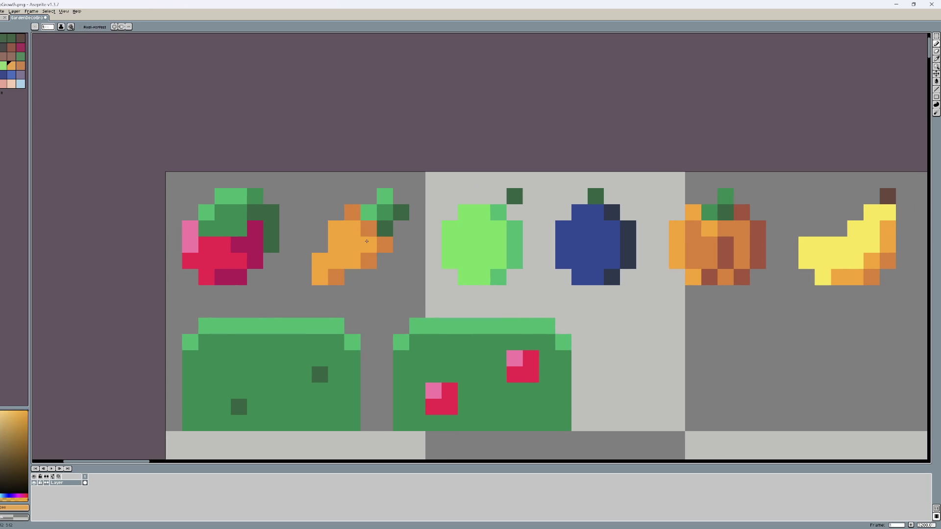
click(331, 322)
click(369, 229)
click(353, 212)
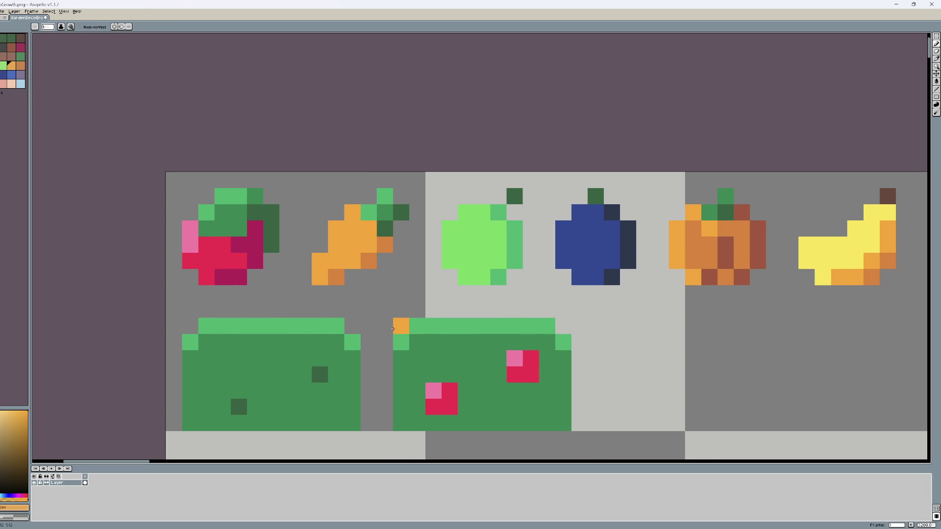
- Adjust the carrot's stem greens: darken the top pixel, shift and add light green pixels
key(i)
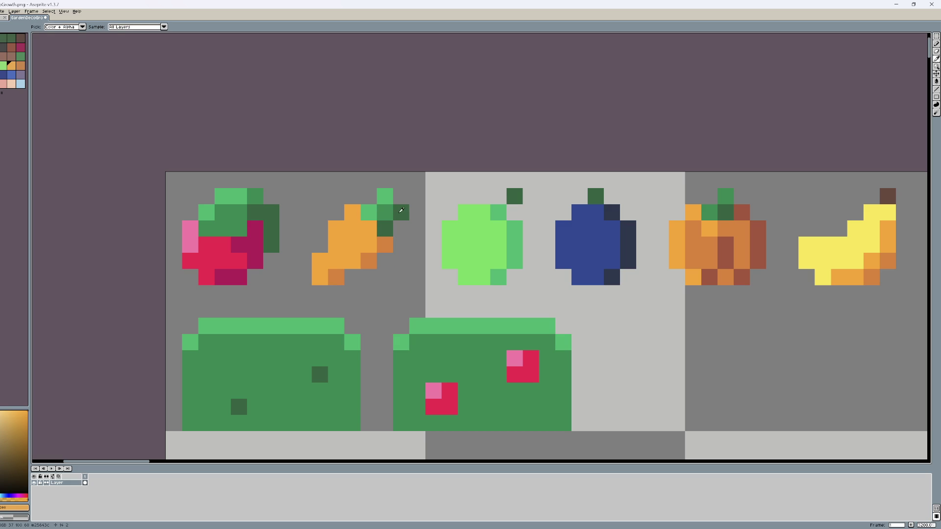
alt+click(401, 211)
click(385, 196)
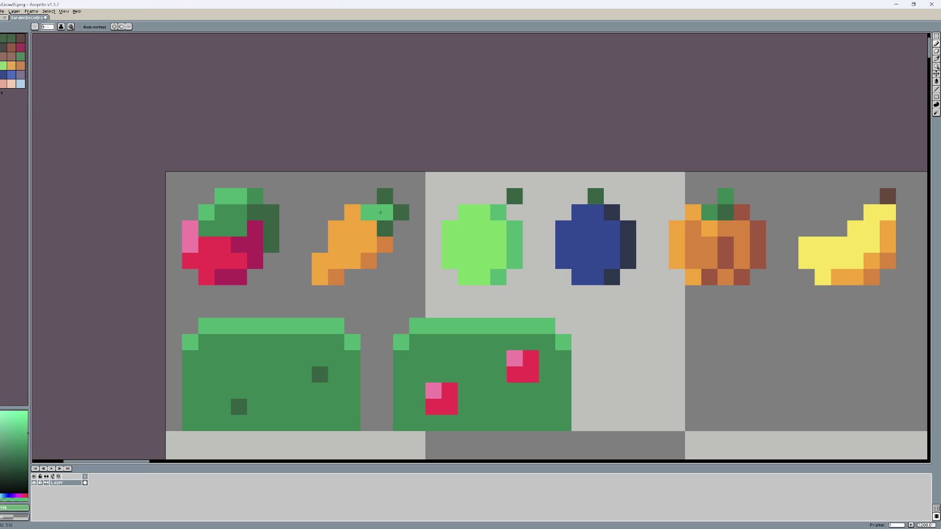
scroll(383, 218, down, 1)
scroll(385, 225, up, 1)
drag(388, 231, 388, 224)
click(421, 311)
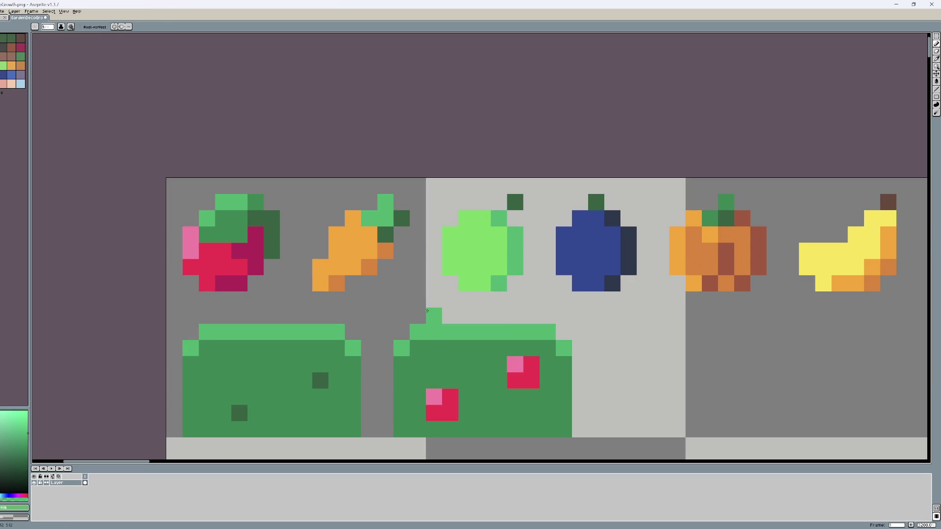
scroll(423, 309, down, 2)
scroll(423, 309, up, 2)
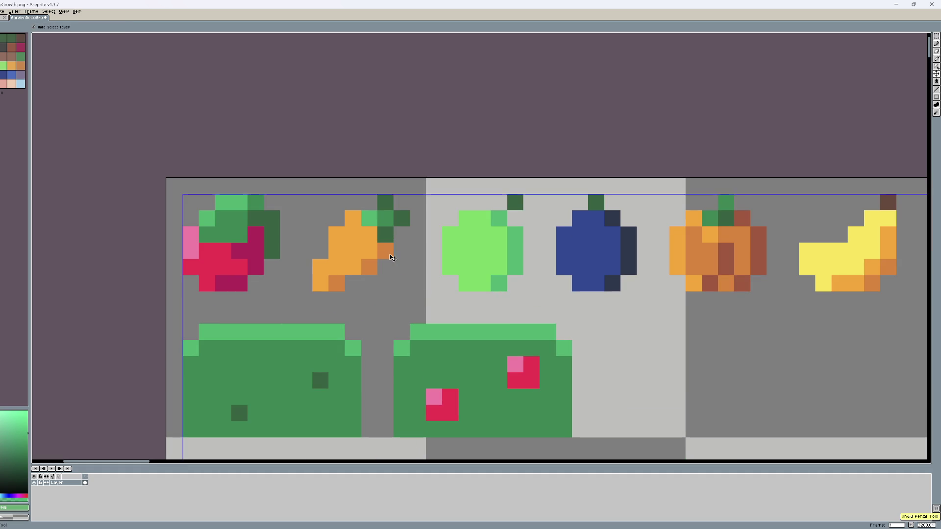
scroll(421, 321, down, 2)
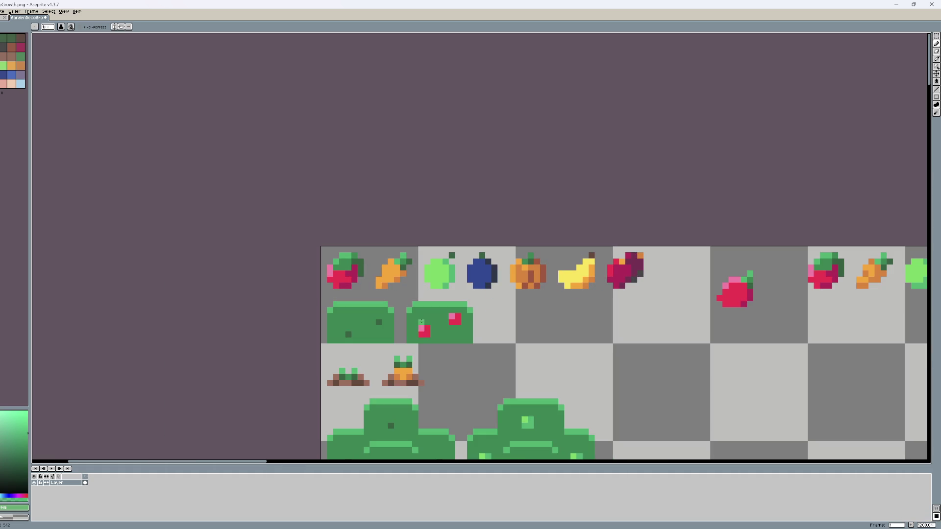
scroll(332, 310, up, 2)
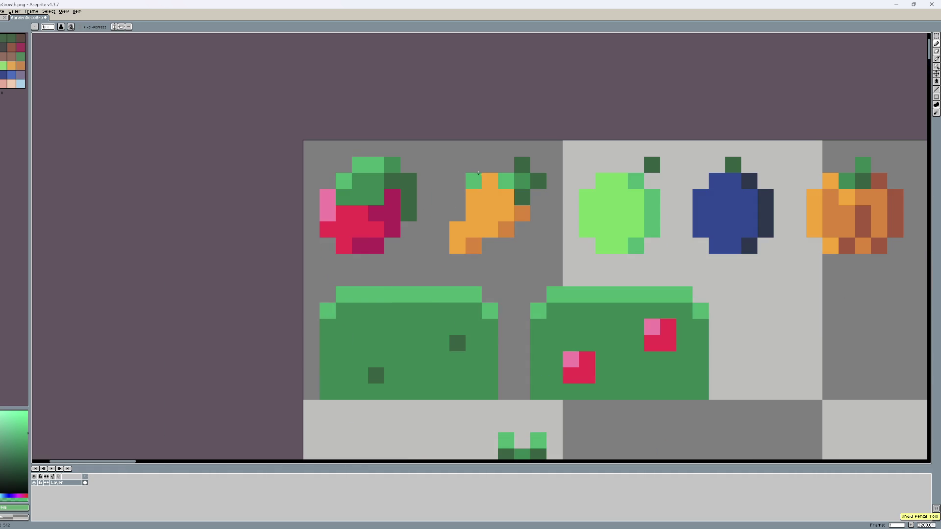
click(517, 166)
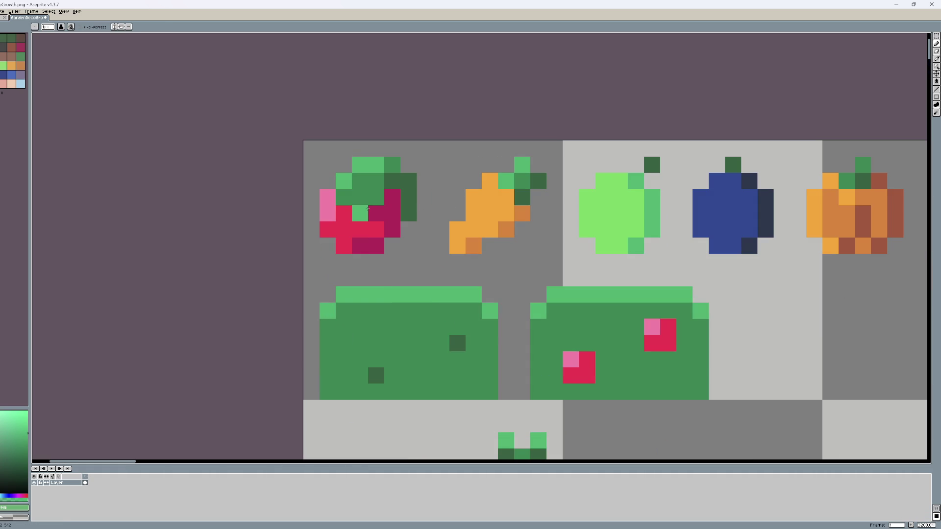
- Repaint the strawberry's dark pixels red and sample its leaf green
scroll(355, 215, right, 1)
alt+click(359, 231)
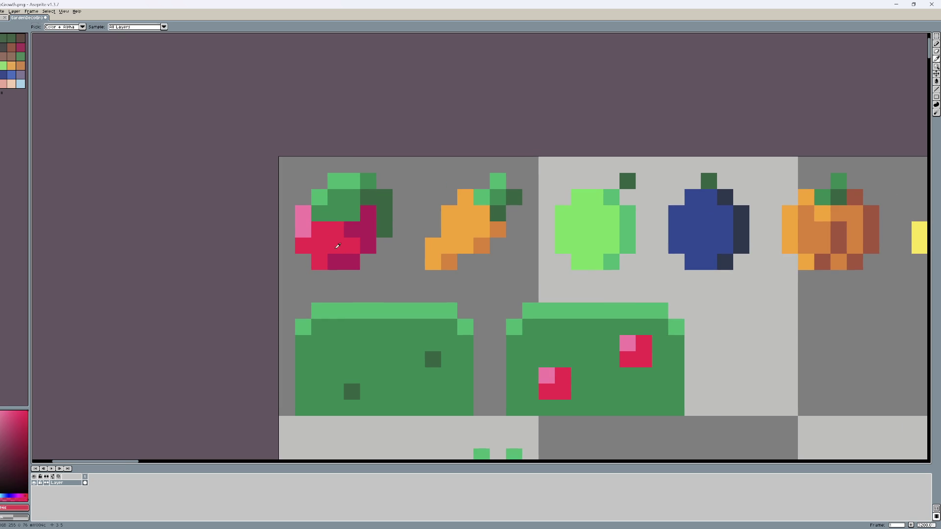
click(352, 230)
click(342, 259)
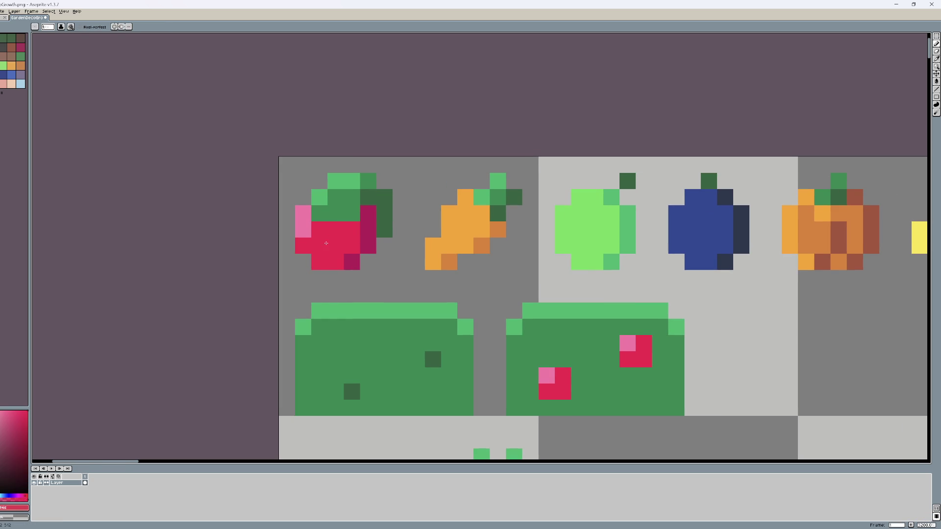
key(alt)
click(363, 200)
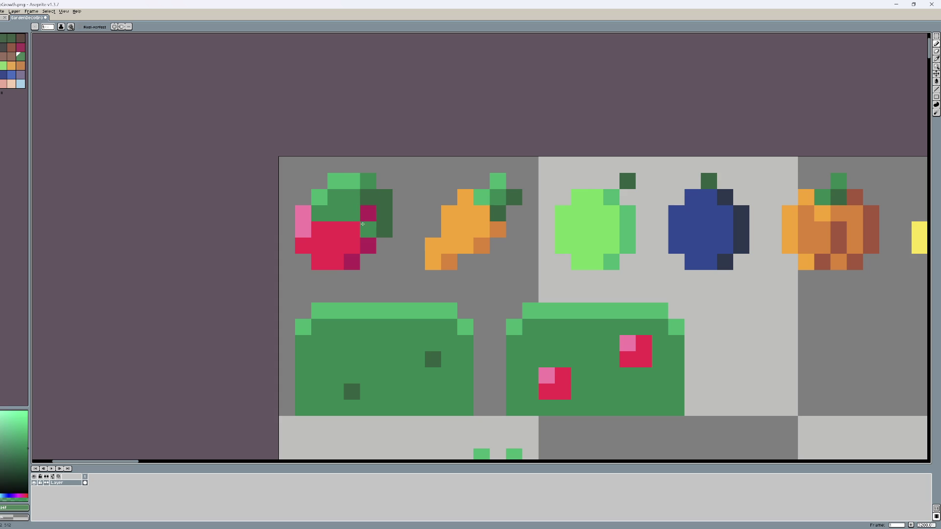
scroll(353, 274, down, 2)
scroll(332, 256, up, 2)
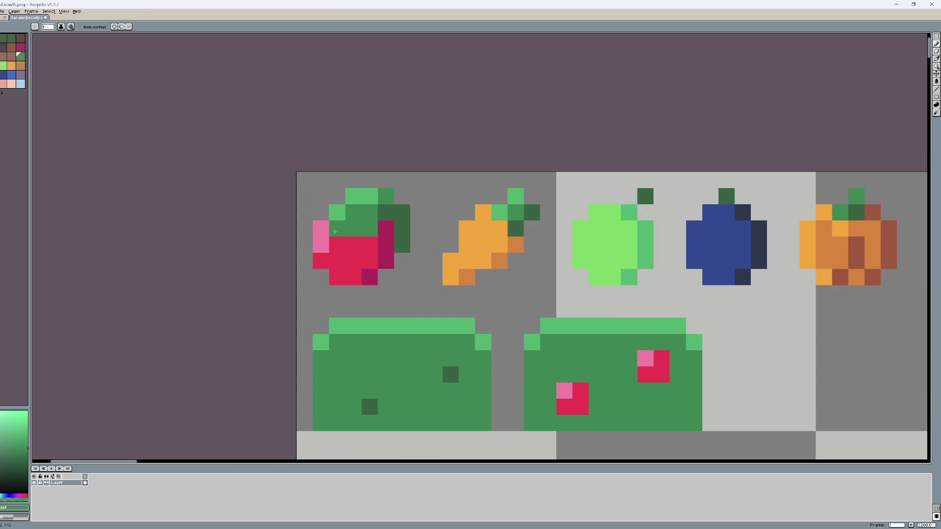
- Paint the strawberry leaf's top-right pixel dark green and turn its pink left pixel red
alt+click(385, 214)
click(381, 191)
alt+click(367, 211)
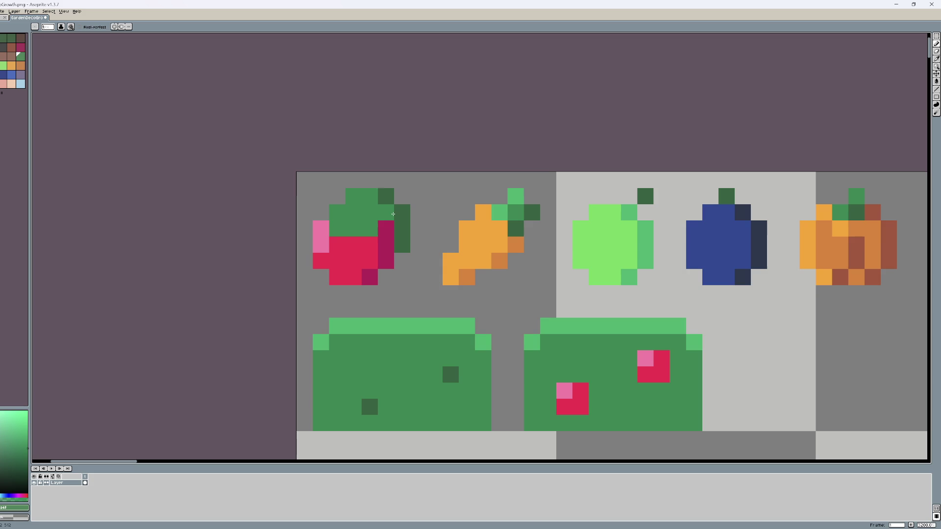
scroll(430, 292, down, 2)
scroll(412, 291, up, 2)
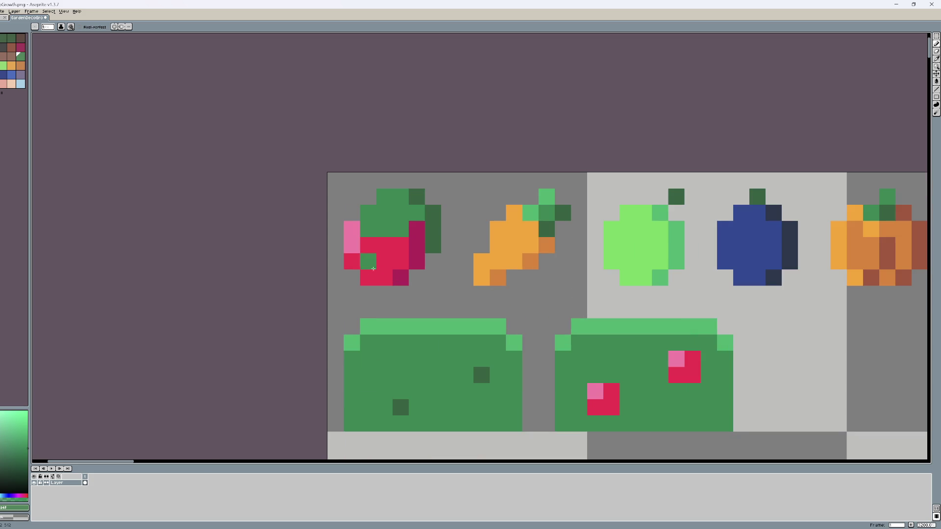
alt+click(365, 245)
click(349, 233)
key(ctrl+z)
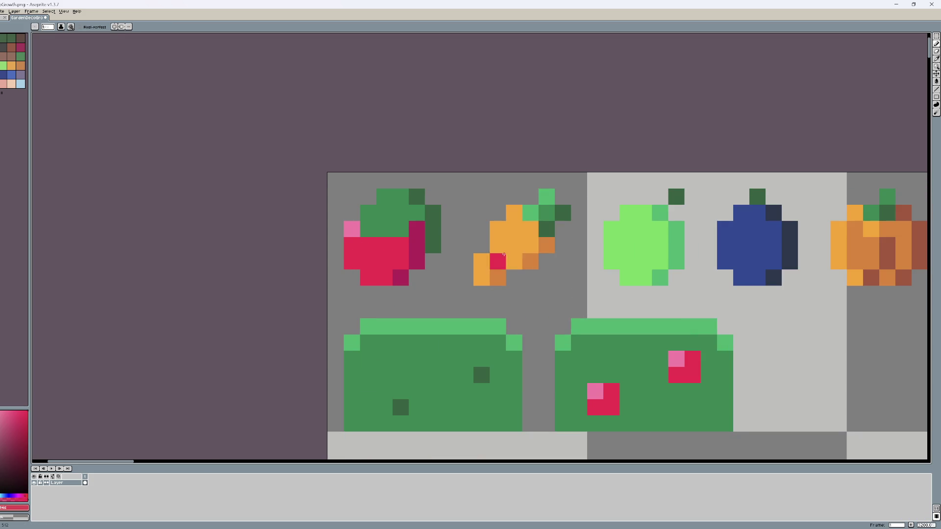
- Pan back left, sample the carrot leaf's light green and bring up the palette options
drag(676, 245, 481, 232)
key(alt)
alt+click(453, 235)
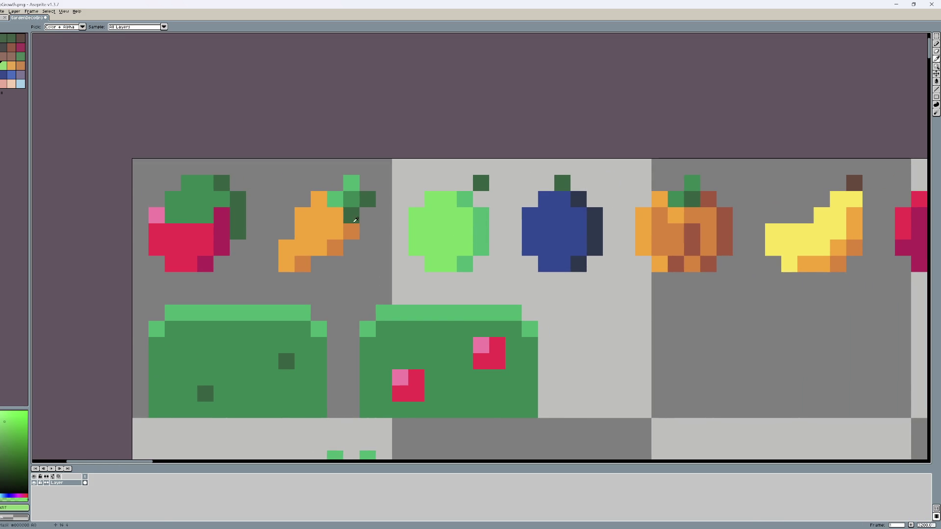
click(3, 31)
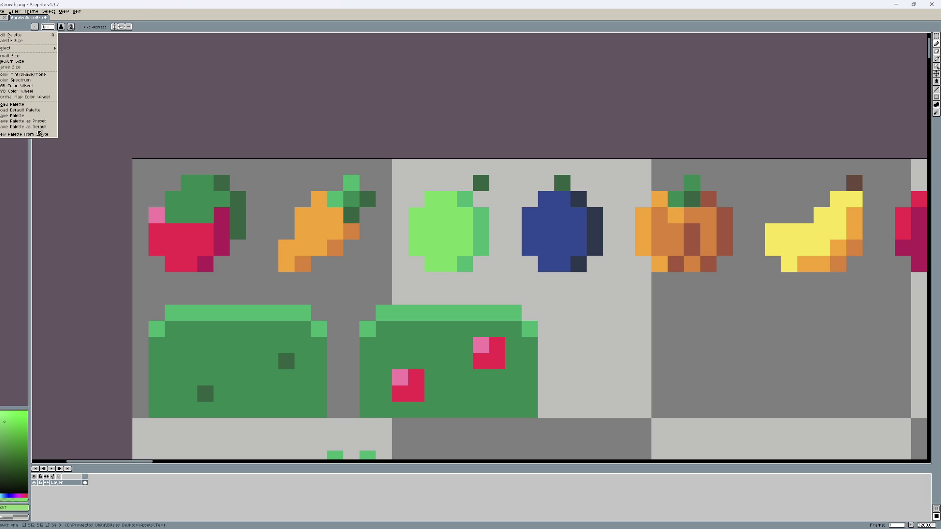
- Load a new palette and add a pale-yellow highlight at the top of the apple
click(29, 111)
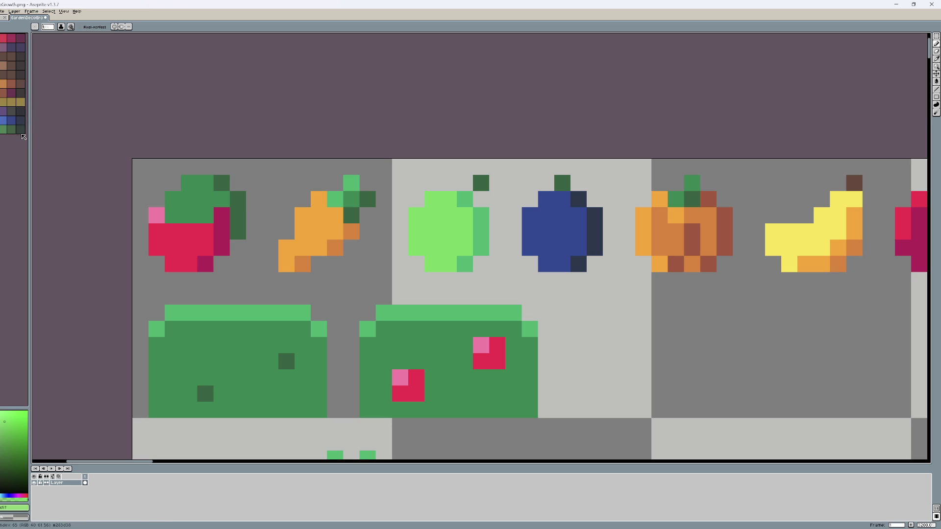
click(1, 102)
click(432, 199)
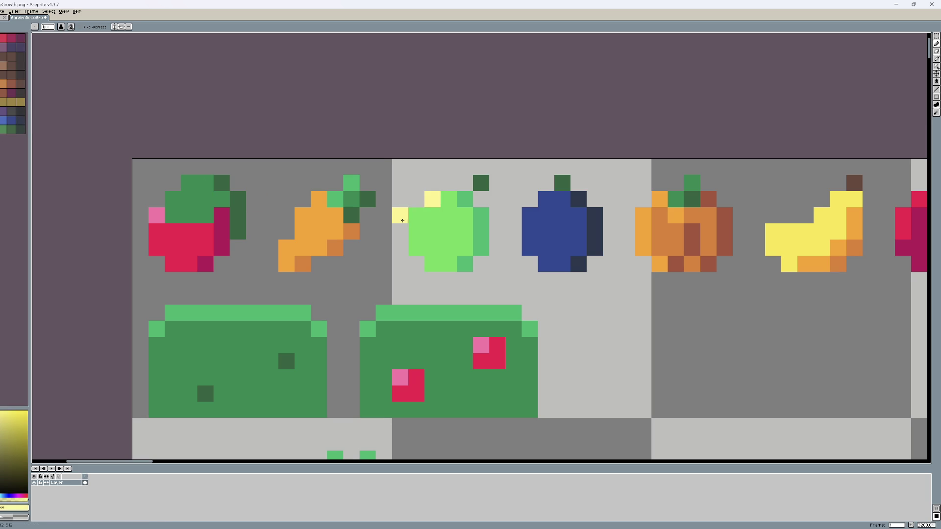
alt+click(432, 232)
click(426, 197)
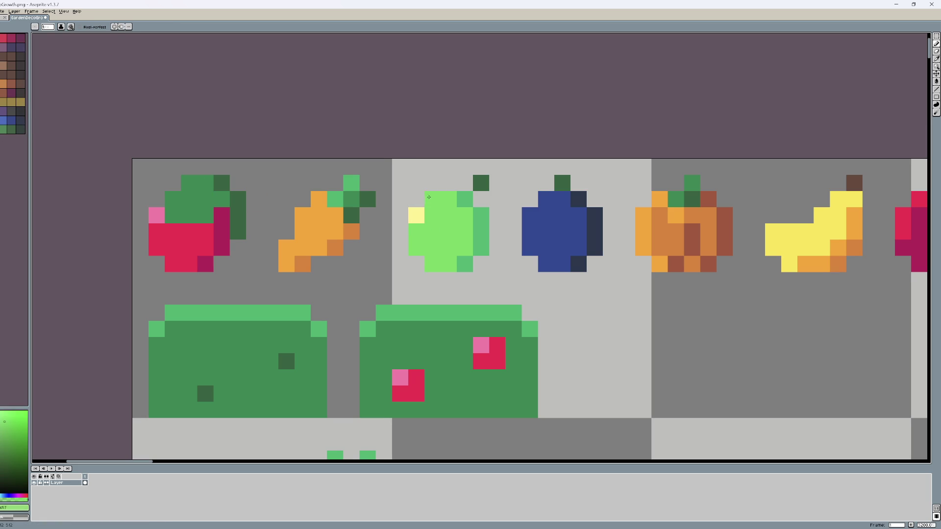
right_click(429, 197)
click(422, 212)
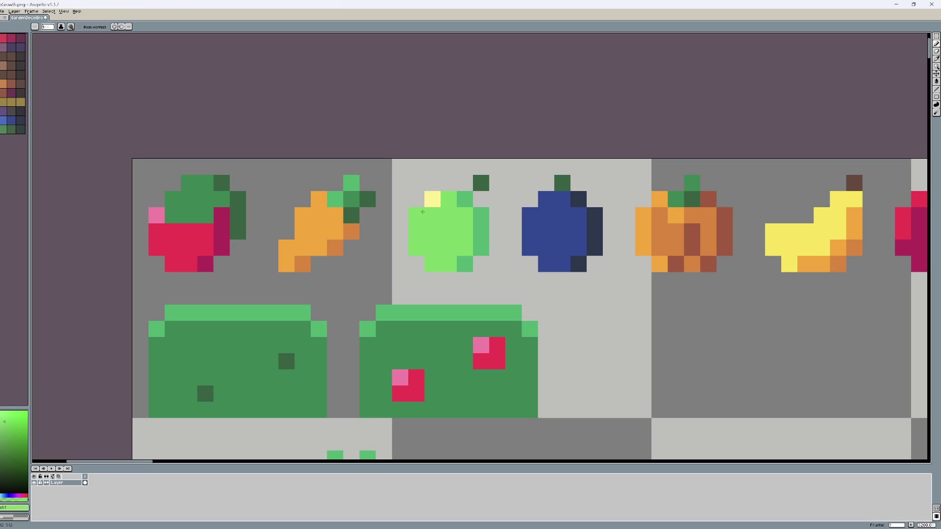
- Add light-blue highlight pixels to the blueberry's upper left, keeping its top pixel dark blue
scroll(423, 212, right, 5)
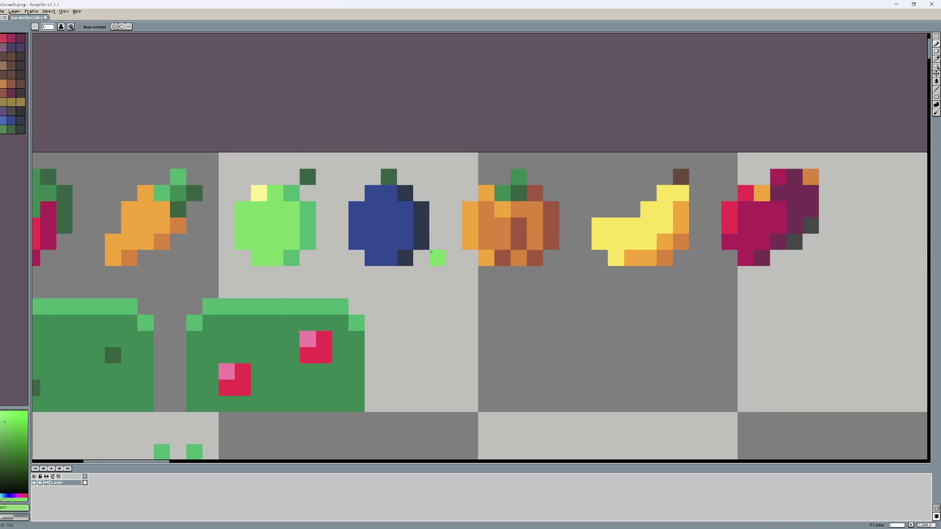
key(alt)
alt+click(406, 216)
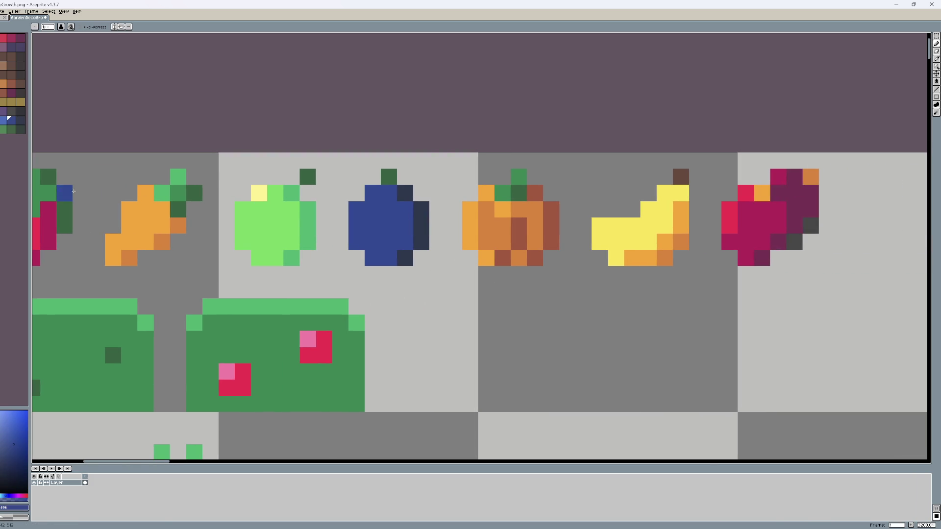
click(3, 120)
click(391, 189)
right_click(389, 193)
click(373, 194)
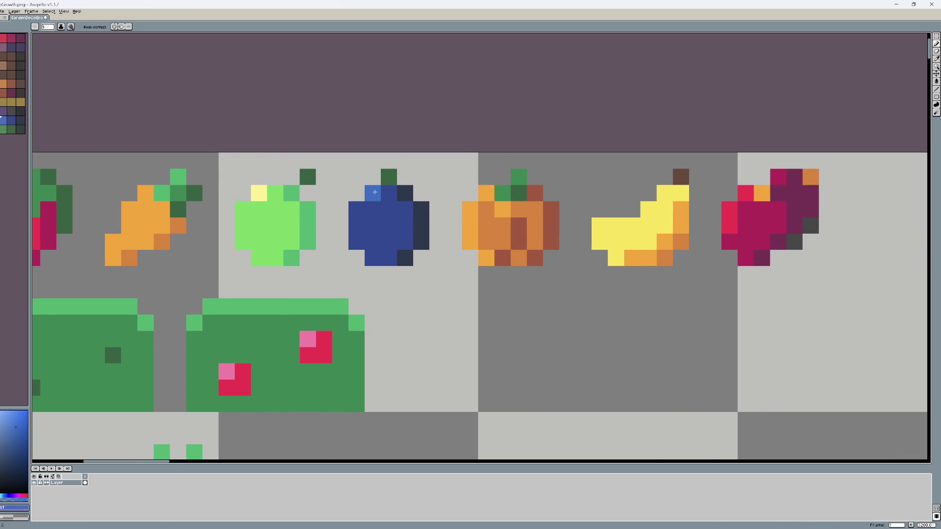
click(369, 212)
click(356, 209)
alt+click(389, 226)
click(372, 193)
alt+click(357, 208)
- Add a yellow highlight on the apple's left side, undoing a stray pixel
click(372, 193)
alt+click(260, 192)
click(243, 209)
scroll(343, 267, right, 3)
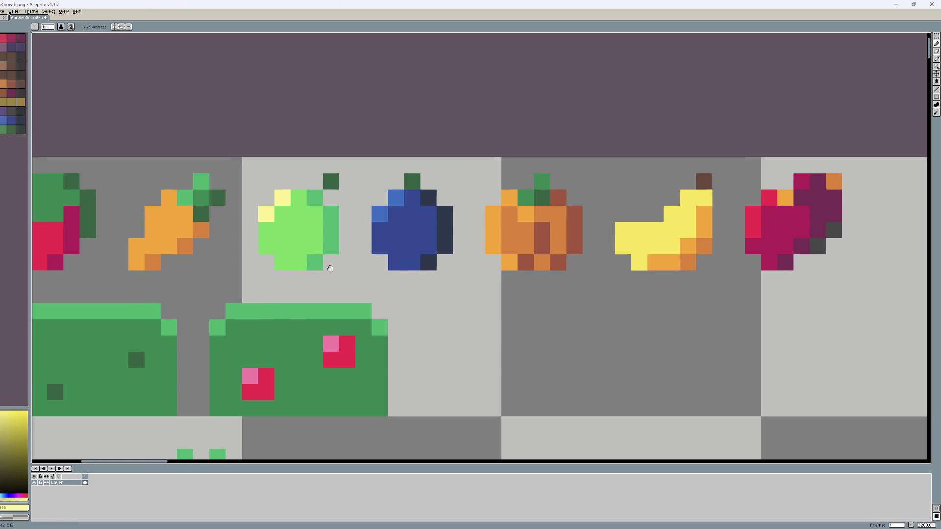
key(ctrl+z)
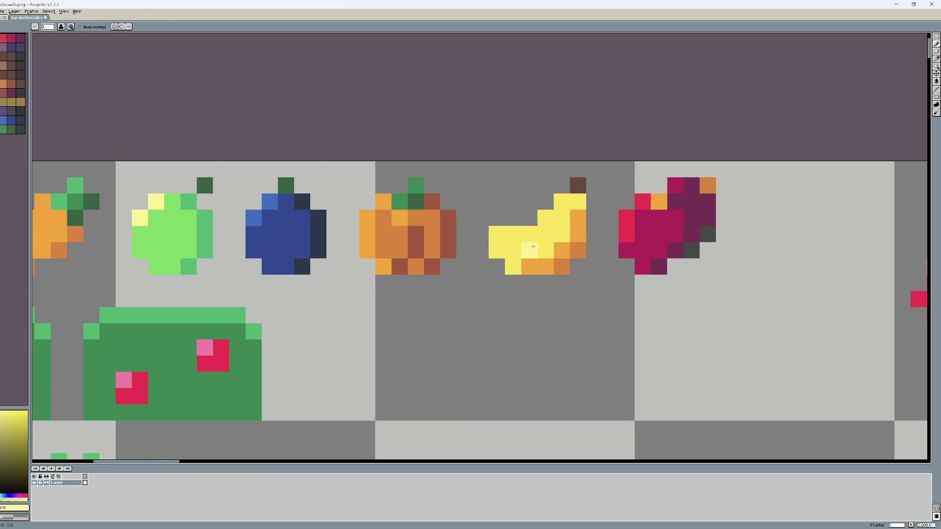
- Lighten the banana's dark orange bottom shading to yellow
scroll(490, 260, right, 2)
click(482, 256)
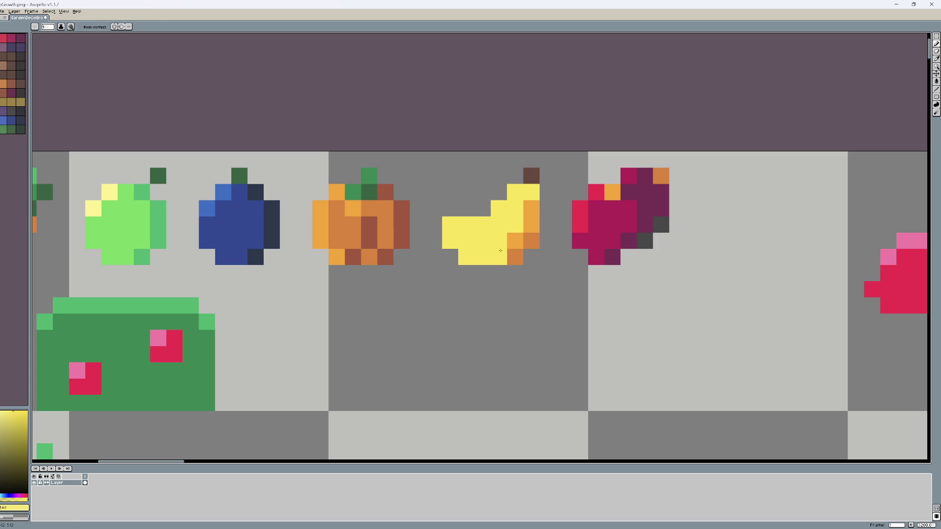
alt+click(531, 220)
click(531, 240)
click(515, 257)
alt+click(491, 241)
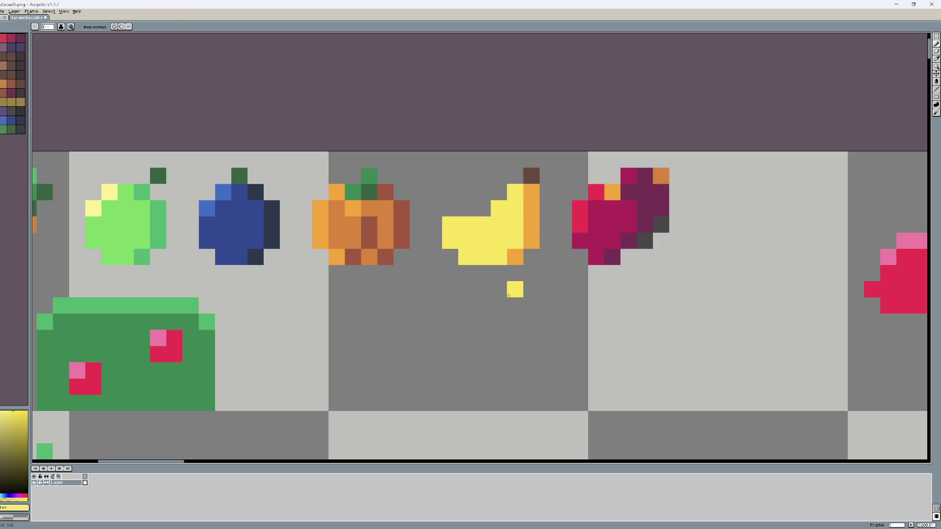
scroll(507, 303, down, 4)
scroll(507, 303, up, 4)
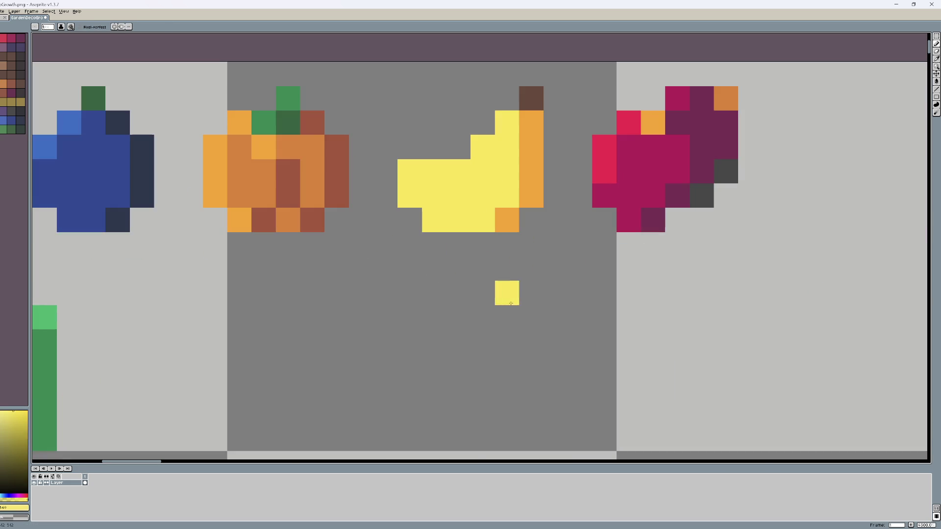
- Repaint a beet pixel dark magenta and its edge pixel dark grey
alt+click(571, 250)
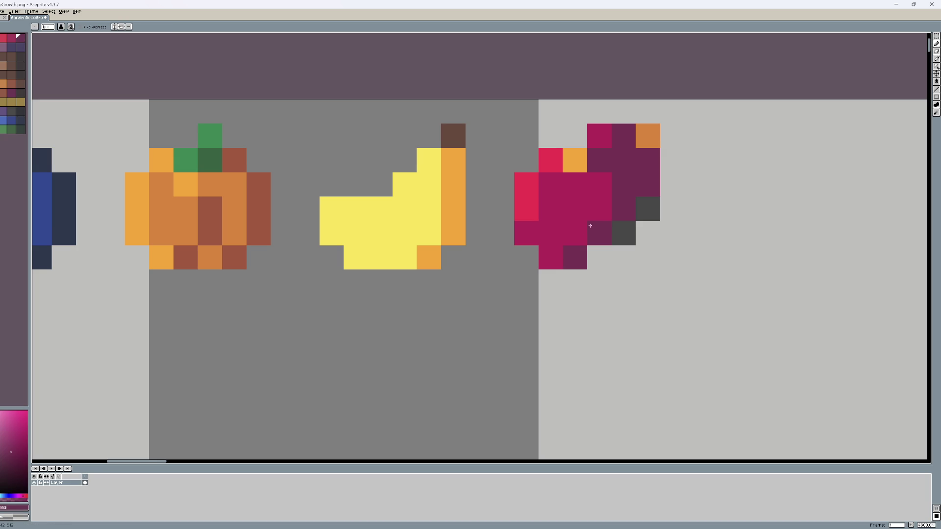
click(572, 161)
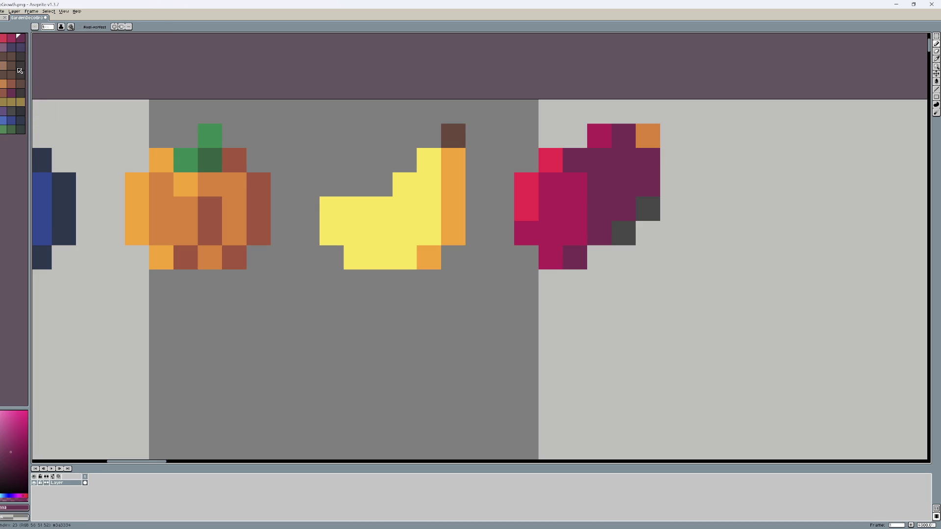
click(12, 112)
click(648, 184)
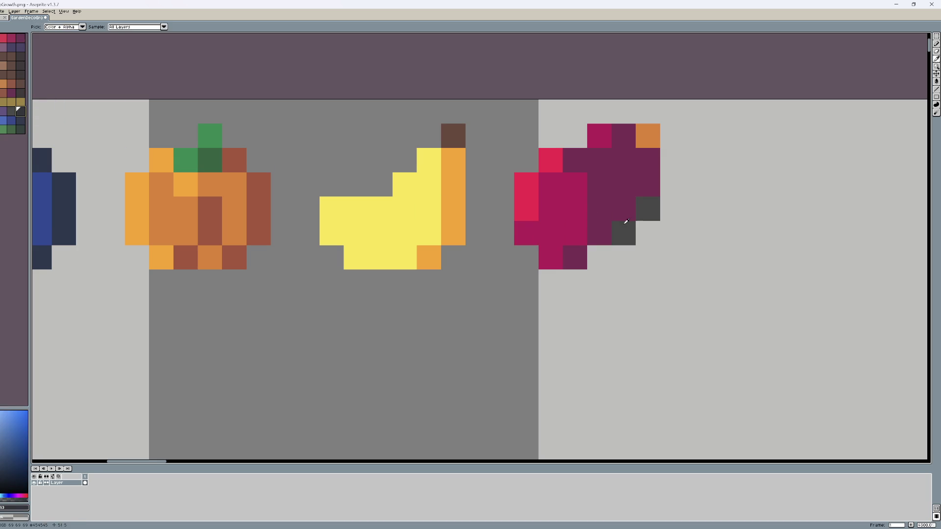
scroll(648, 264, down, 4)
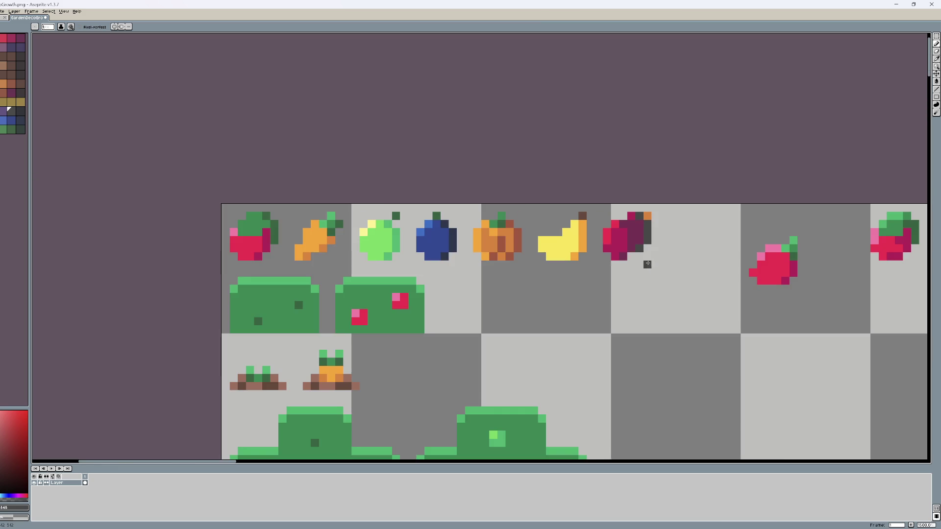
scroll(638, 262, up, 2)
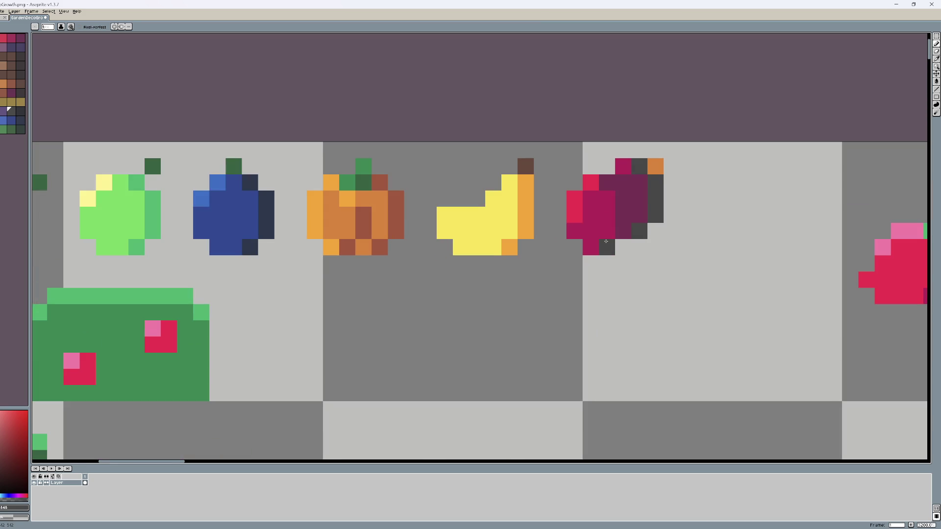
- Recolour more beet pixels magenta and its top pixel dark purple, undoing a stray crimson pixel
click(5, 39)
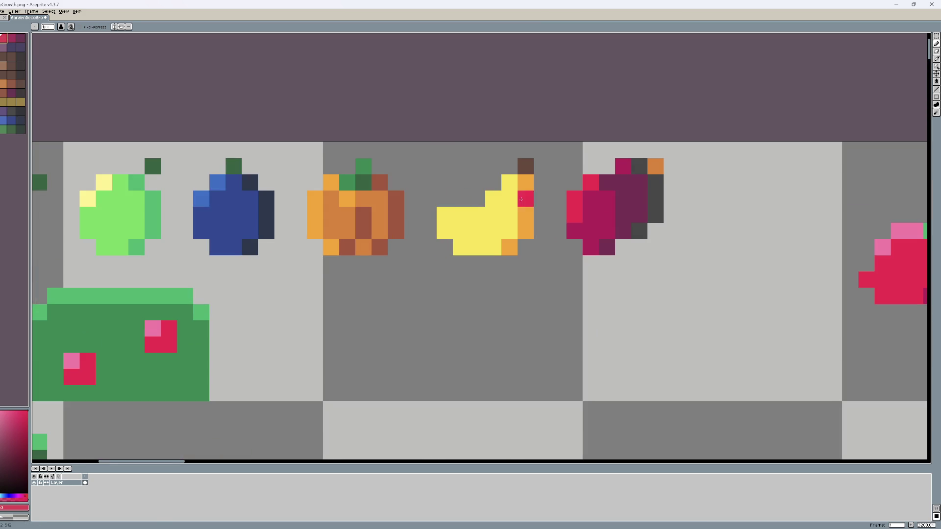
click(636, 211)
key(ctrl+z)
alt+click(637, 213)
click(640, 201)
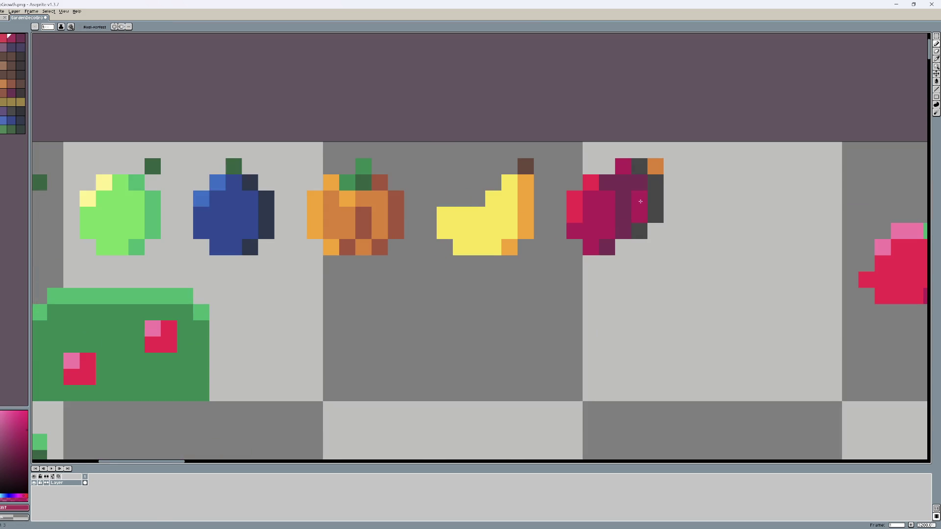
alt+click(623, 183)
click(633, 171)
scroll(648, 254, down, 3)
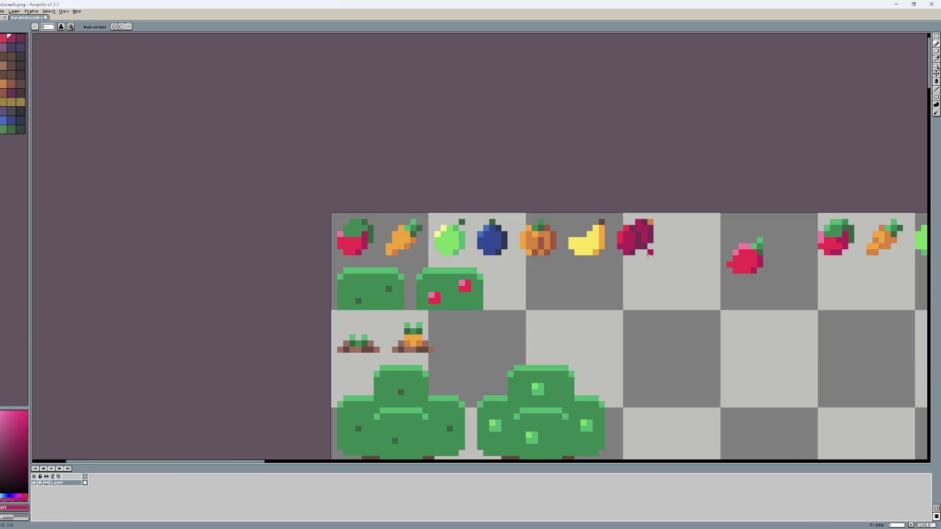
scroll(633, 243, up, 3)
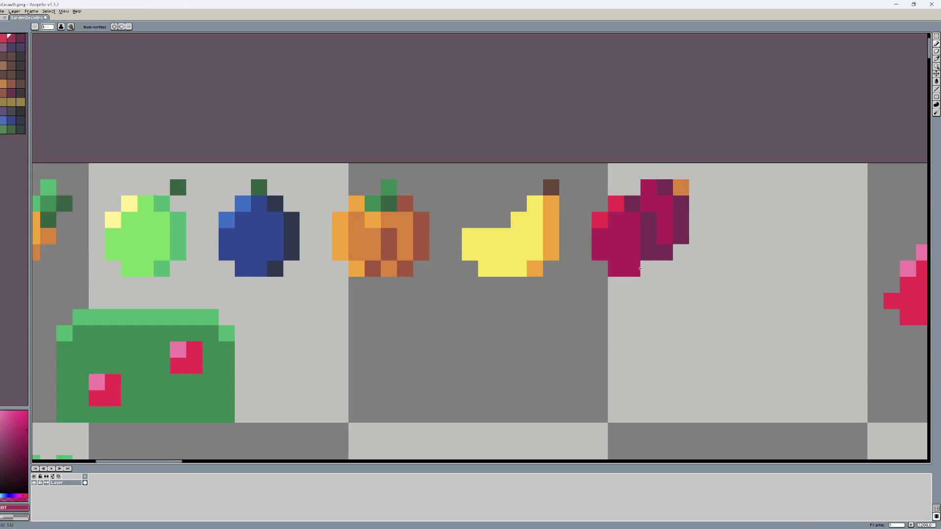
scroll(632, 275, right, 3)
scroll(664, 219, right, 2)
- Sample orange and place an orange pixel at the beet's top corner after several undone attempts
key(alt)
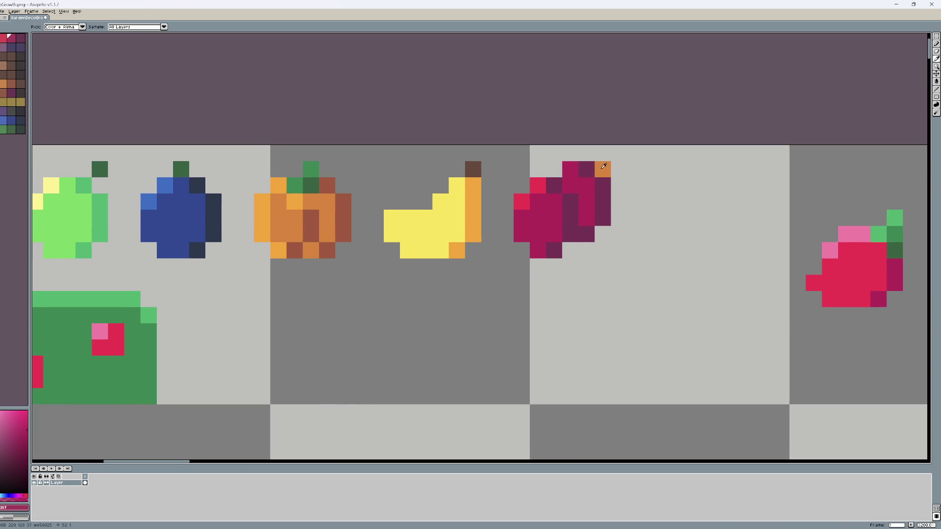
alt+click(603, 167)
click(578, 182)
key(ctrl+z)
click(557, 172)
key(ctrl+z)
click(521, 185)
key(ctrl+z)
click(603, 266)
key(ctrl+z)
click(635, 283)
scroll(633, 284, down, 3)
key(ctrl+z)
click(616, 269)
scroll(617, 224, up, 3)
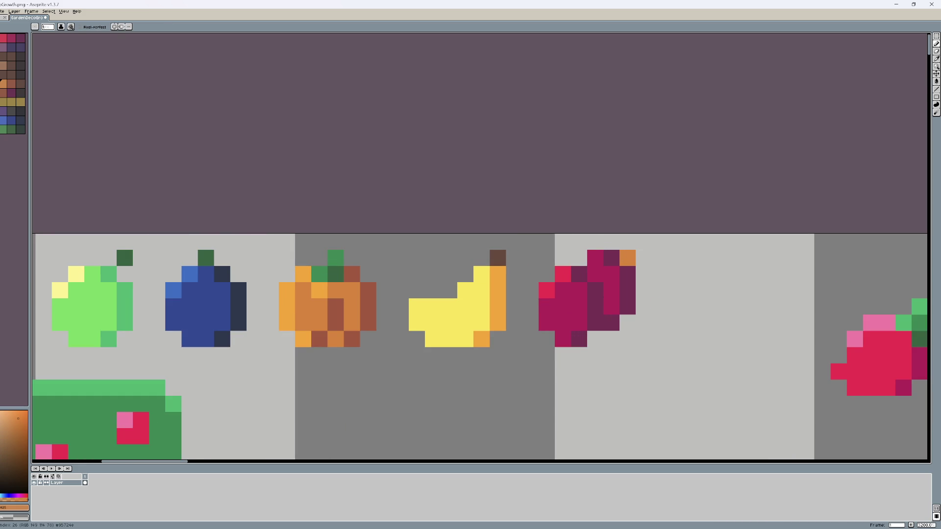
scroll(636, 359, down, 5)
- Bring the fruit row back into view and sample the banana's orange
mouse_move(635, 359)
mouse_down()
mouse_move(592, 294)
mouse_move(584, 254)
mouse_move(592, 269)
mouse_up()
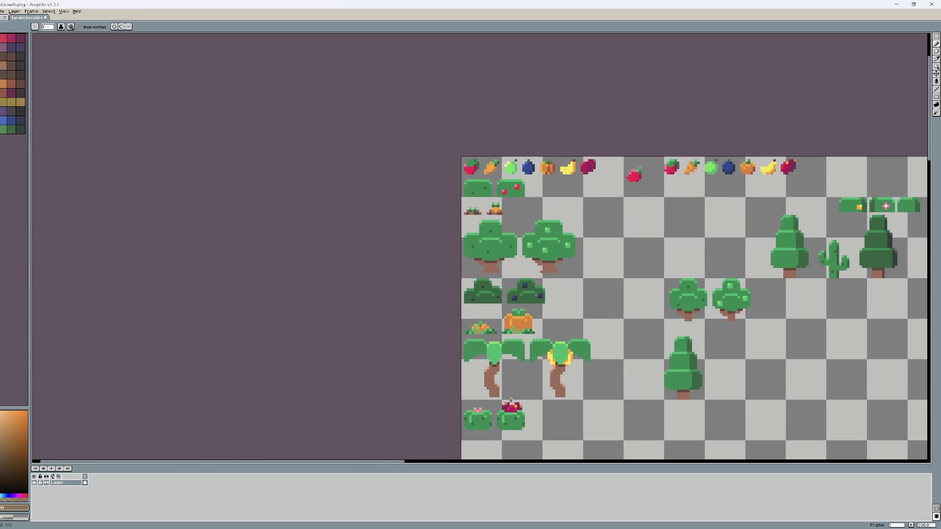
scroll(511, 400, up, 3)
key(alt)
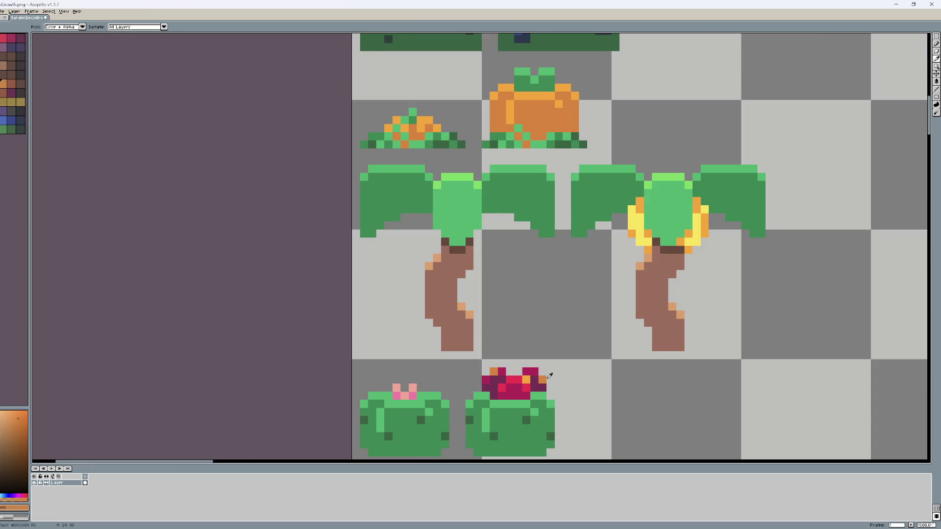
scroll(537, 376, up, 5)
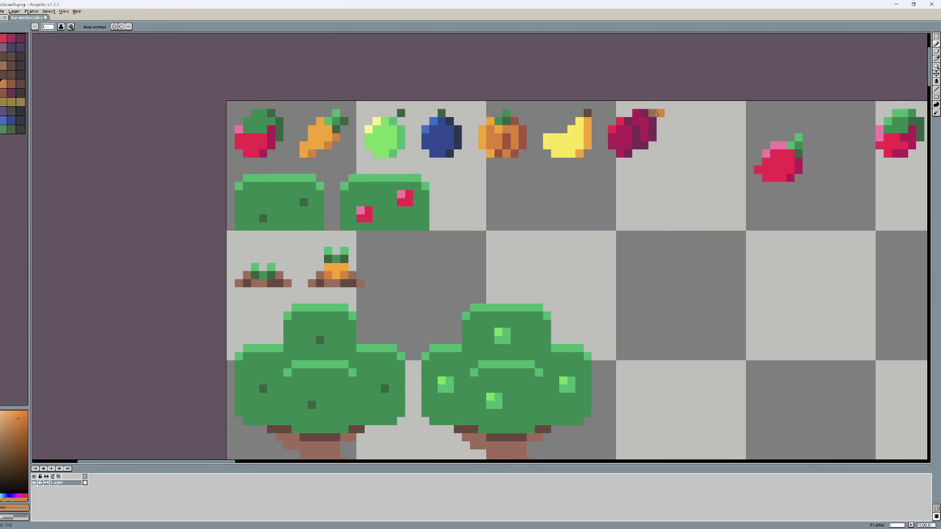
drag(708, 220, 562, 284)
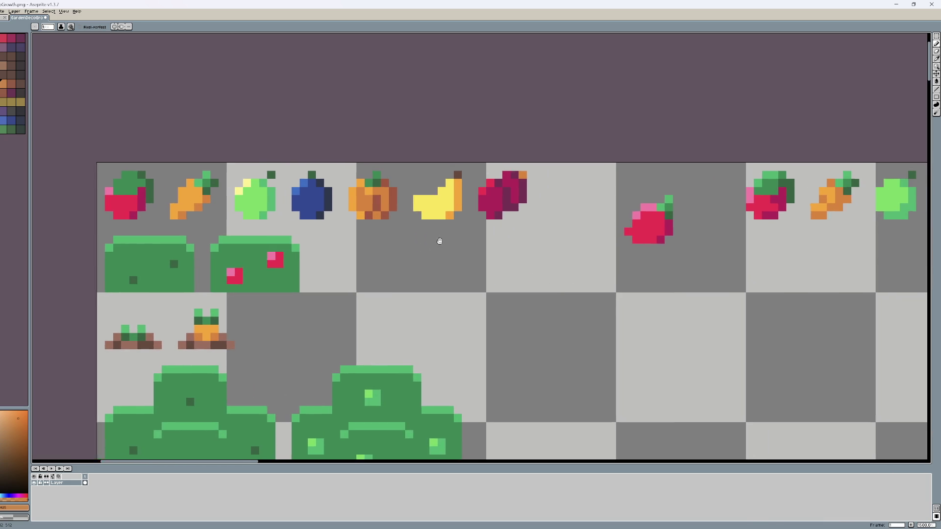
drag(439, 242, 526, 242)
scroll(525, 242, up, 1)
key(alt)
alt+click(560, 248)
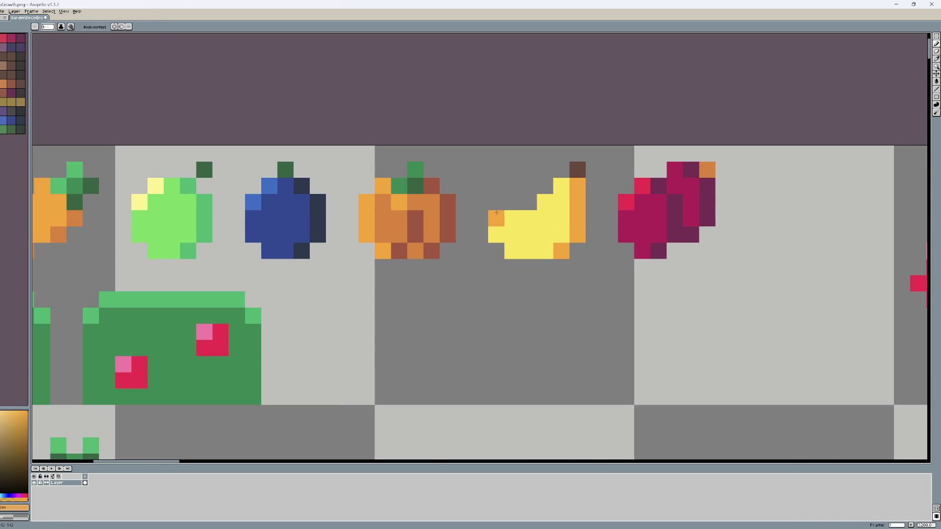
scroll(496, 212, down, 5)
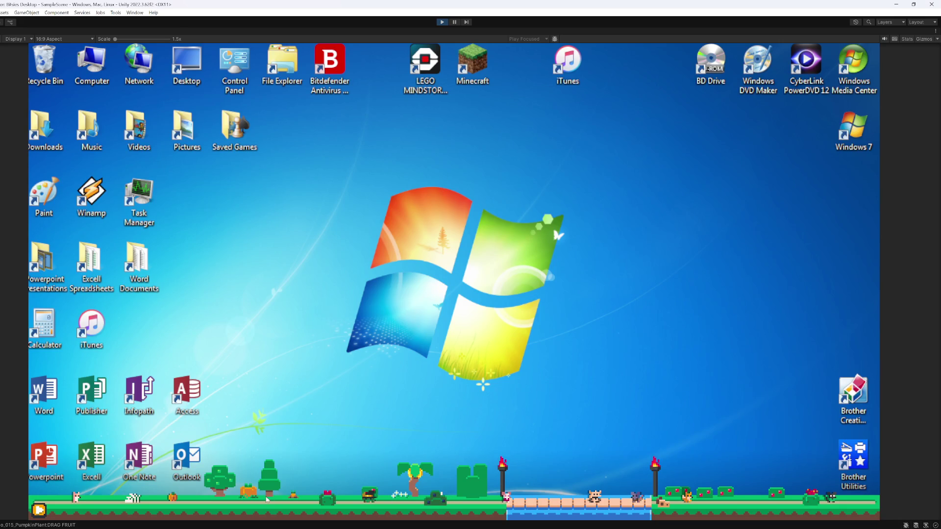
- Harvest the grown pumpkin and move its fruit further right along the ground
click(253, 498)
drag(259, 512, 292, 485)
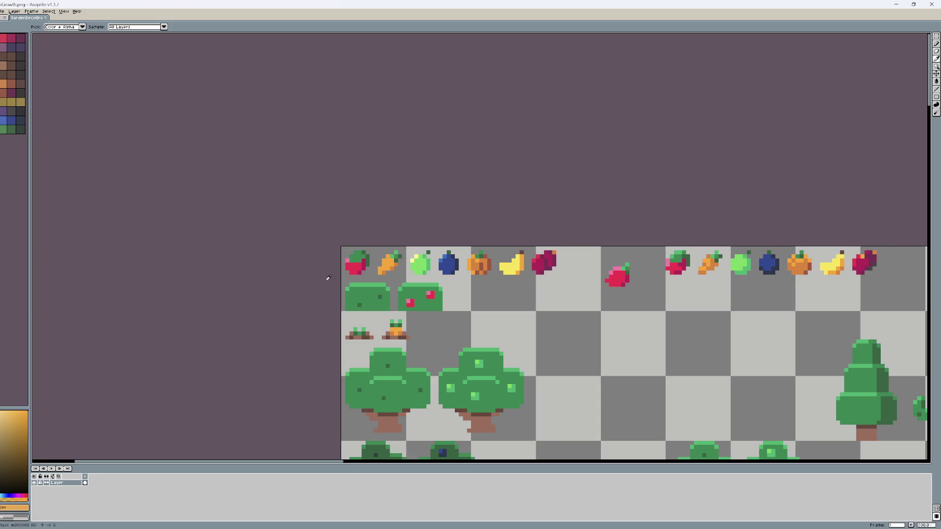
scroll(328, 278, up, 5)
scroll(441, 260, down, 2)
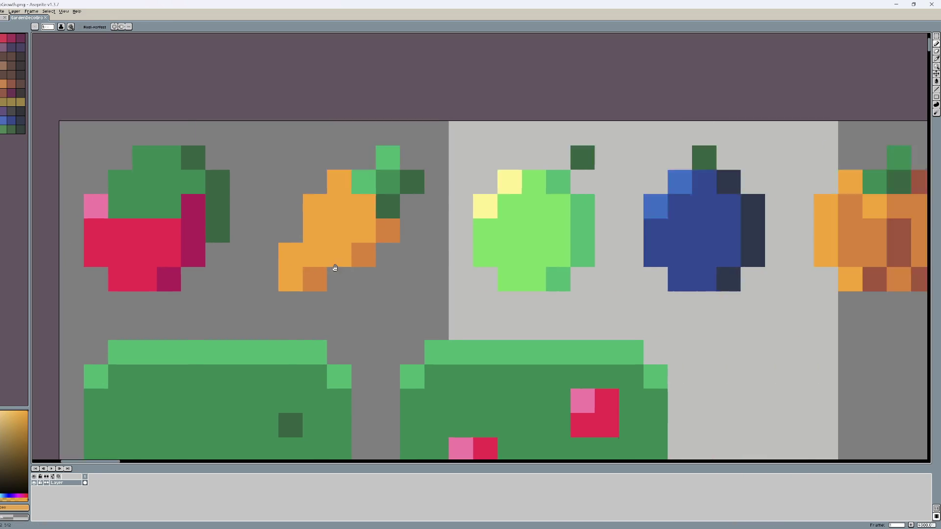
- Repaint several pumpkin pixels in its mid orange
scroll(574, 246, up, 3)
click(574, 246)
click(595, 229)
click(596, 254)
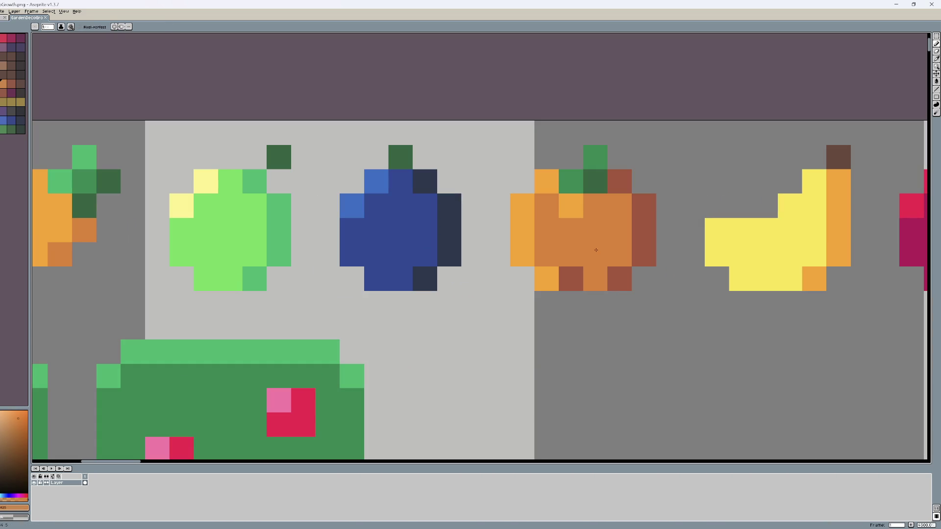
click(571, 279)
click(571, 205)
scroll(596, 257, down, 3)
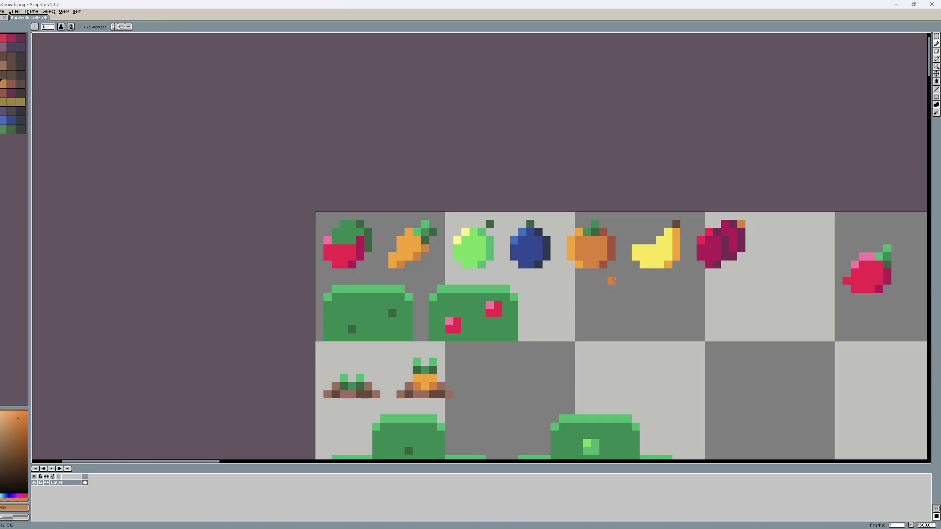
scroll(608, 270, up, 3)
- Fill the pumpkin body bright orange with the Paint Bucket, undoing a stray bottom-right fill
alt+click(595, 253)
click(4, 87)
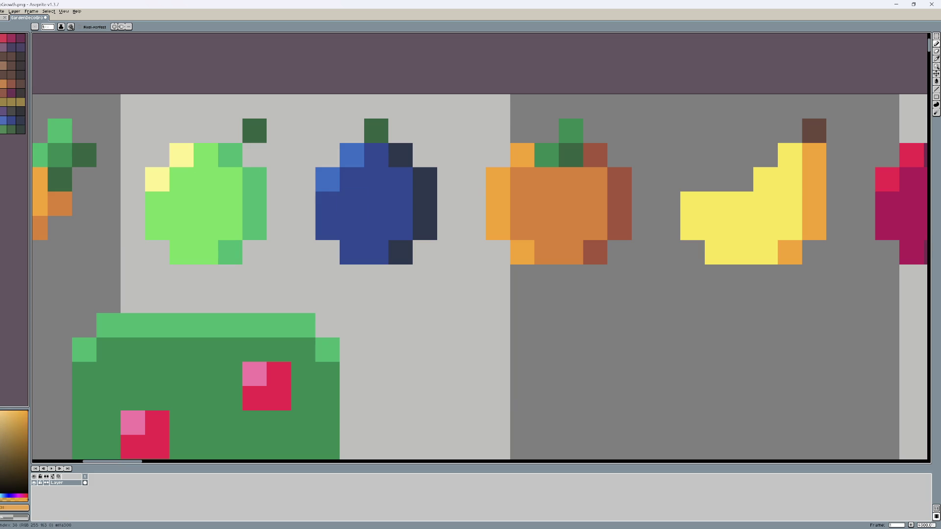
key(g)
click(558, 203)
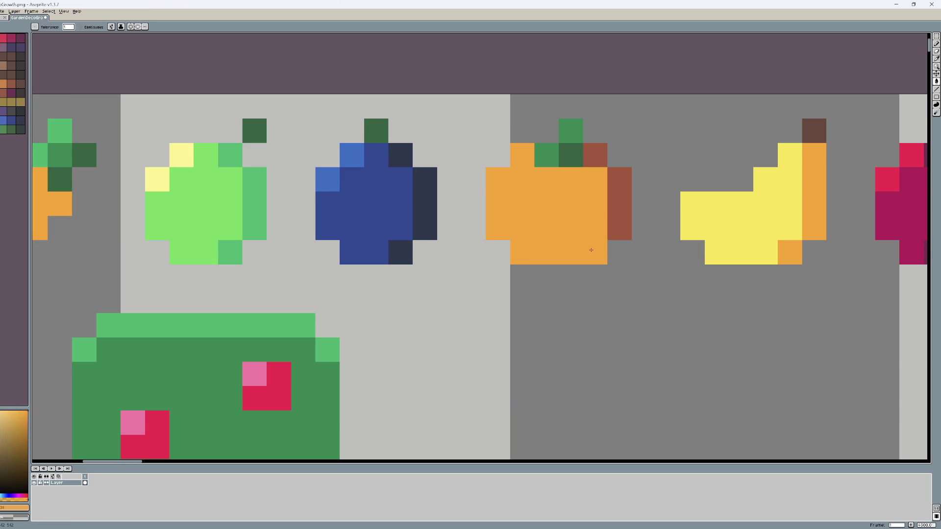
key(ctrl+z)
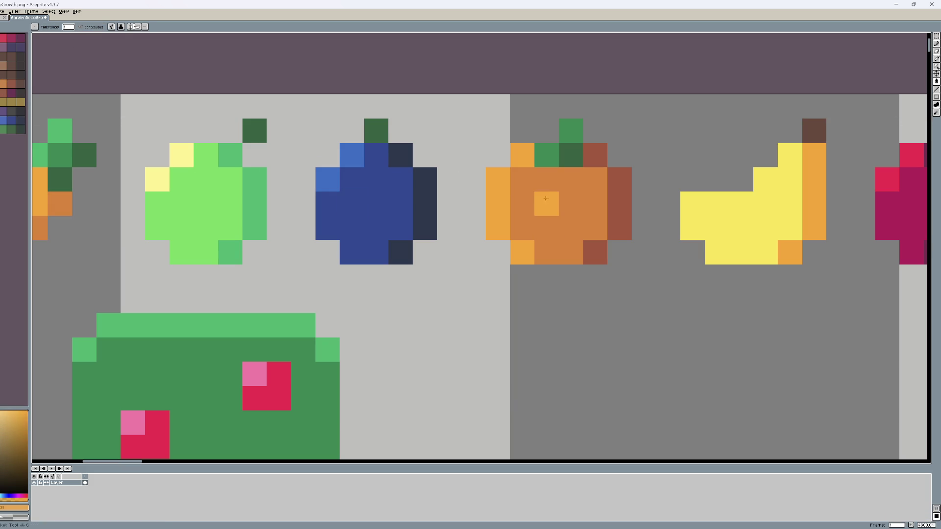
click(546, 203)
click(598, 249)
key(ctrl+z)
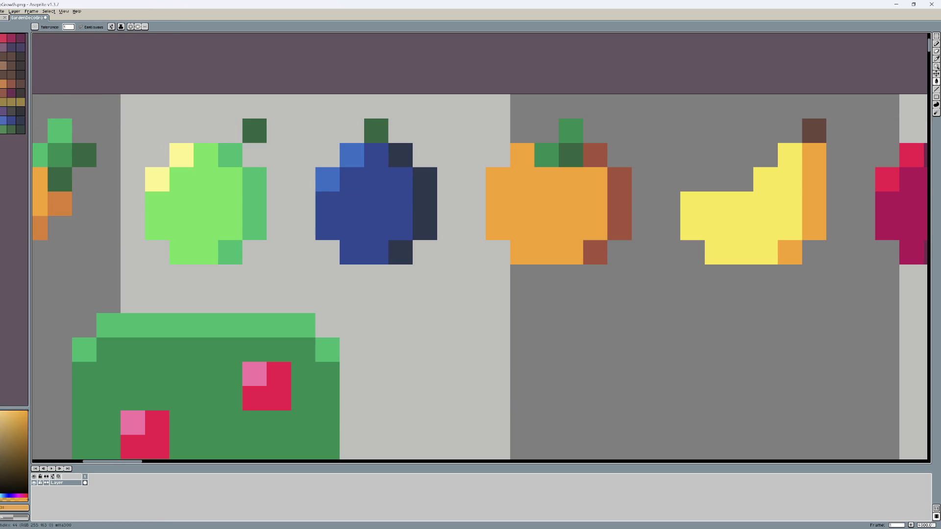
- Draw darker orange vertical stripes down the pumpkin with the Pencil
click(4, 88)
key(b)
click(546, 253)
mouse_move(571, 240)
mouse_down()
mouse_move(570, 154)
mouse_move(562, 238)
mouse_move(523, 174)
mouse_up()
key(ctrl+z)
key(ctrl+z)
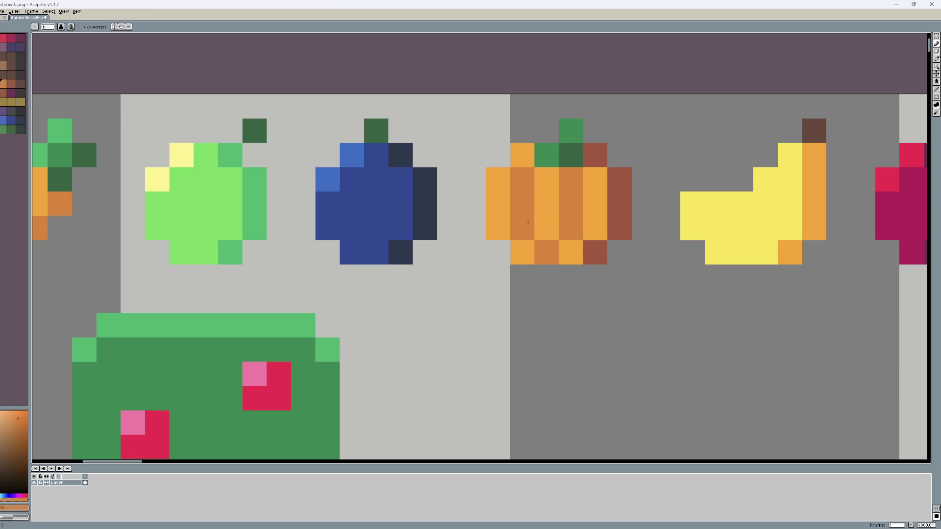
scroll(589, 280, down, 4)
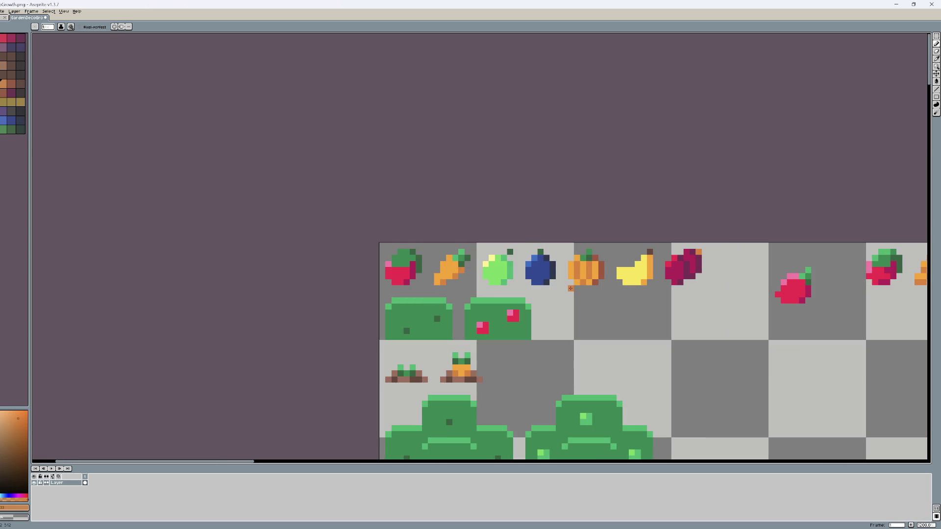
scroll(571, 288, up, 4)
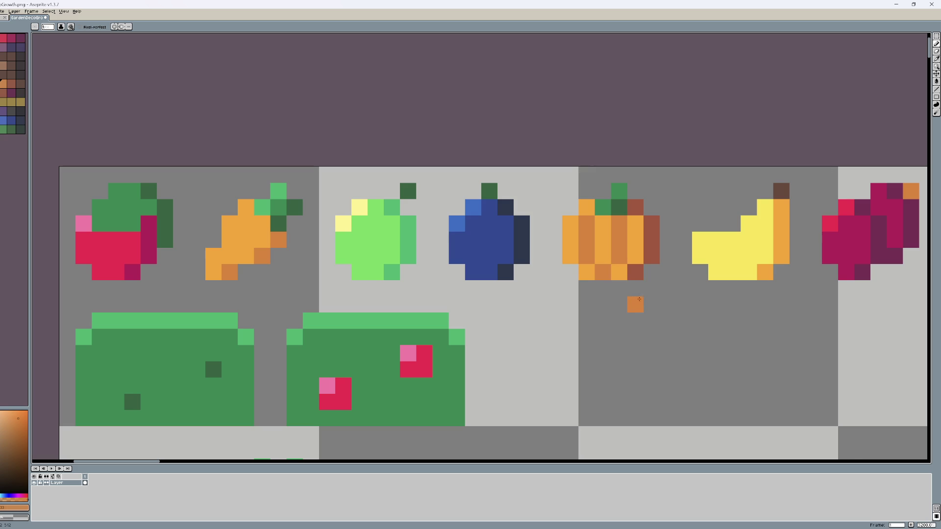
scroll(636, 301, down, 4)
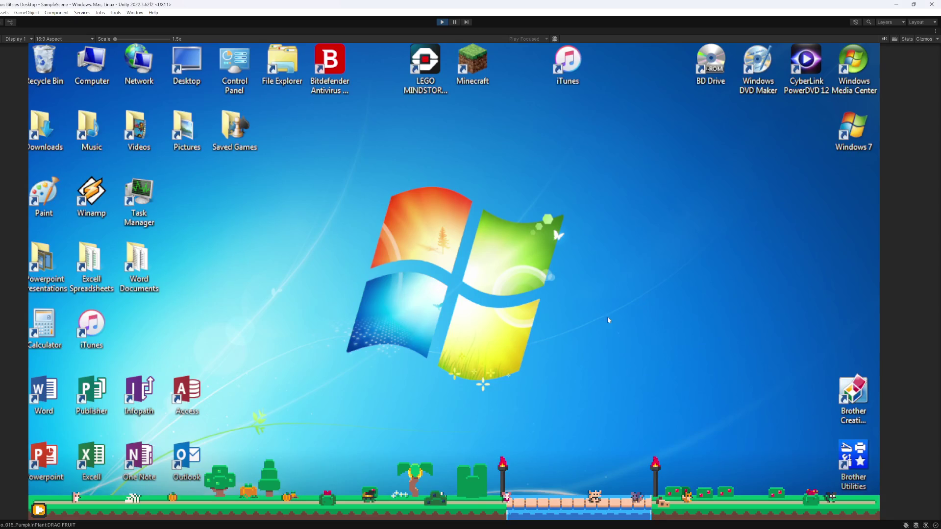
- Lift the pumpkin, shake the banana off the palm tree, and drag the banana and blueberry elsewhere on the ground
drag(279, 500, 303, 452)
click(417, 481)
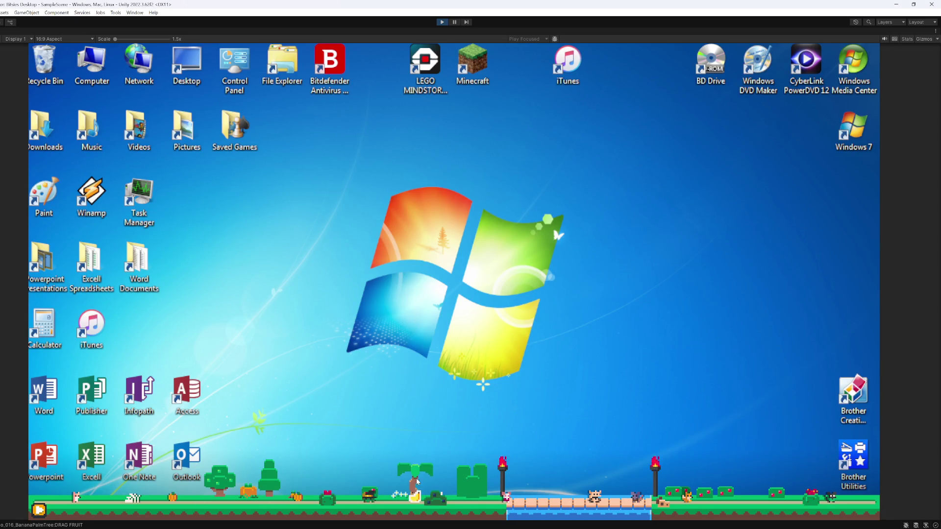
mouse_move(417, 497)
mouse_down()
mouse_move(374, 437)
mouse_move(363, 439)
mouse_up()
drag(362, 499, 322, 451)
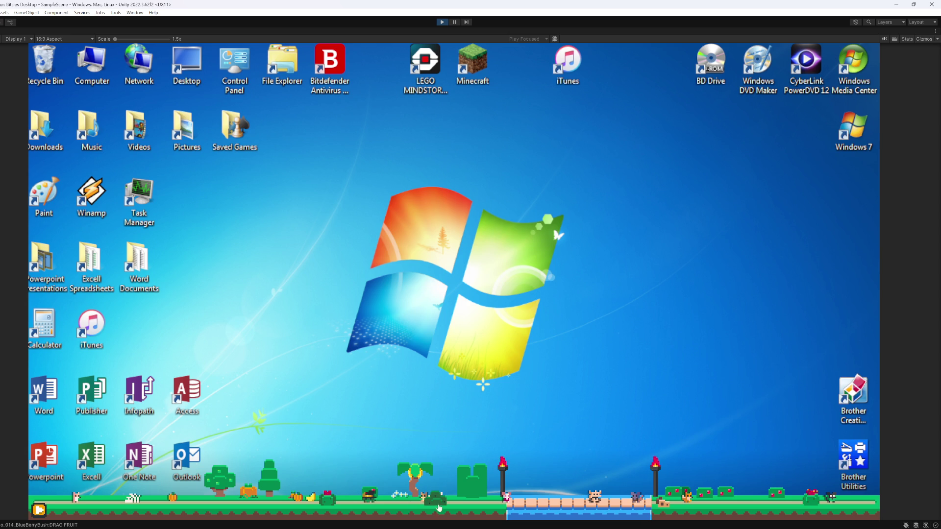
mouse_move(430, 466)
mouse_down()
mouse_move(162, 475)
mouse_move(192, 490)
mouse_up()
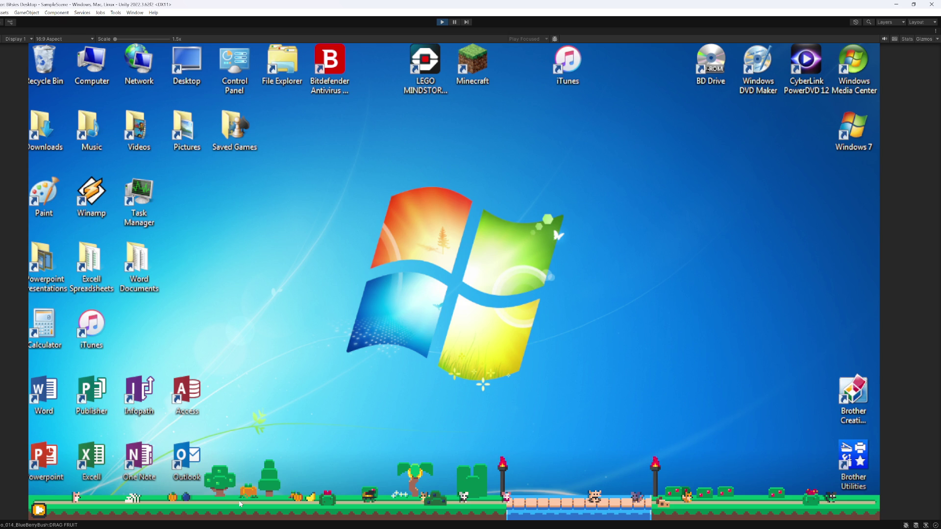